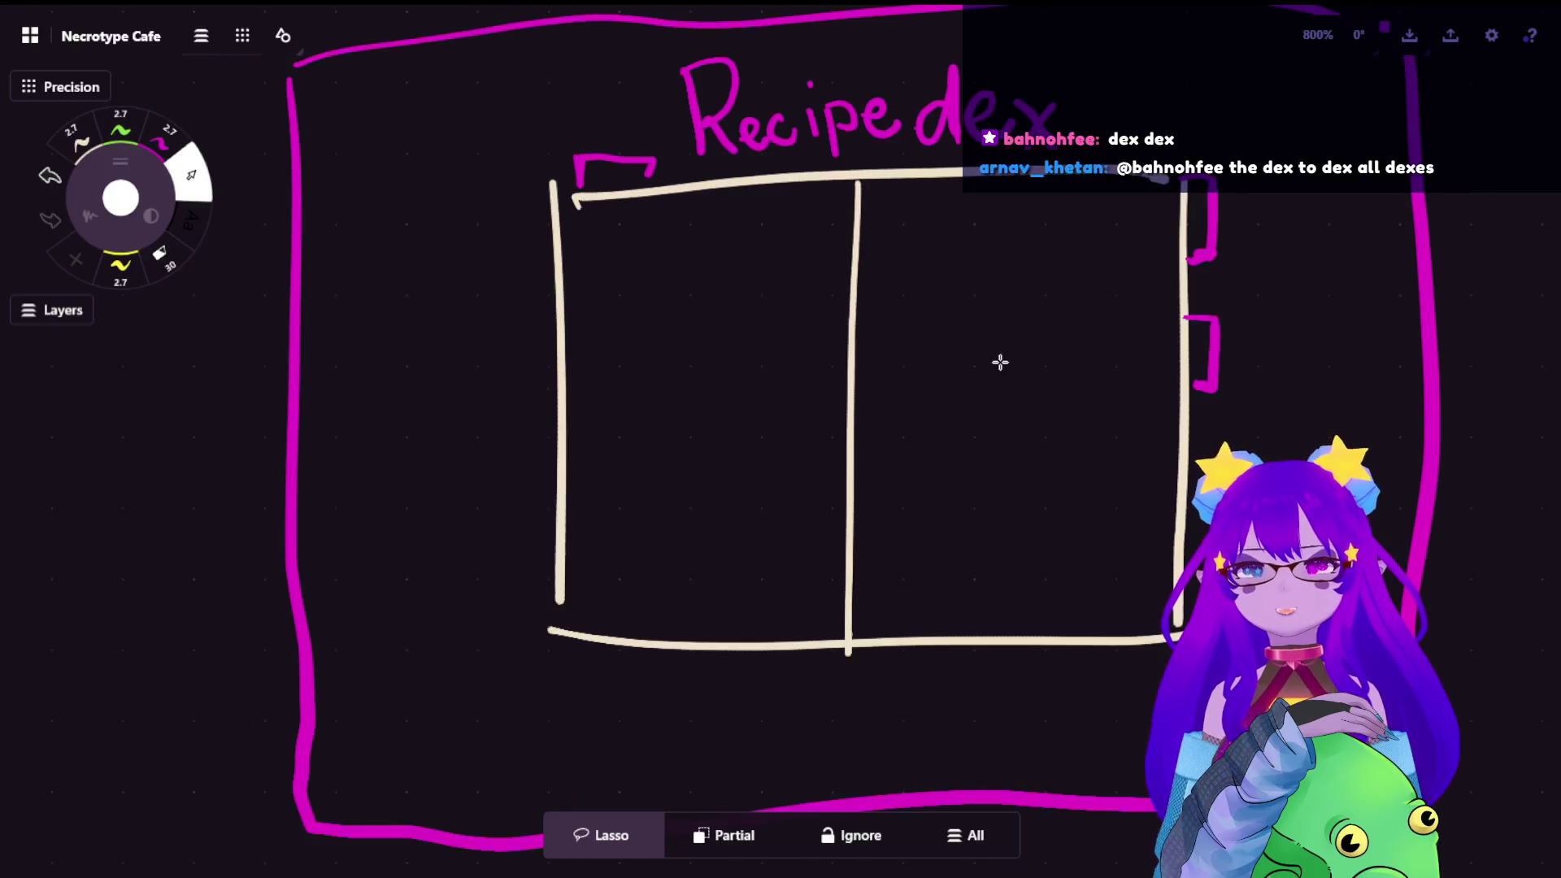
Copy Necrodex's six magenta boxes and place the pasted set on Recipedex's left page
{"action": "left_click_drag", "start_coordinate": [1001, 360], "coordinate": [853, 430]}
{"action": "scroll", "coordinate": [854, 430], "scroll_direction": "up", "scroll_amount": 2}
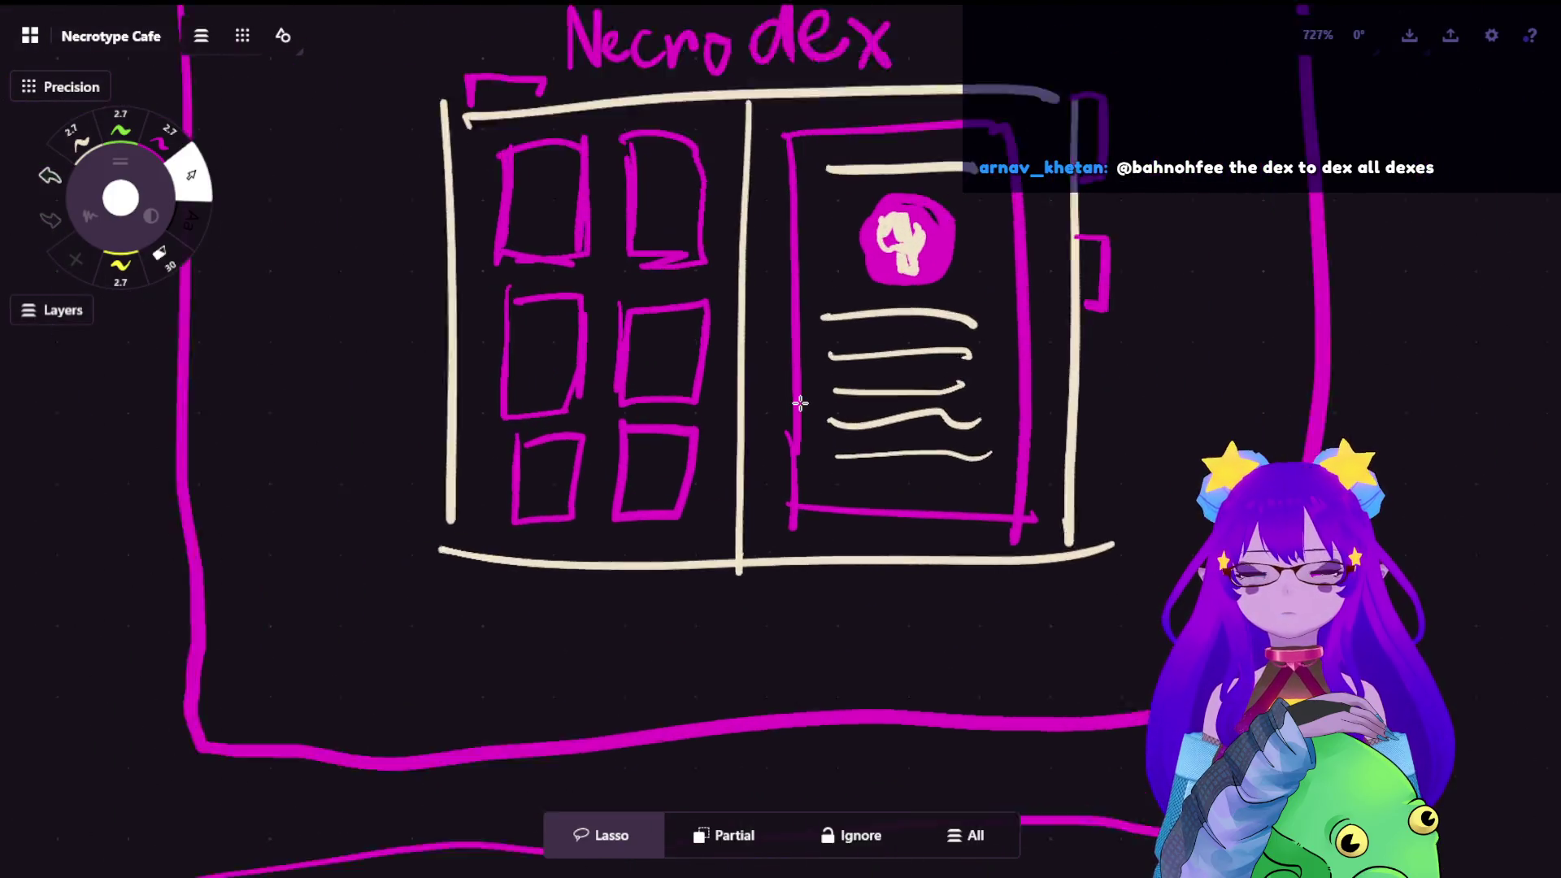
{"action": "scroll", "coordinate": [801, 403], "scroll_direction": "up", "scroll_amount": 2}
{"action": "scroll", "coordinate": [800, 403], "scroll_direction": "down", "scroll_amount": 3}
{"action": "scroll", "coordinate": [799, 402], "scroll_direction": "down", "scroll_amount": 4}
{"action": "scroll", "coordinate": [843, 378], "scroll_direction": "up", "scroll_amount": 3}
{"action": "scroll", "coordinate": [876, 333], "scroll_direction": "up", "scroll_amount": 2}
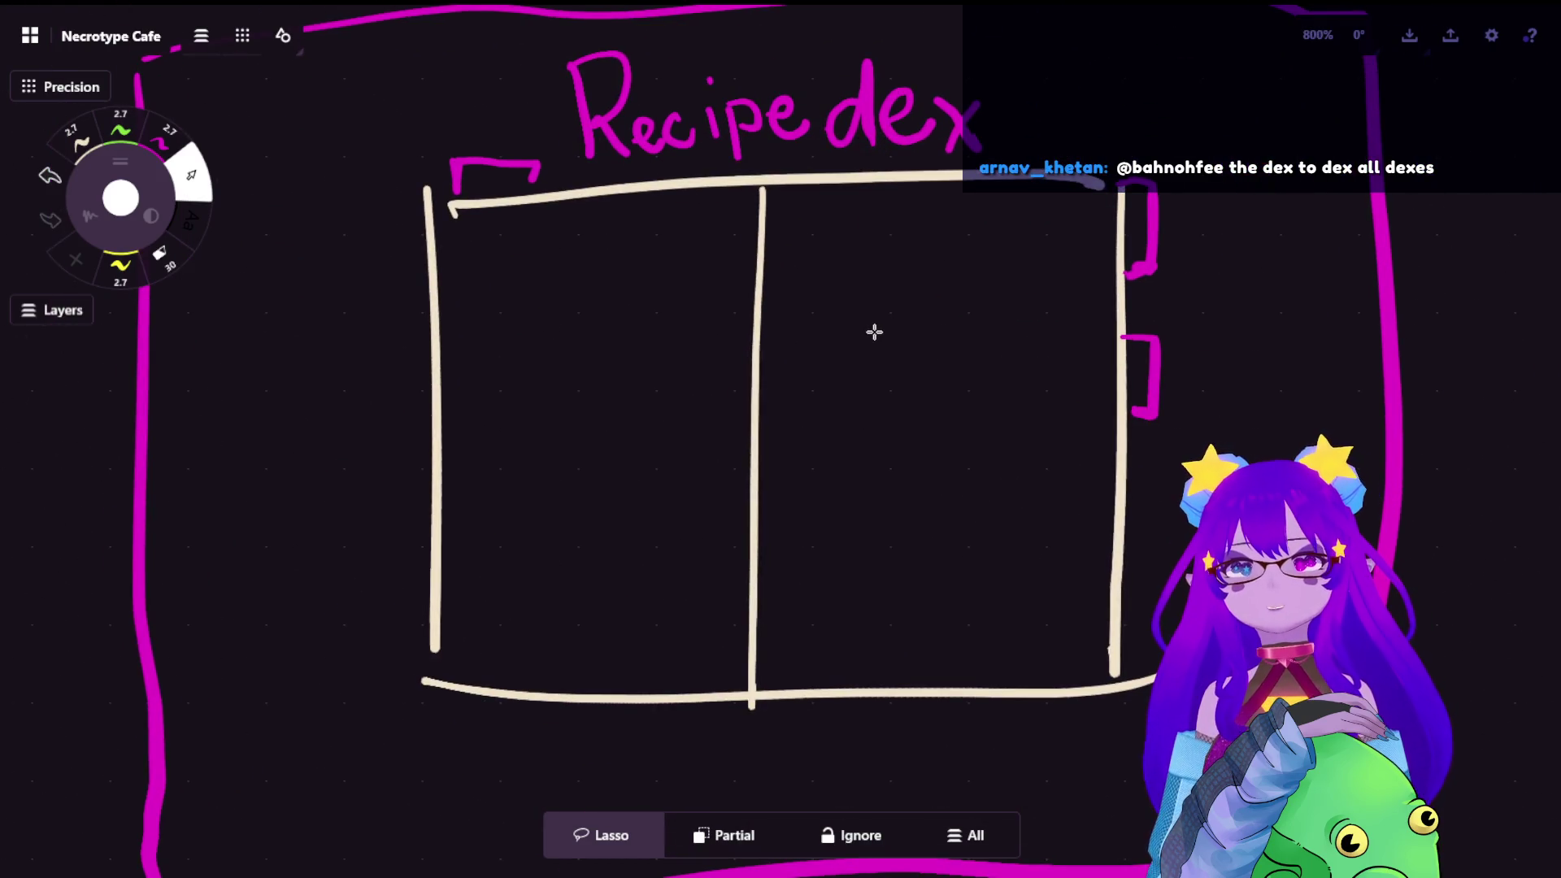
{"action": "scroll", "coordinate": [876, 334], "scroll_direction": "down", "scroll_amount": 4}
{"action": "scroll", "coordinate": [853, 488], "scroll_direction": "down", "scroll_amount": 2}
{"action": "scroll", "coordinate": [850, 499], "scroll_direction": "up", "scroll_amount": 1}
{"action": "mouse_move", "coordinate": [850, 497]}
{"action": "left_mouse_down"}
{"action": "mouse_move", "coordinate": [856, 127]}
{"action": "mouse_move", "coordinate": [731, 275]}
{"action": "left_mouse_up"}
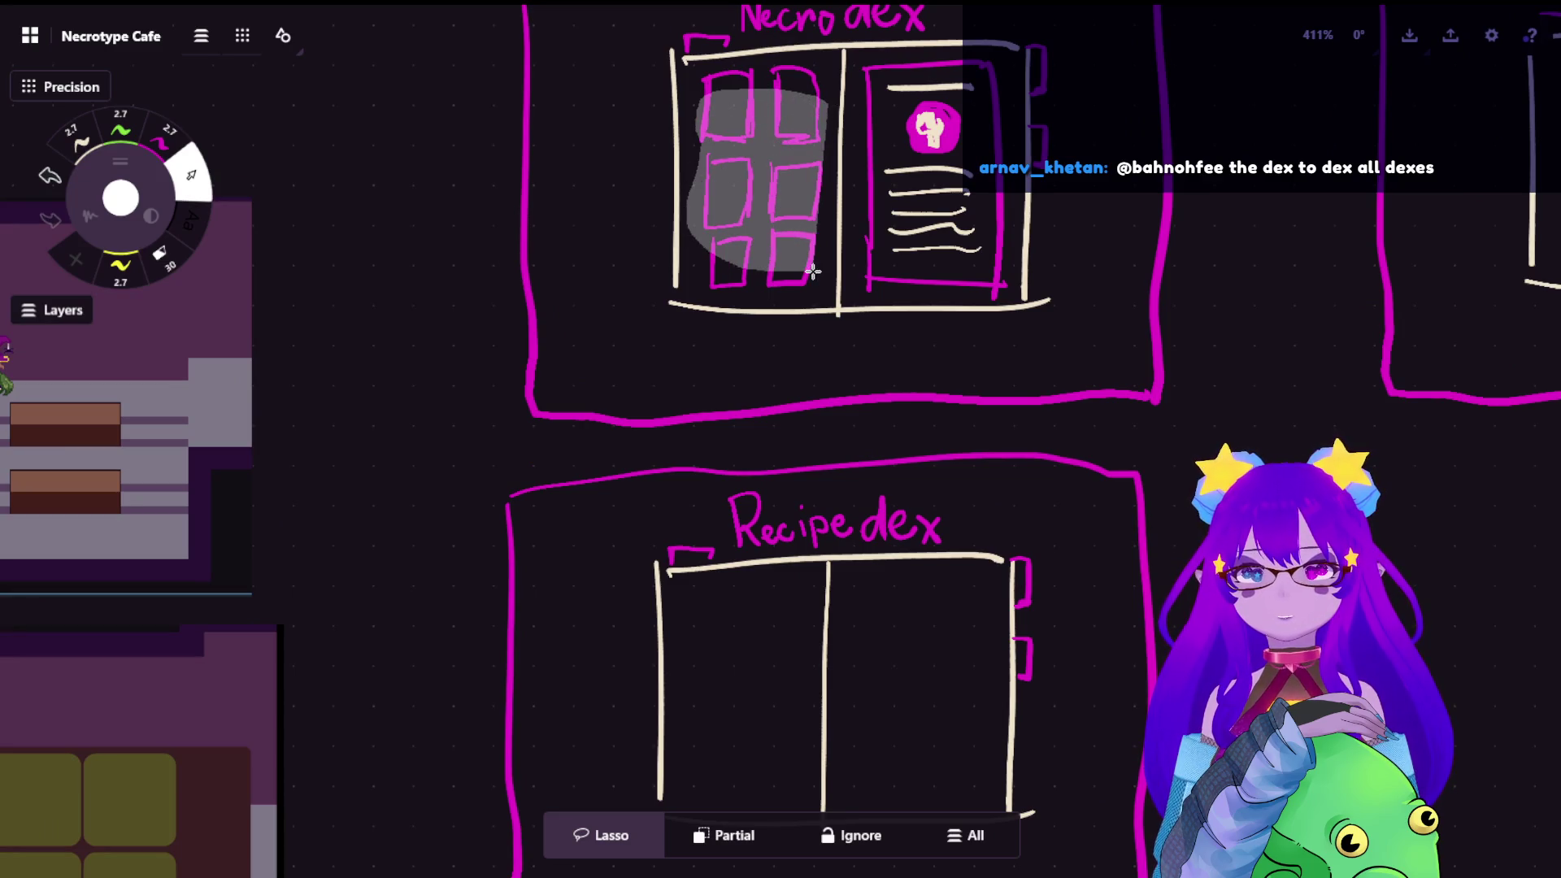
{"action": "key", "text": "ctrl+c"}
{"action": "key", "text": "ctrl+v"}
{"action": "left_click_drag", "start_coordinate": [756, 403], "coordinate": [741, 699]}
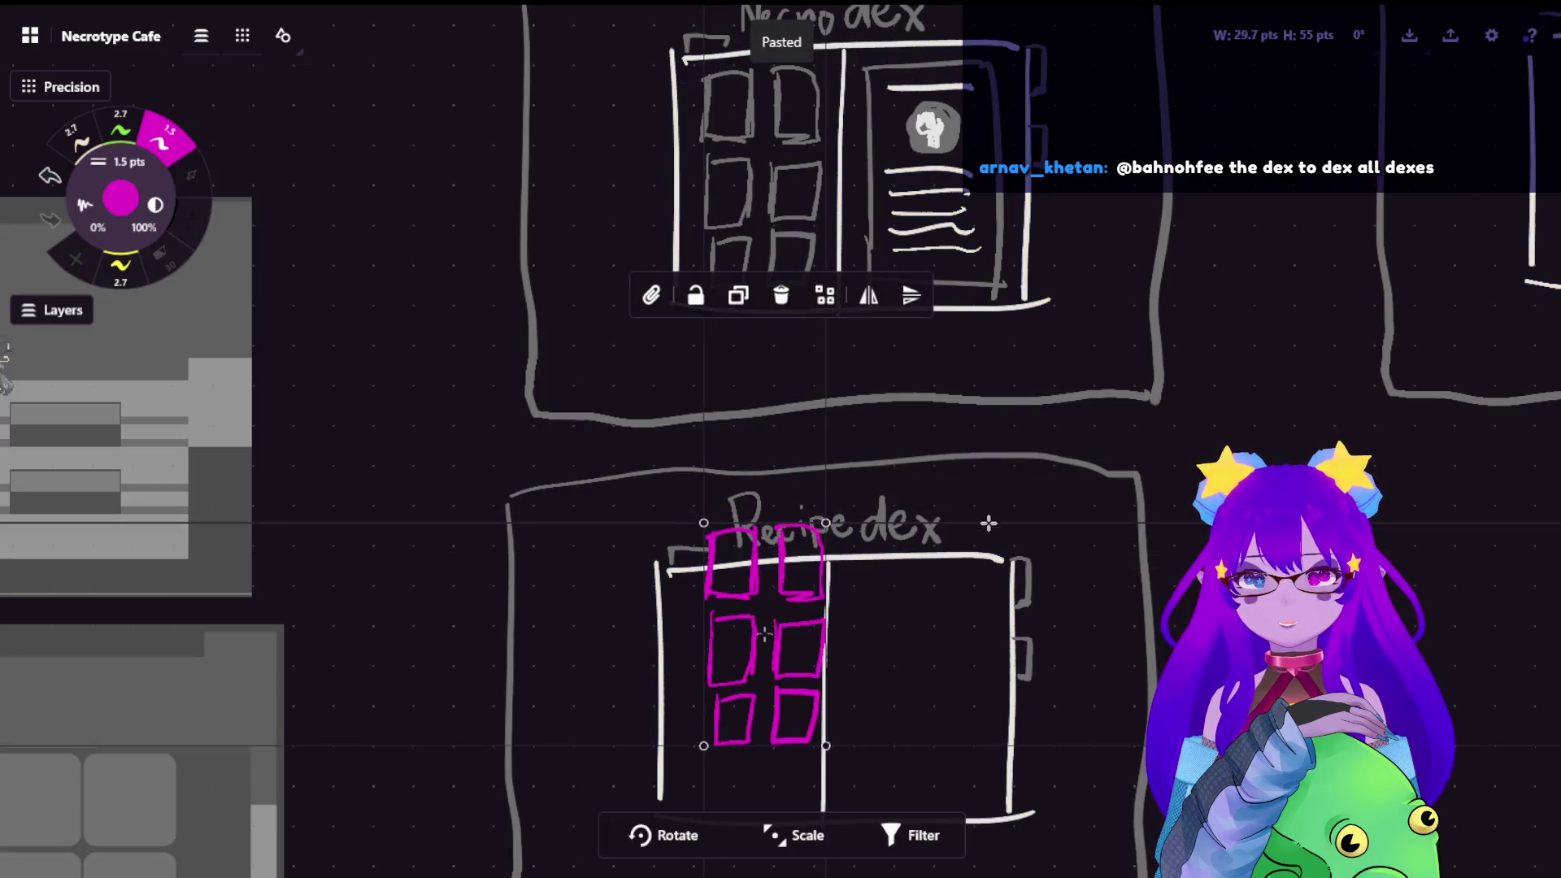
{"action": "left_click", "coordinate": [968, 587]}
{"action": "scroll", "coordinate": [853, 720], "scroll_direction": "up", "scroll_amount": 3}
{"action": "scroll", "coordinate": [796, 590], "scroll_direction": "up", "scroll_amount": 3}
{"action": "scroll", "coordinate": [795, 591], "scroll_direction": "up", "scroll_amount": 1}
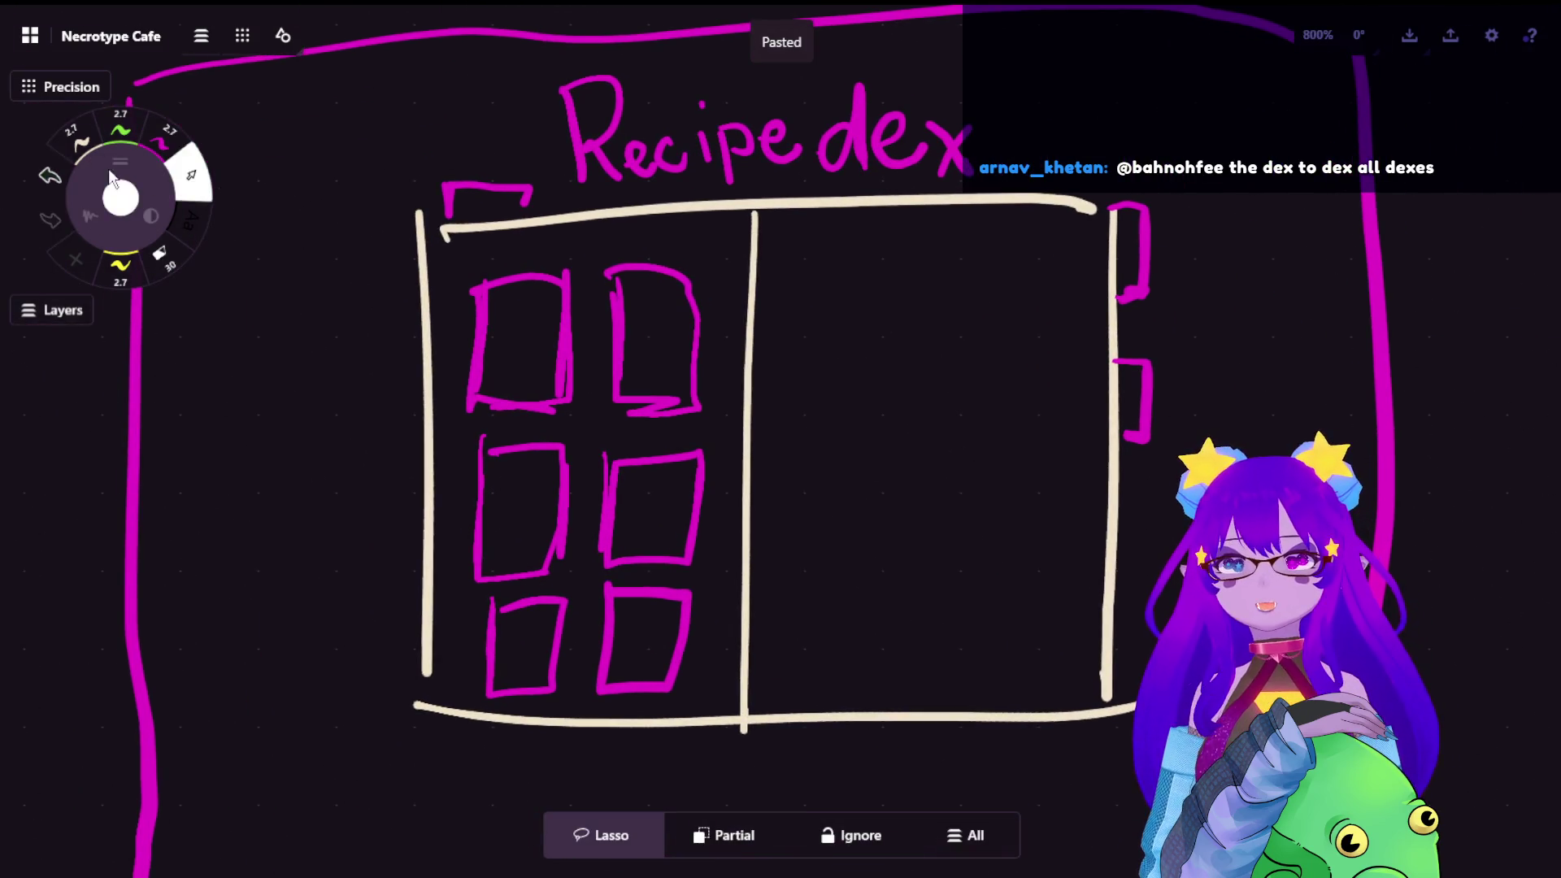
Begin a short cream stroke for an icon in the pasted top-left box
{"action": "key", "text": "b"}
{"action": "mouse_move", "coordinate": [493, 340]}
{"action": "left_mouse_down"}
{"action": "mouse_move", "coordinate": [546, 342]}
{"action": "mouse_move", "coordinate": [515, 375]}
{"action": "mouse_move", "coordinate": [546, 338]}
{"action": "left_mouse_up"}
{"action": "left_click", "coordinate": [164, 146]}
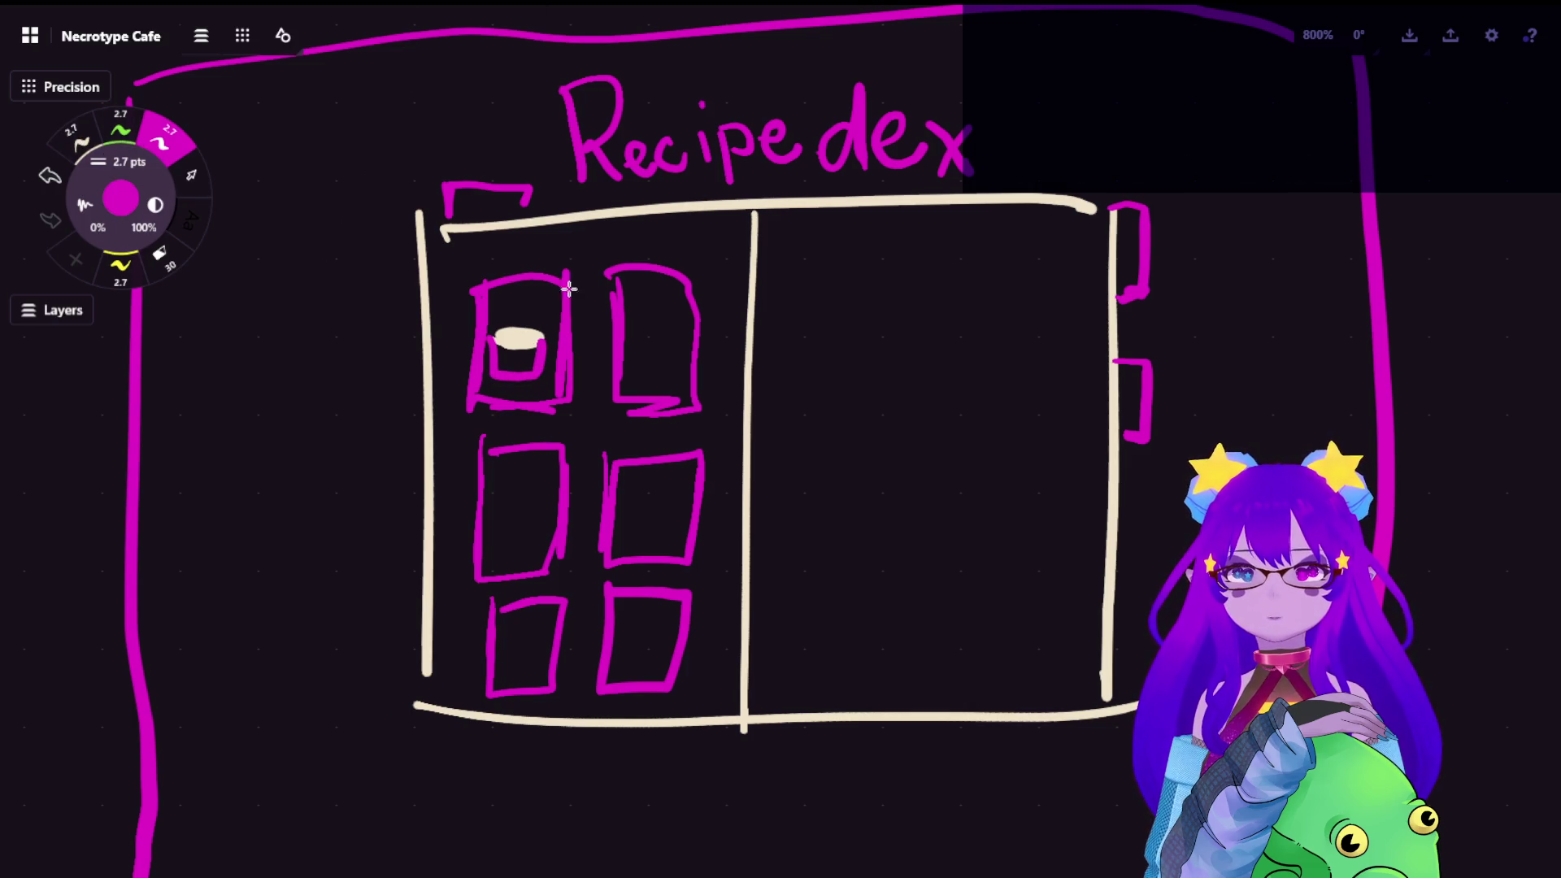
Undo the stray magenta strokes and draw a cream cup in Recipedex's first box
{"action": "key", "text": "ctrl+z"}
{"action": "left_click", "coordinate": [73, 137]}
{"action": "mouse_move", "coordinate": [492, 340]}
{"action": "left_mouse_down"}
{"action": "mouse_move", "coordinate": [493, 381]}
{"action": "mouse_move", "coordinate": [537, 354]}
{"action": "left_mouse_up"}
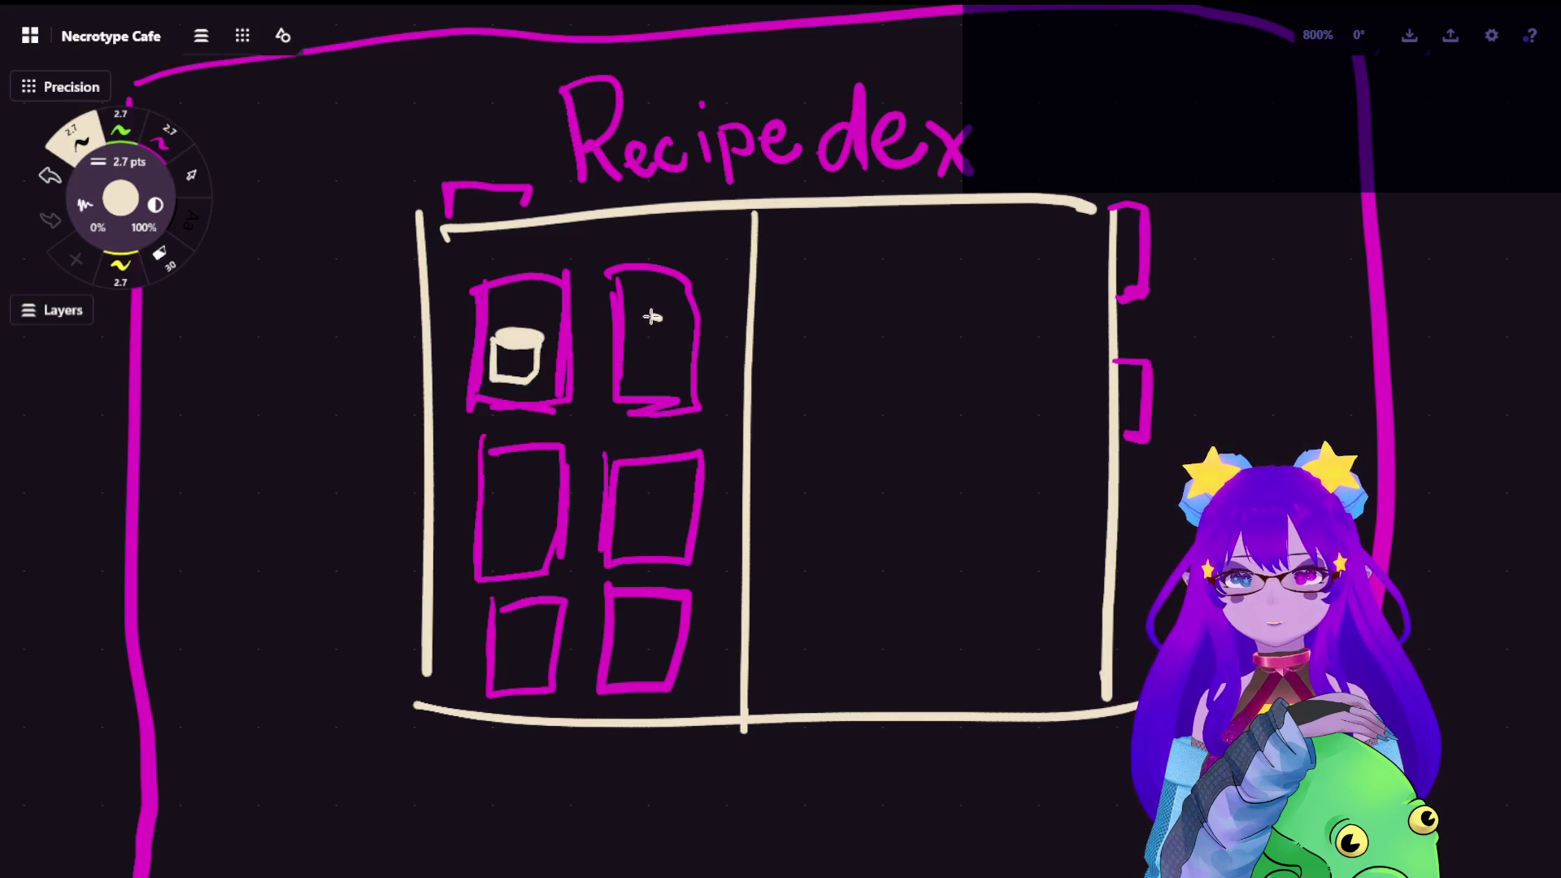
Draw a filled cream egg in the second box and ready the green brush for spots
{"action": "left_click_drag", "start_coordinate": [658, 314], "coordinate": [658, 315]}
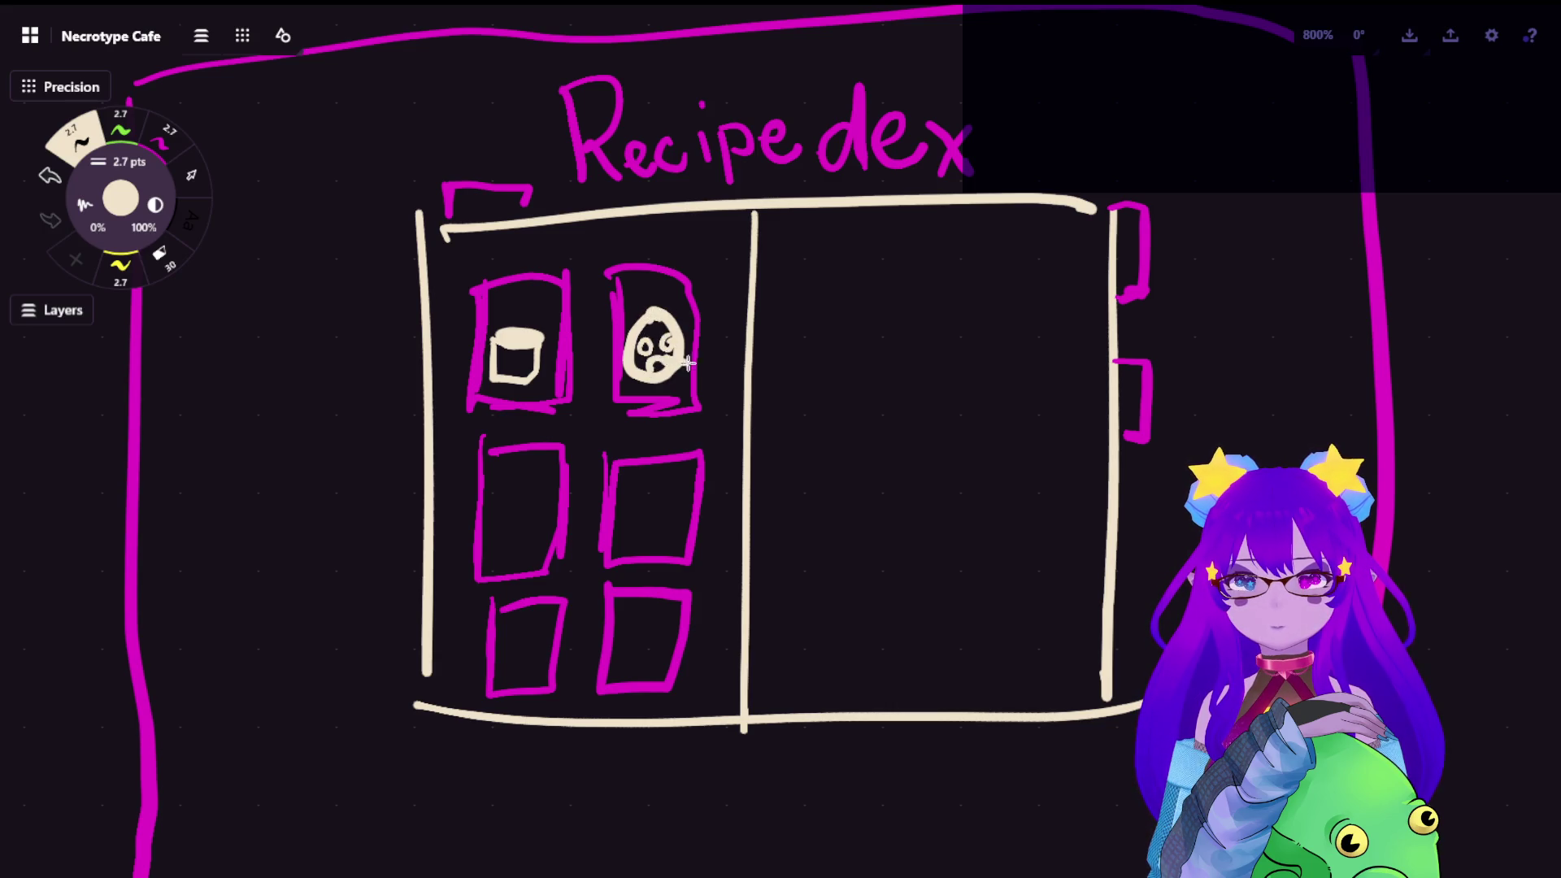
{"action": "left_click_drag", "start_coordinate": [663, 320], "coordinate": [643, 348]}
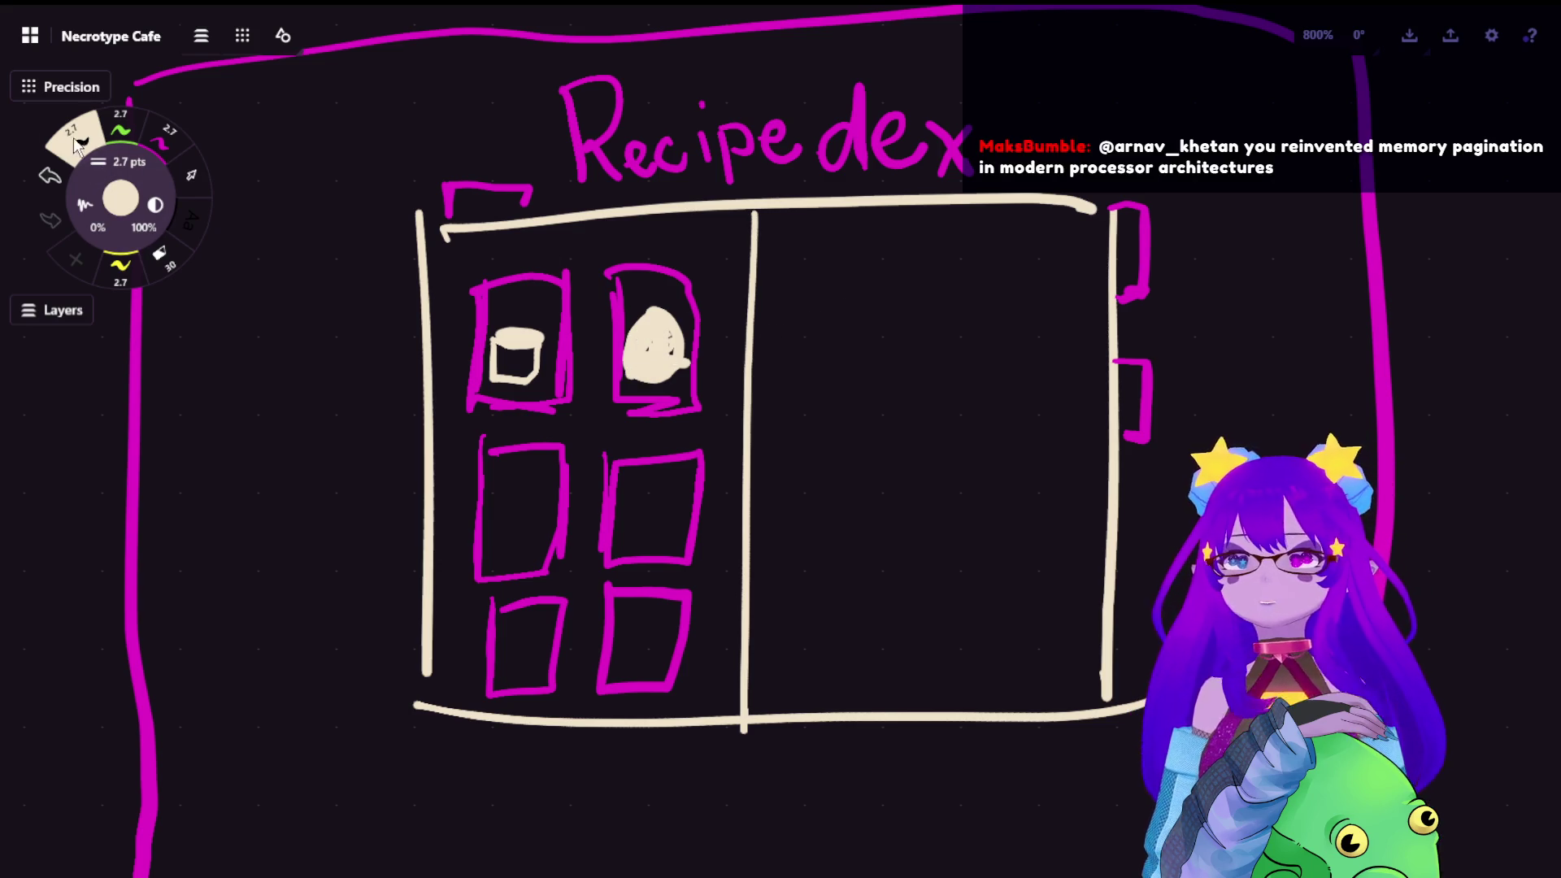
{"action": "left_click", "coordinate": [120, 129]}
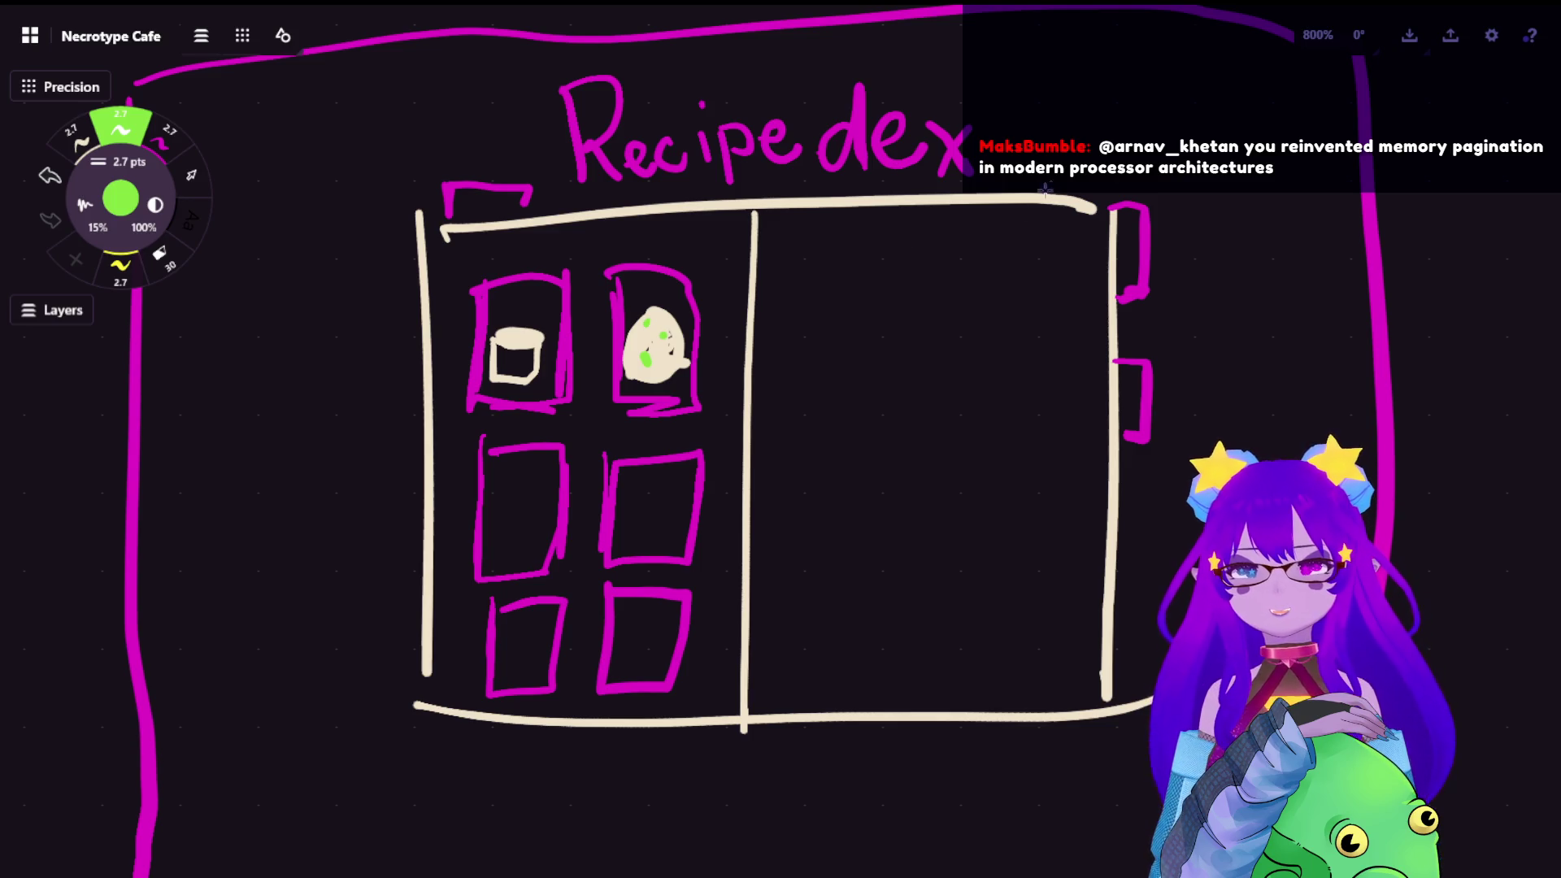
{"action": "left_click_drag", "start_coordinate": [705, 344], "coordinate": [787, 346]}
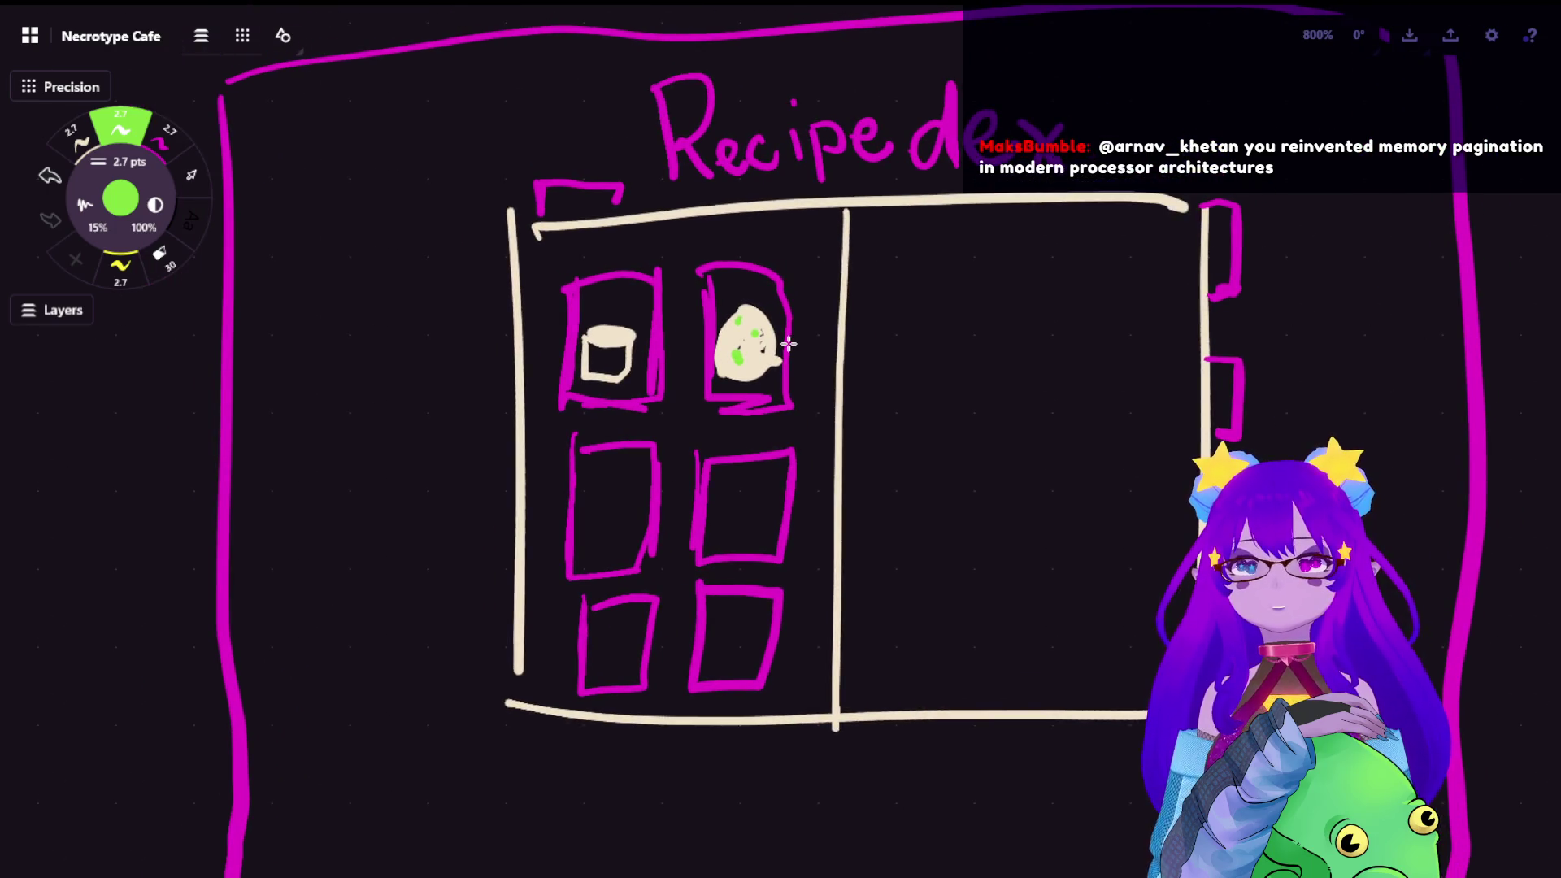
{"action": "key", "text": "e"}
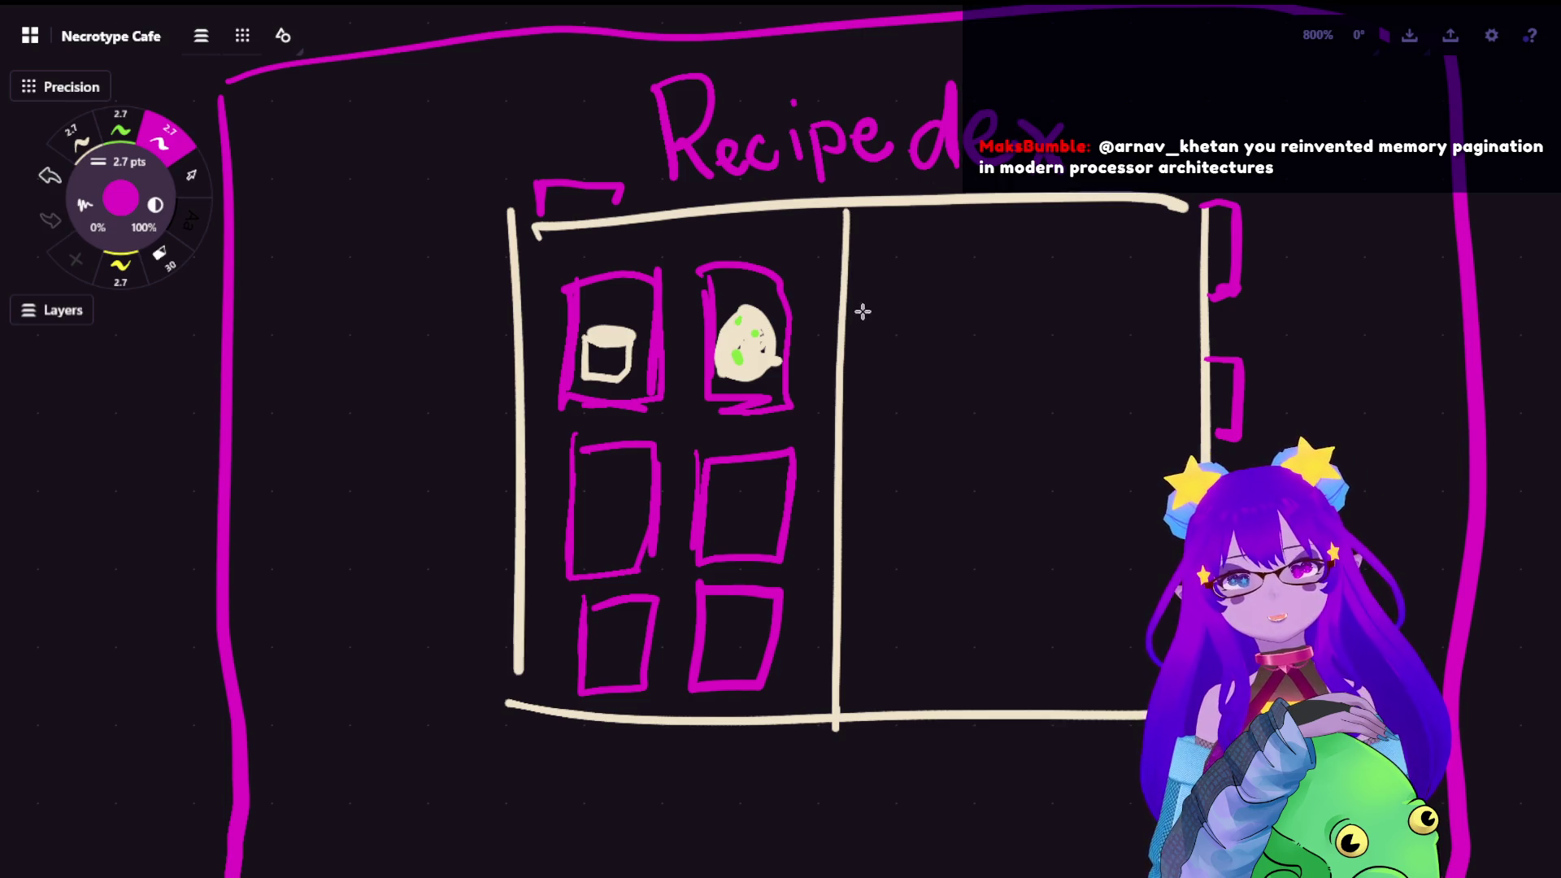
{"action": "left_click_drag", "start_coordinate": [880, 256], "coordinate": [892, 315]}
{"action": "mouse_move", "coordinate": [892, 256]}
{"action": "left_mouse_down"}
{"action": "mouse_move", "coordinate": [964, 320]}
{"action": "mouse_move", "coordinate": [880, 330]}
{"action": "left_mouse_up"}
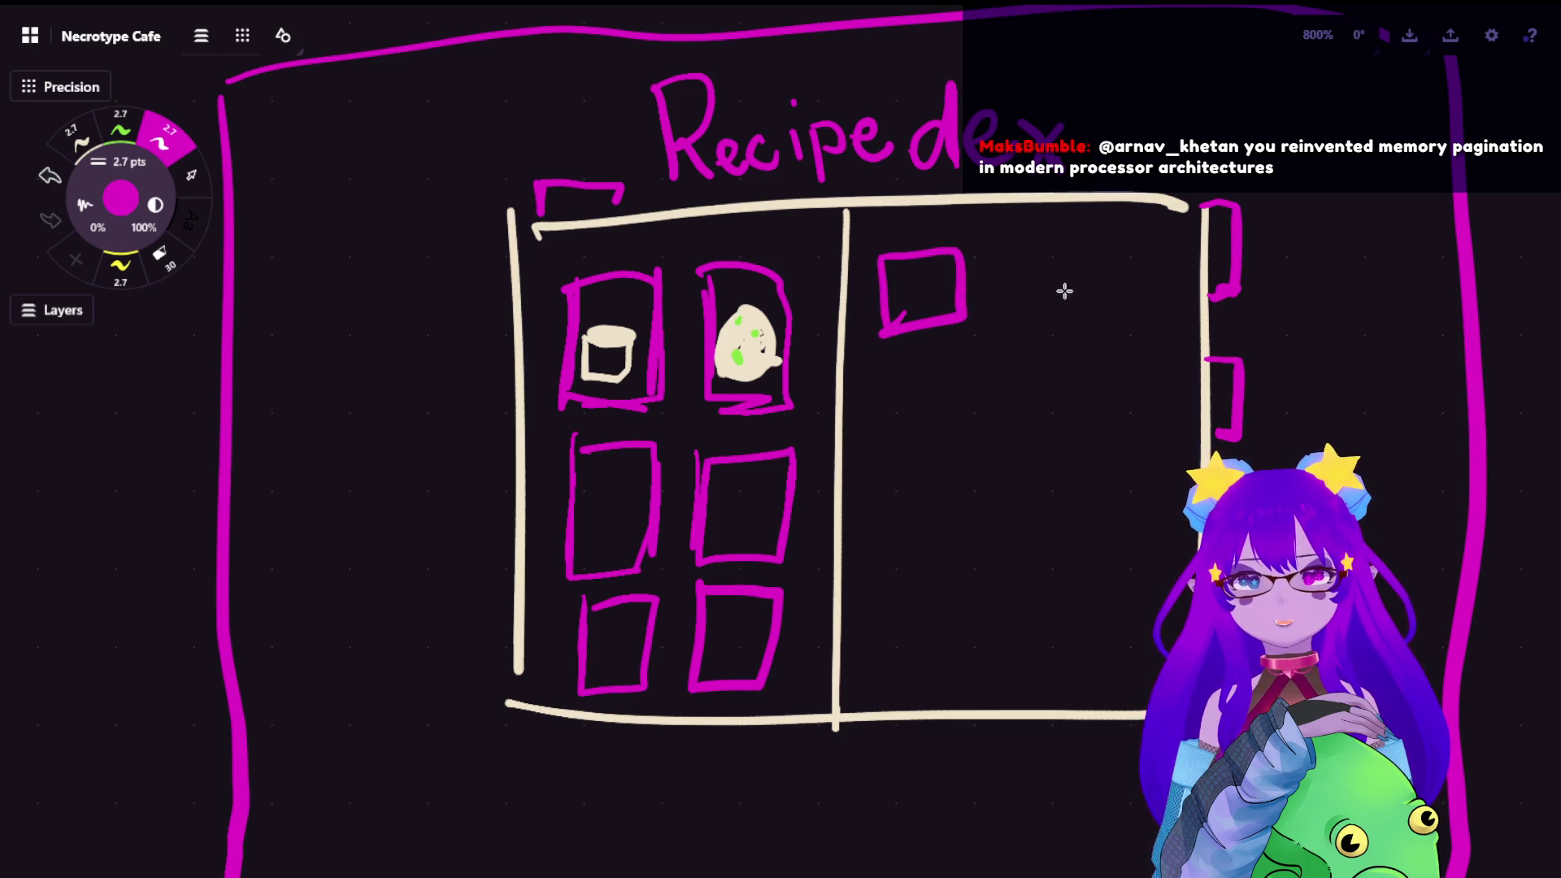
{"action": "mouse_move", "coordinate": [997, 258]}
{"action": "left_mouse_down"}
{"action": "mouse_move", "coordinate": [1083, 331]}
{"action": "mouse_move", "coordinate": [1011, 254]}
{"action": "mouse_move", "coordinate": [1110, 328]}
{"action": "mouse_move", "coordinate": [1171, 263]}
{"action": "left_mouse_up"}
{"action": "mouse_move", "coordinate": [887, 365]}
{"action": "left_mouse_down"}
{"action": "mouse_move", "coordinate": [951, 442]}
{"action": "mouse_move", "coordinate": [887, 359]}
{"action": "left_mouse_up"}
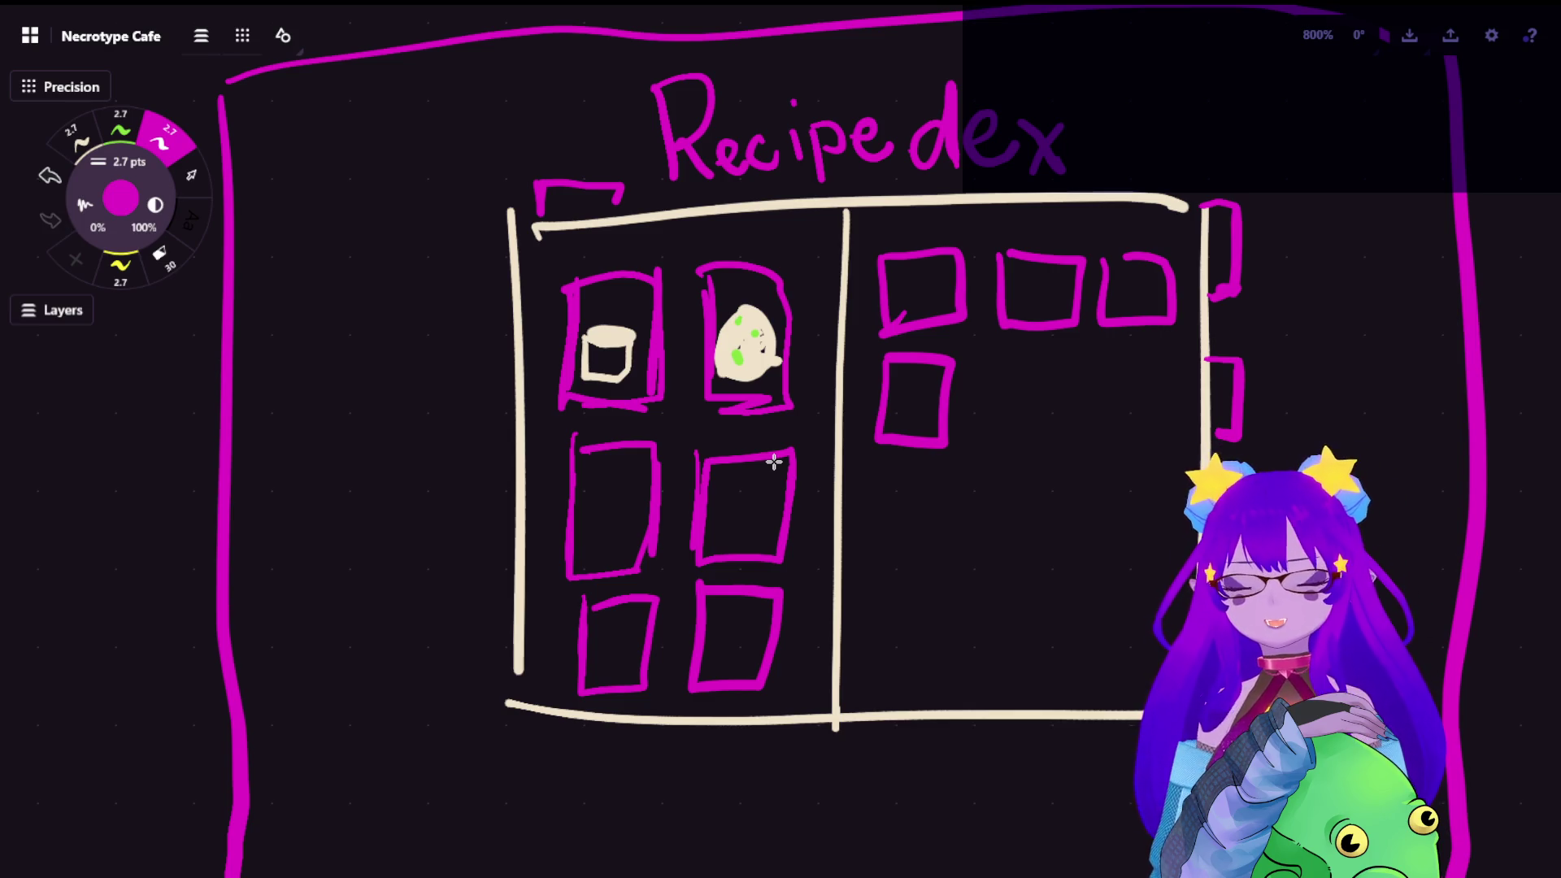
{"action": "key", "text": "ctrl+z"}
{"action": "key", "text": "ctrl+z"}
{"action": "key", "text": "ctrl+z"}
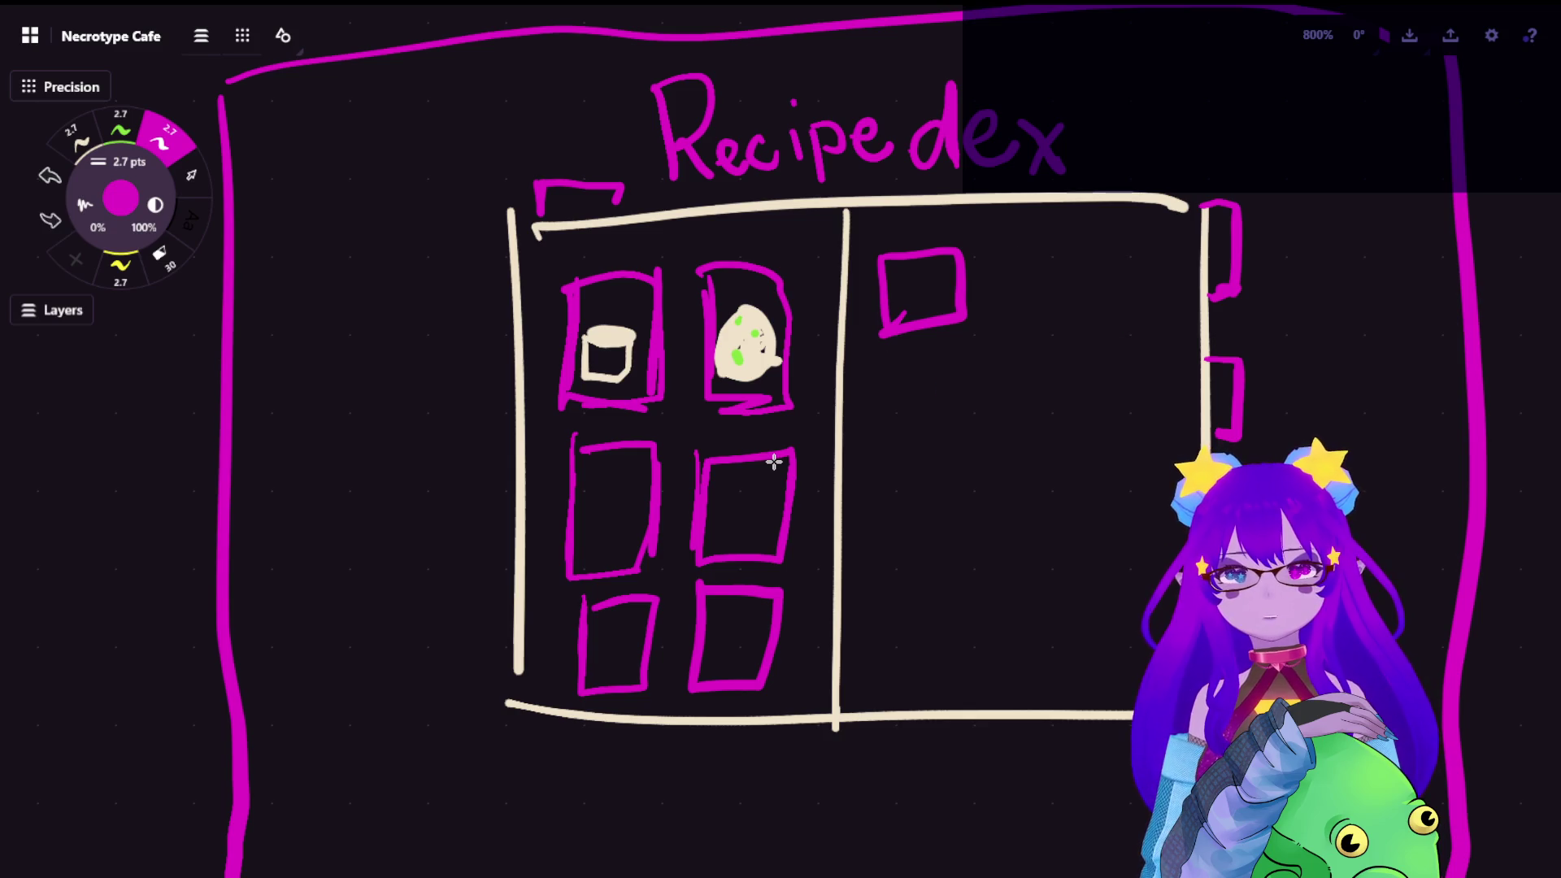
{"action": "key", "text": "ctrl+z"}
{"action": "key", "text": "ctrl+z"}
{"action": "scroll", "coordinate": [952, 317], "scroll_direction": "down", "scroll_amount": 3}
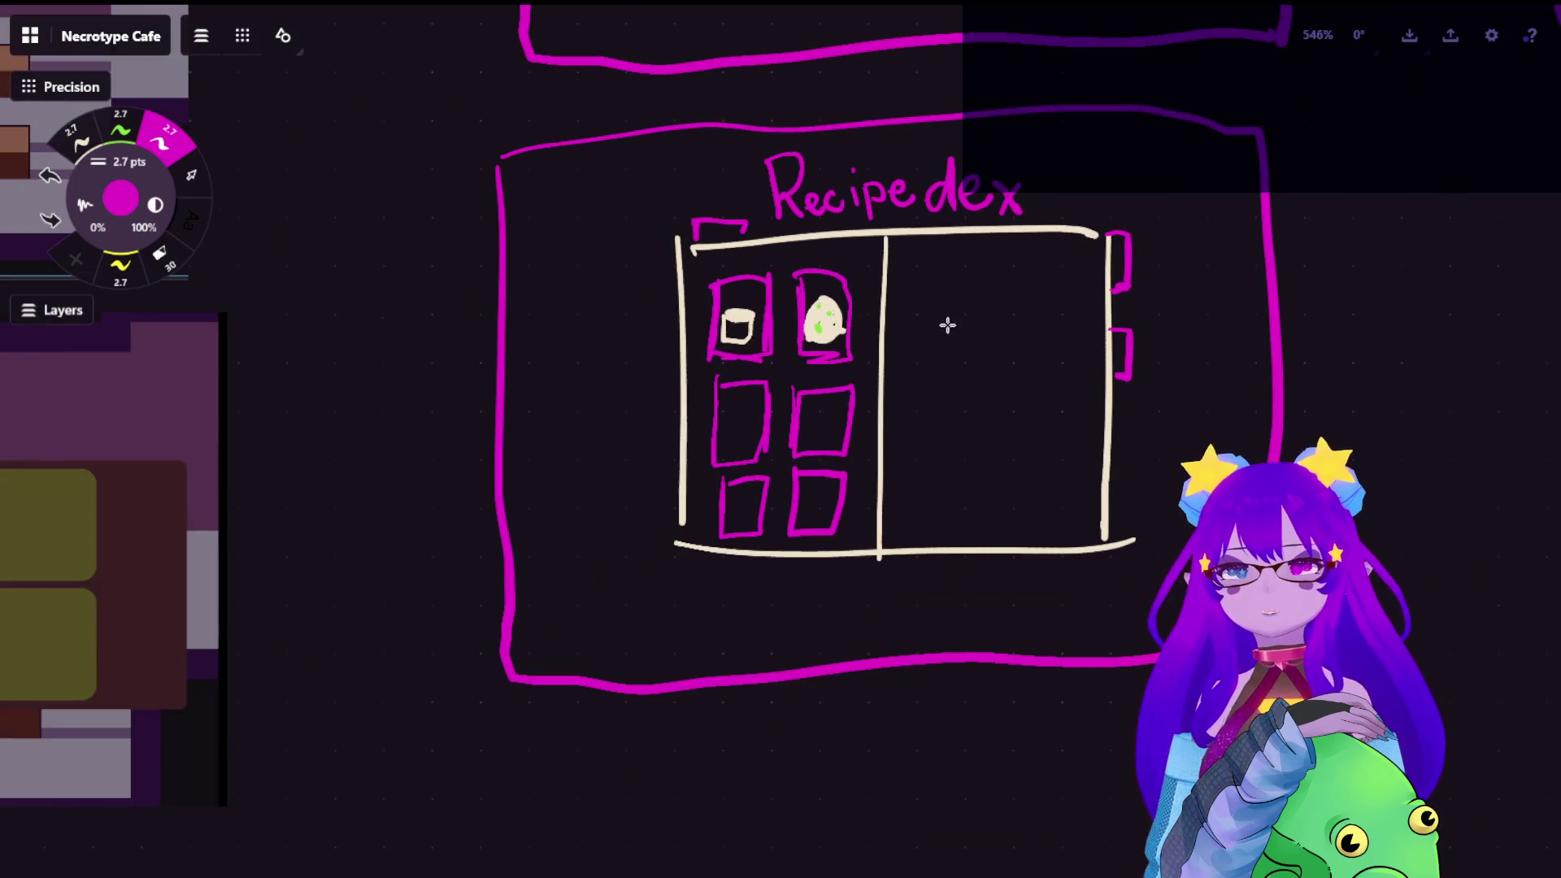
{"action": "scroll", "coordinate": [939, 354], "scroll_direction": "down", "scroll_amount": 3}
Draw a small magenta potion flask in Necrodex's top-left grid box
{"action": "left_click_drag", "start_coordinate": [964, 268], "coordinate": [865, 629]}
{"action": "scroll", "coordinate": [744, 295], "scroll_direction": "up", "scroll_amount": 3}
{"action": "scroll", "coordinate": [683, 245], "scroll_direction": "up", "scroll_amount": 3}
{"action": "scroll", "coordinate": [718, 268], "scroll_direction": "up", "scroll_amount": 2}
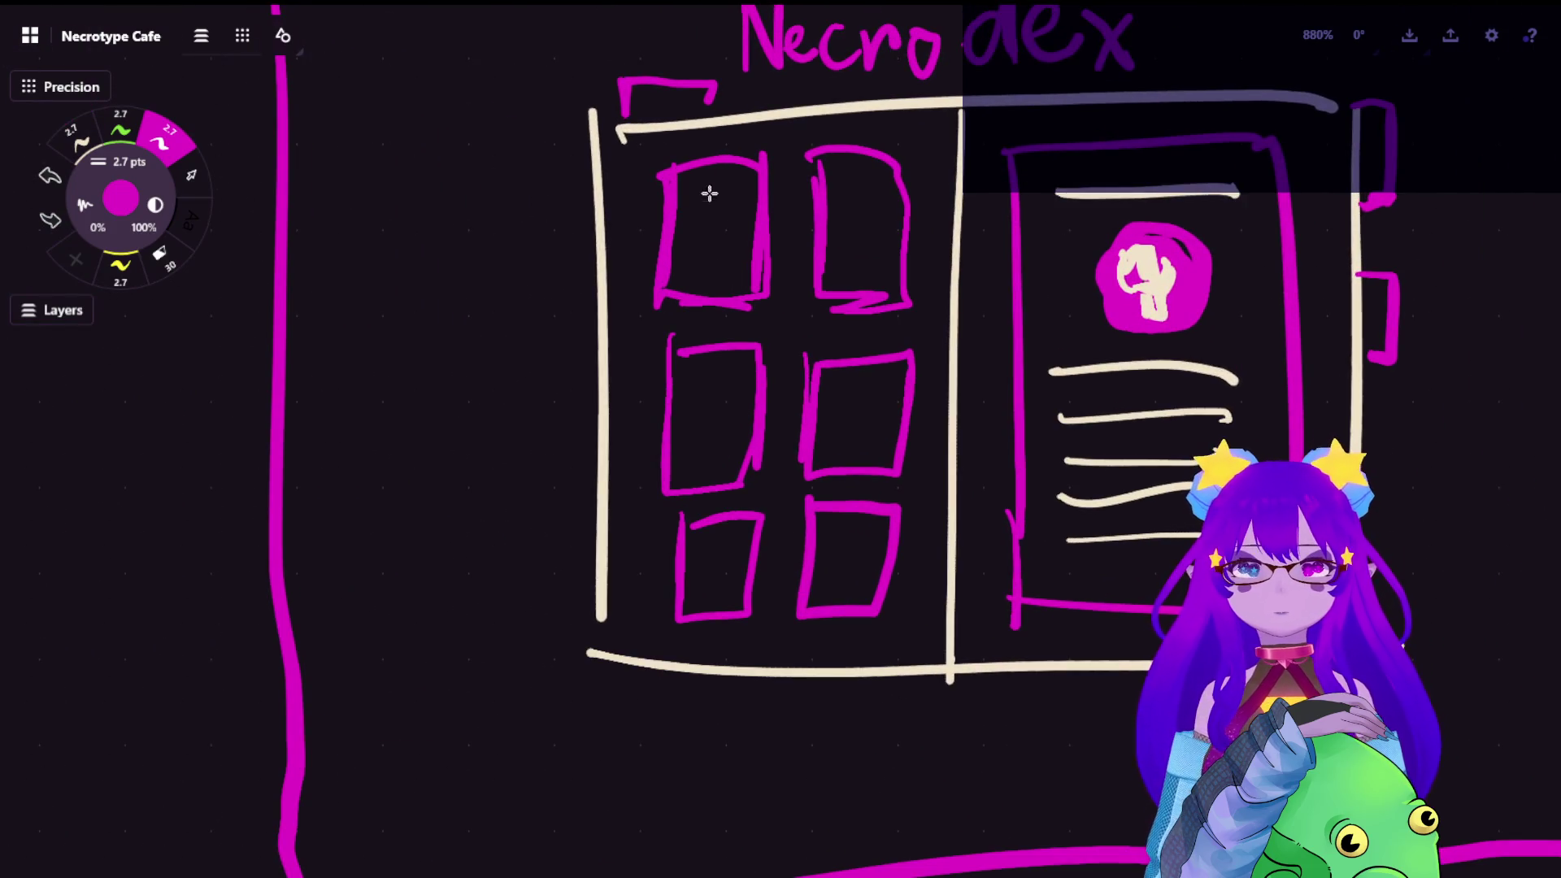
{"action": "mouse_move", "coordinate": [728, 237]}
{"action": "left_mouse_down"}
{"action": "mouse_move", "coordinate": [725, 259]}
{"action": "mouse_move", "coordinate": [707, 229]}
{"action": "mouse_move", "coordinate": [717, 205]}
{"action": "left_mouse_up"}
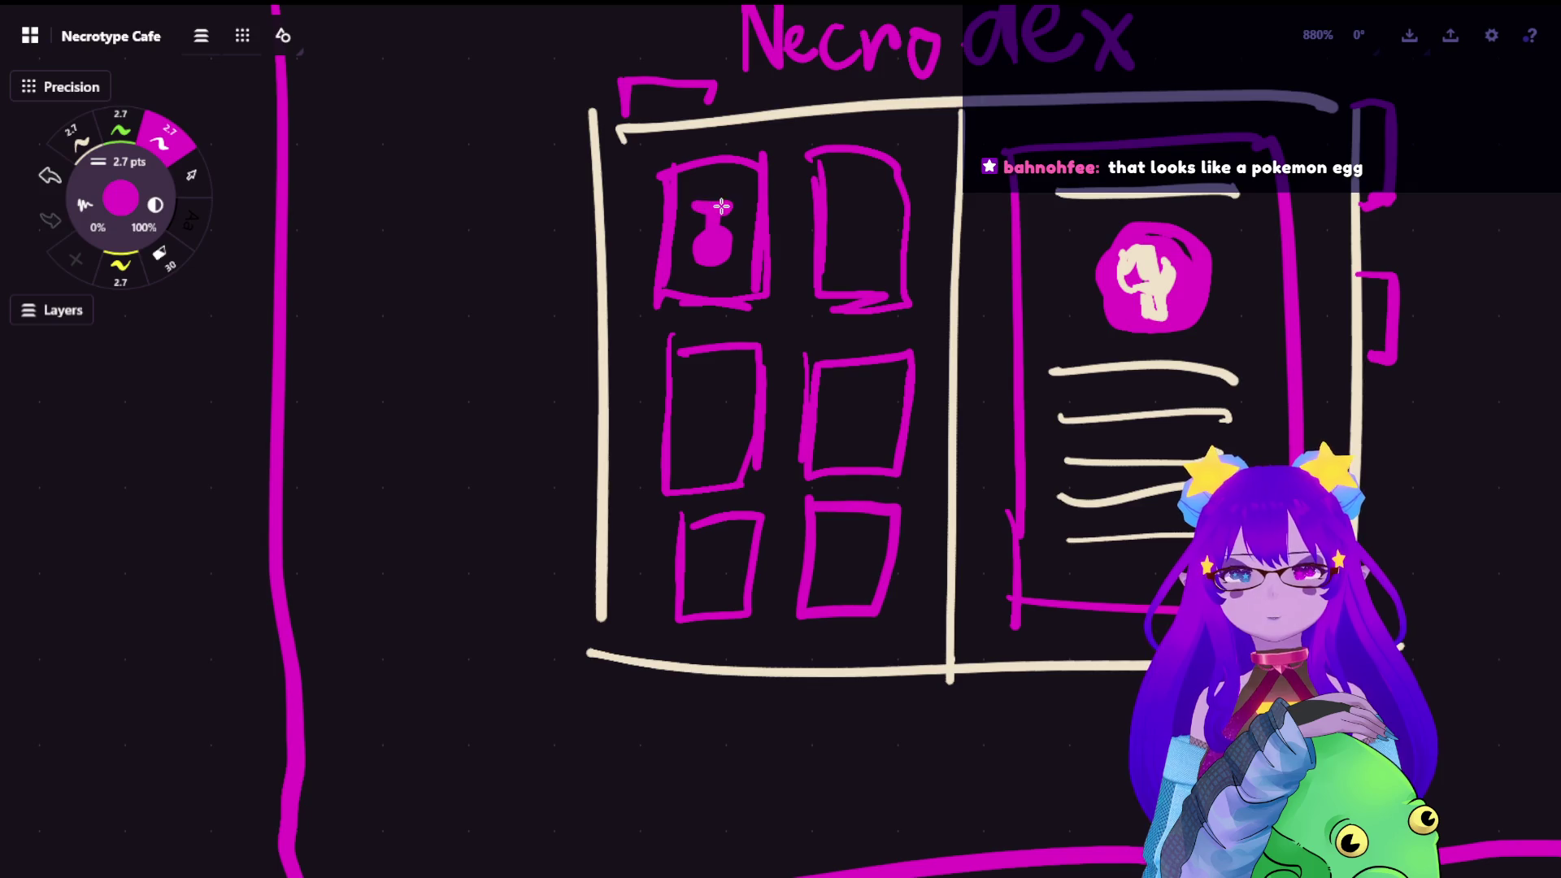
{"action": "scroll", "coordinate": [731, 268], "scroll_direction": "down", "scroll_amount": 8}
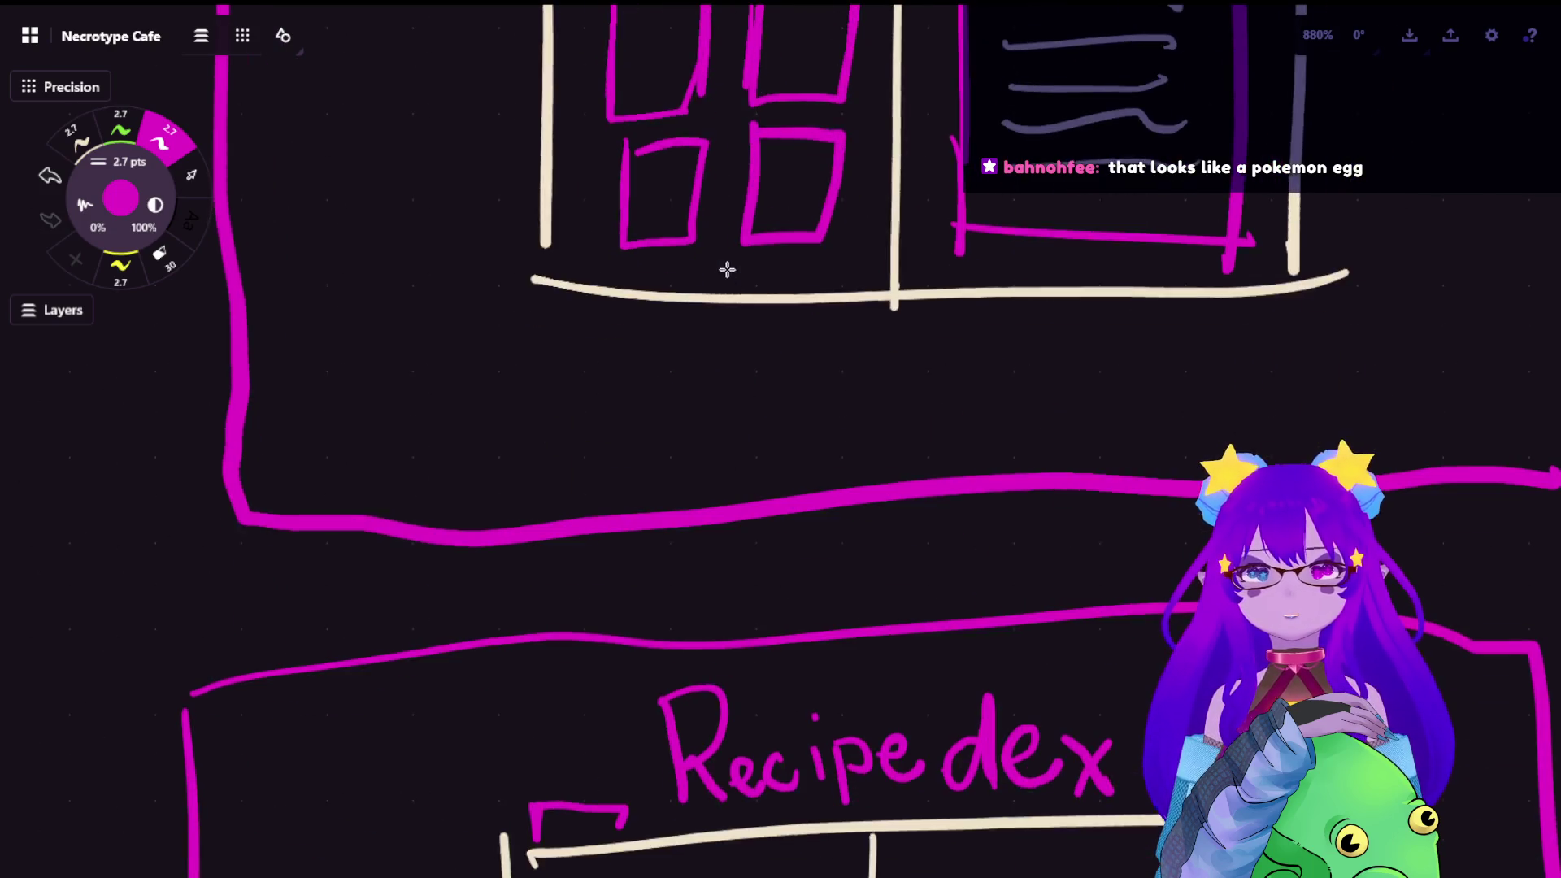
{"action": "scroll", "coordinate": [732, 269], "scroll_direction": "down", "scroll_amount": 6}
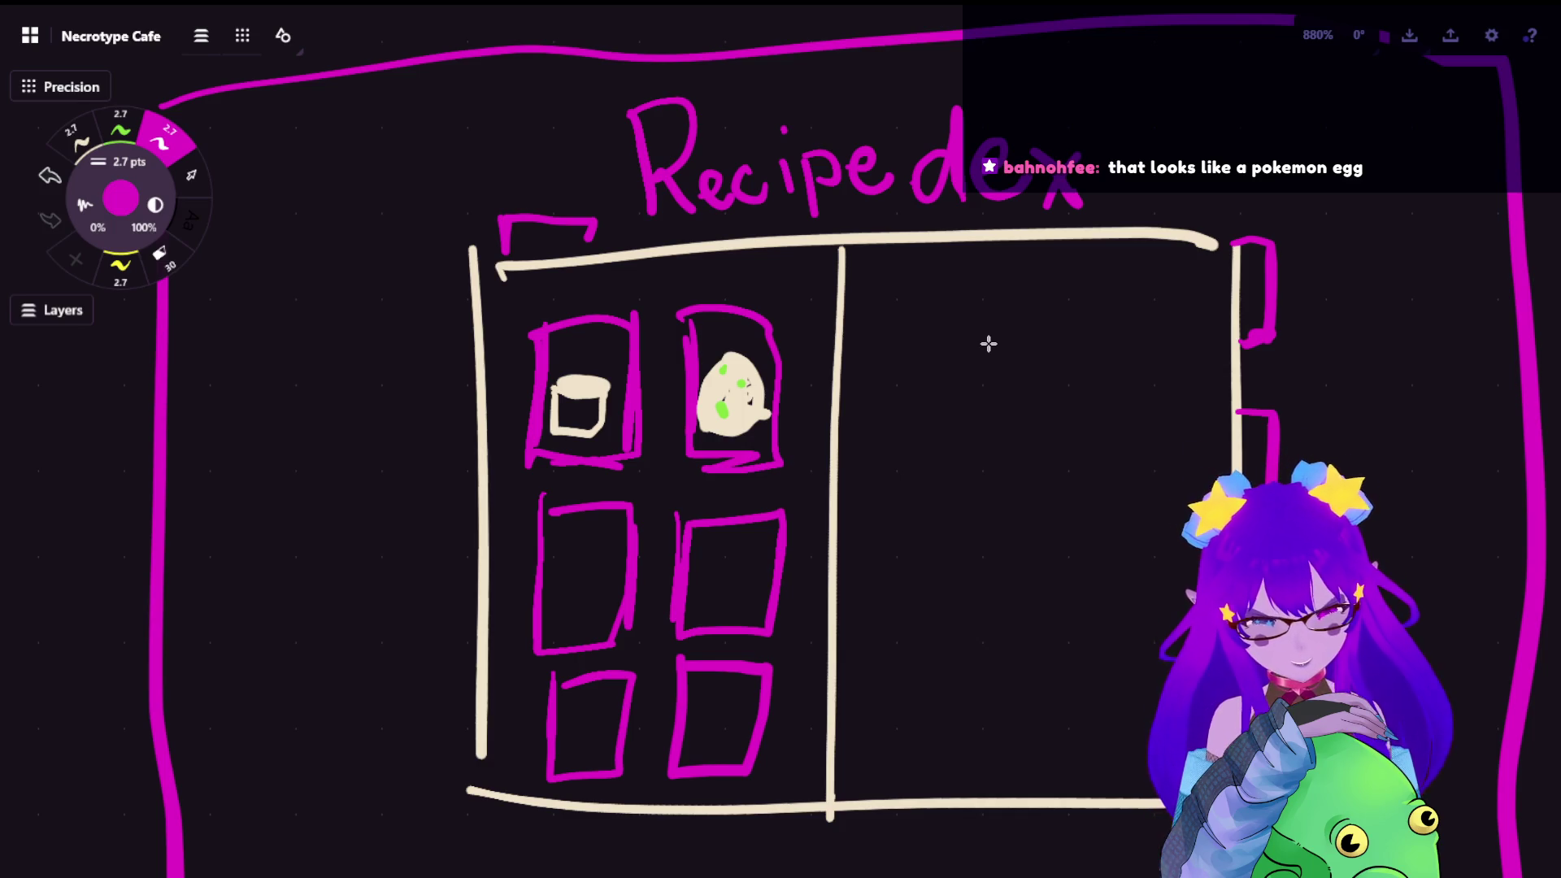
{"action": "left_click", "coordinate": [190, 175]}
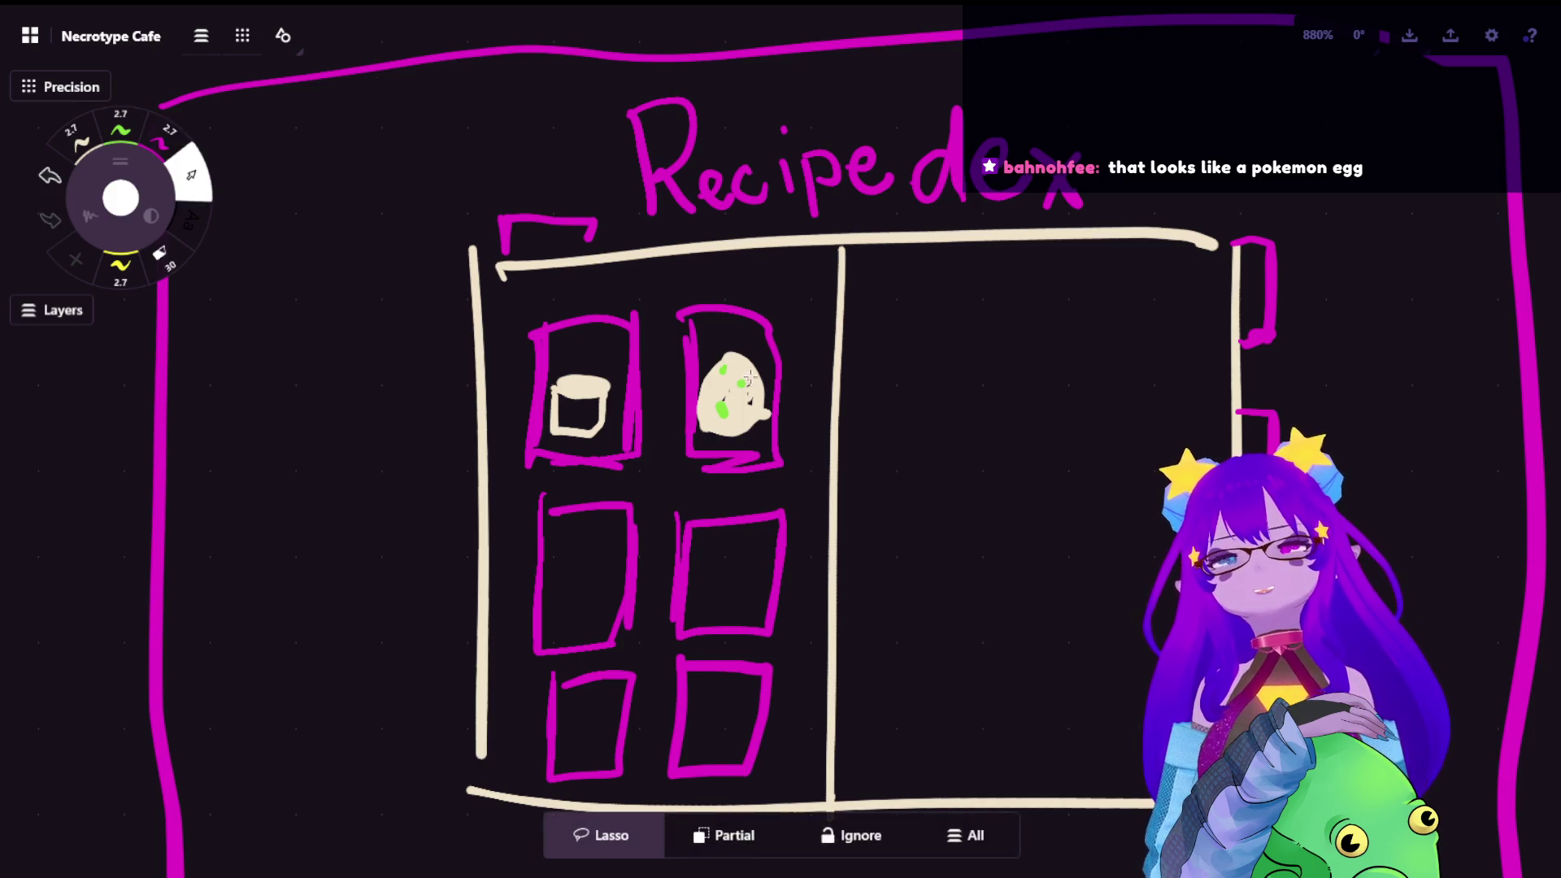
{"action": "left_click", "coordinate": [748, 402]}
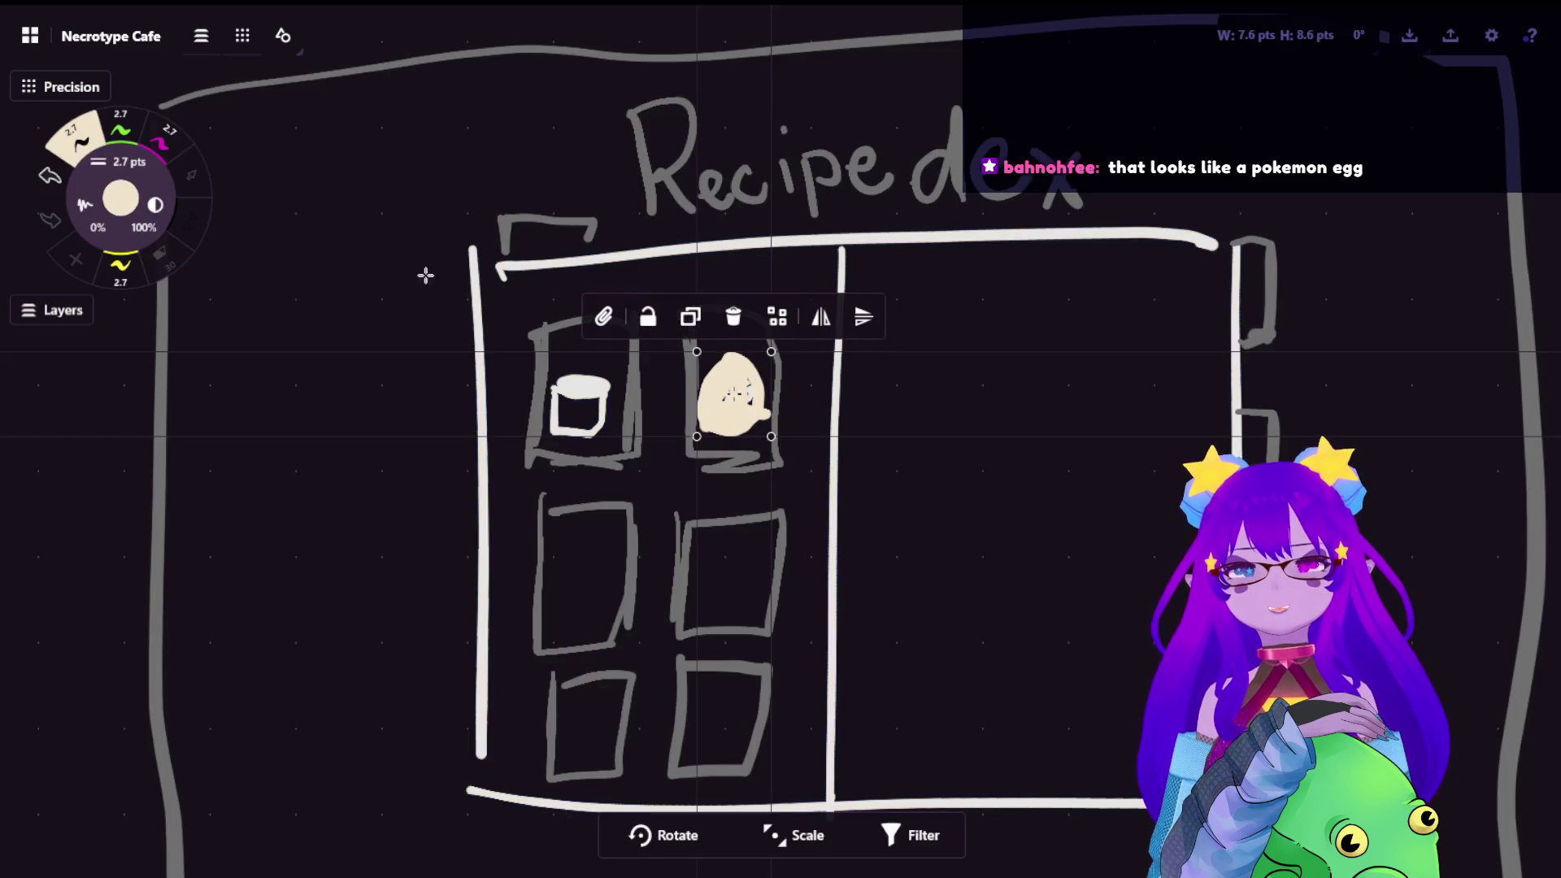
{"action": "left_click", "coordinate": [121, 266]}
{"action": "left_click", "coordinate": [1125, 474]}
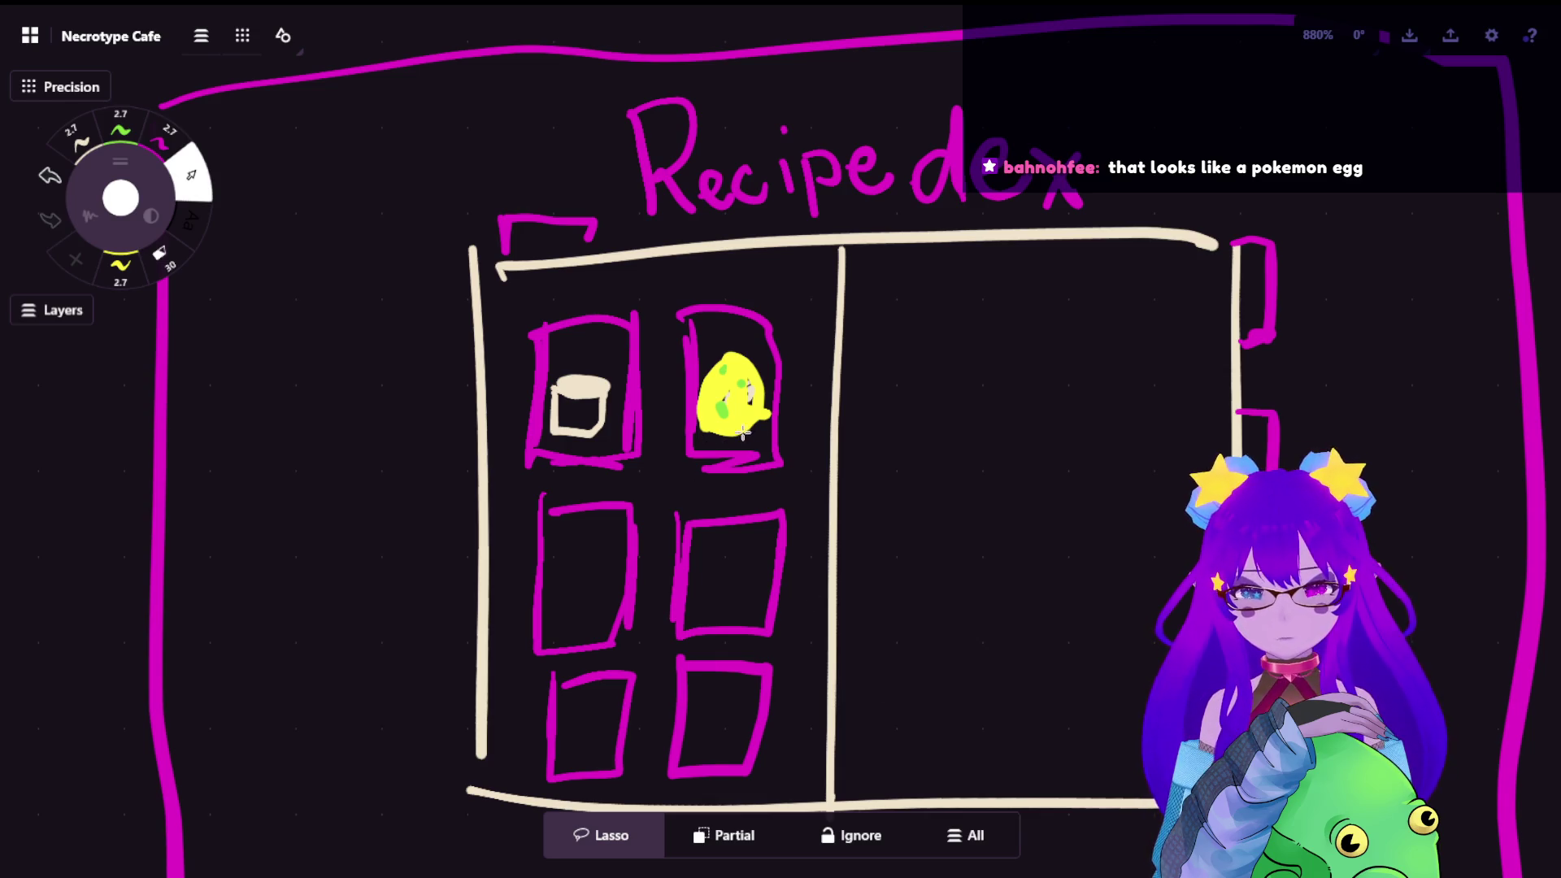
{"action": "left_click", "coordinate": [683, 353]}
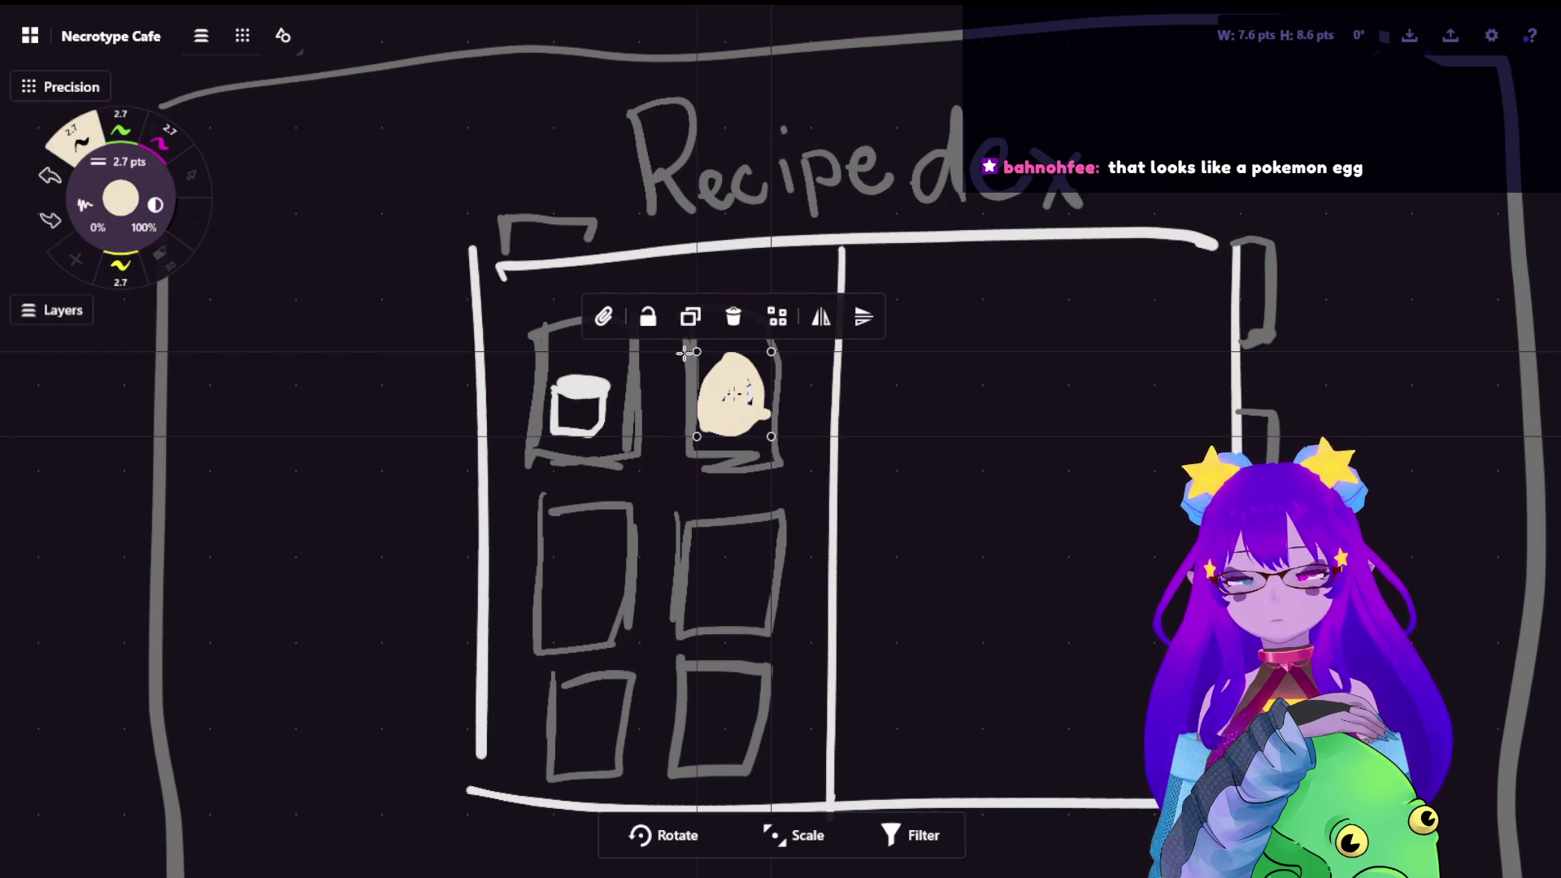
{"action": "key", "text": "Escape"}
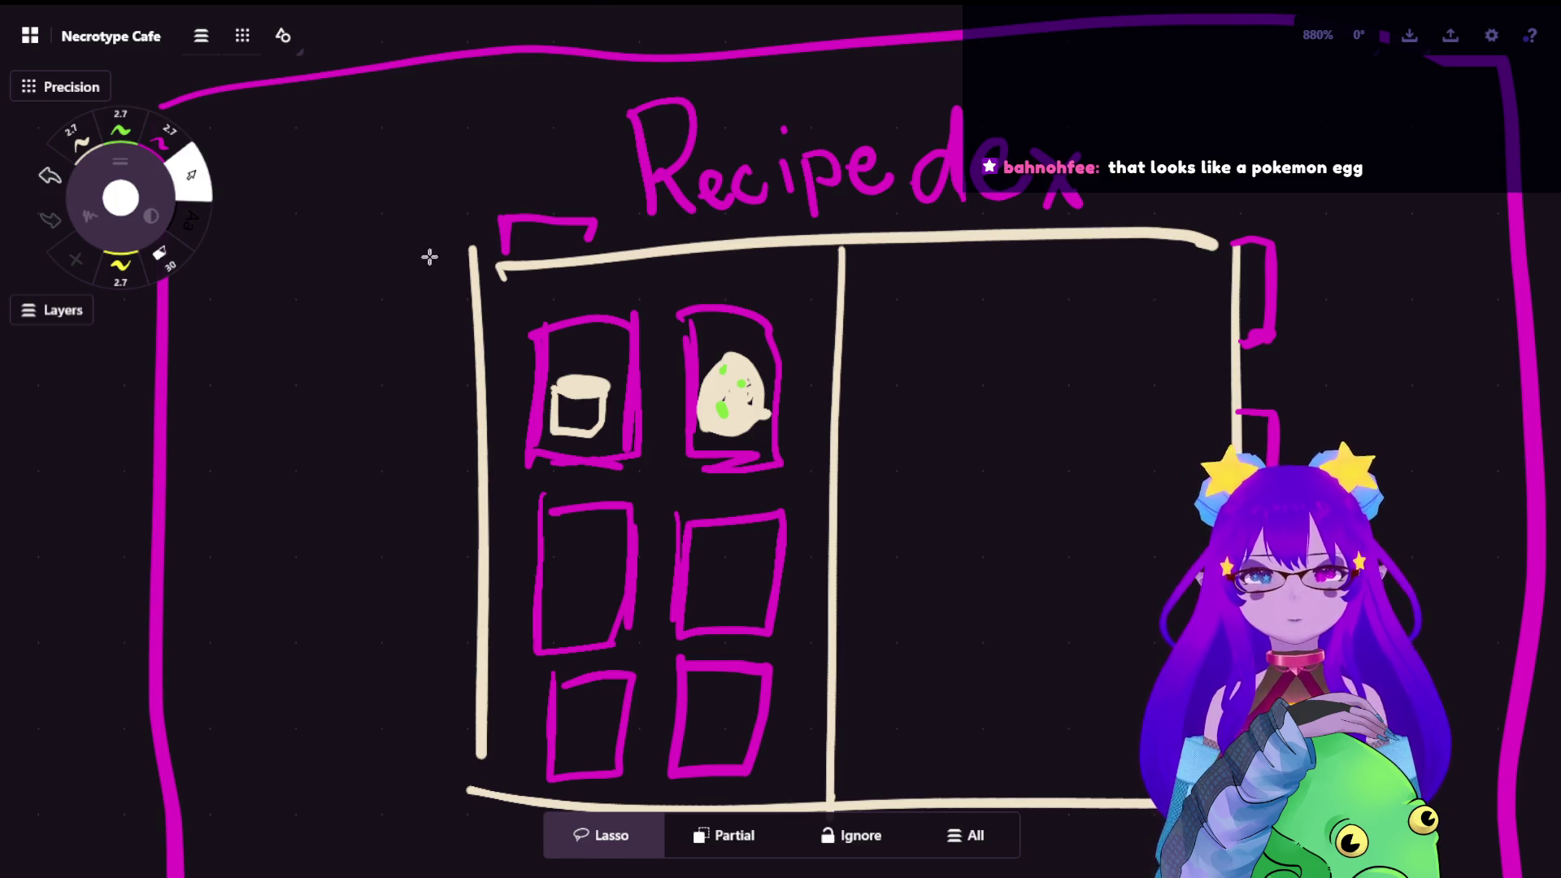
{"action": "scroll", "coordinate": [805, 280], "scroll_direction": "down", "scroll_amount": 4}
{"action": "scroll", "coordinate": [853, 305], "scroll_direction": "down", "scroll_amount": 3}
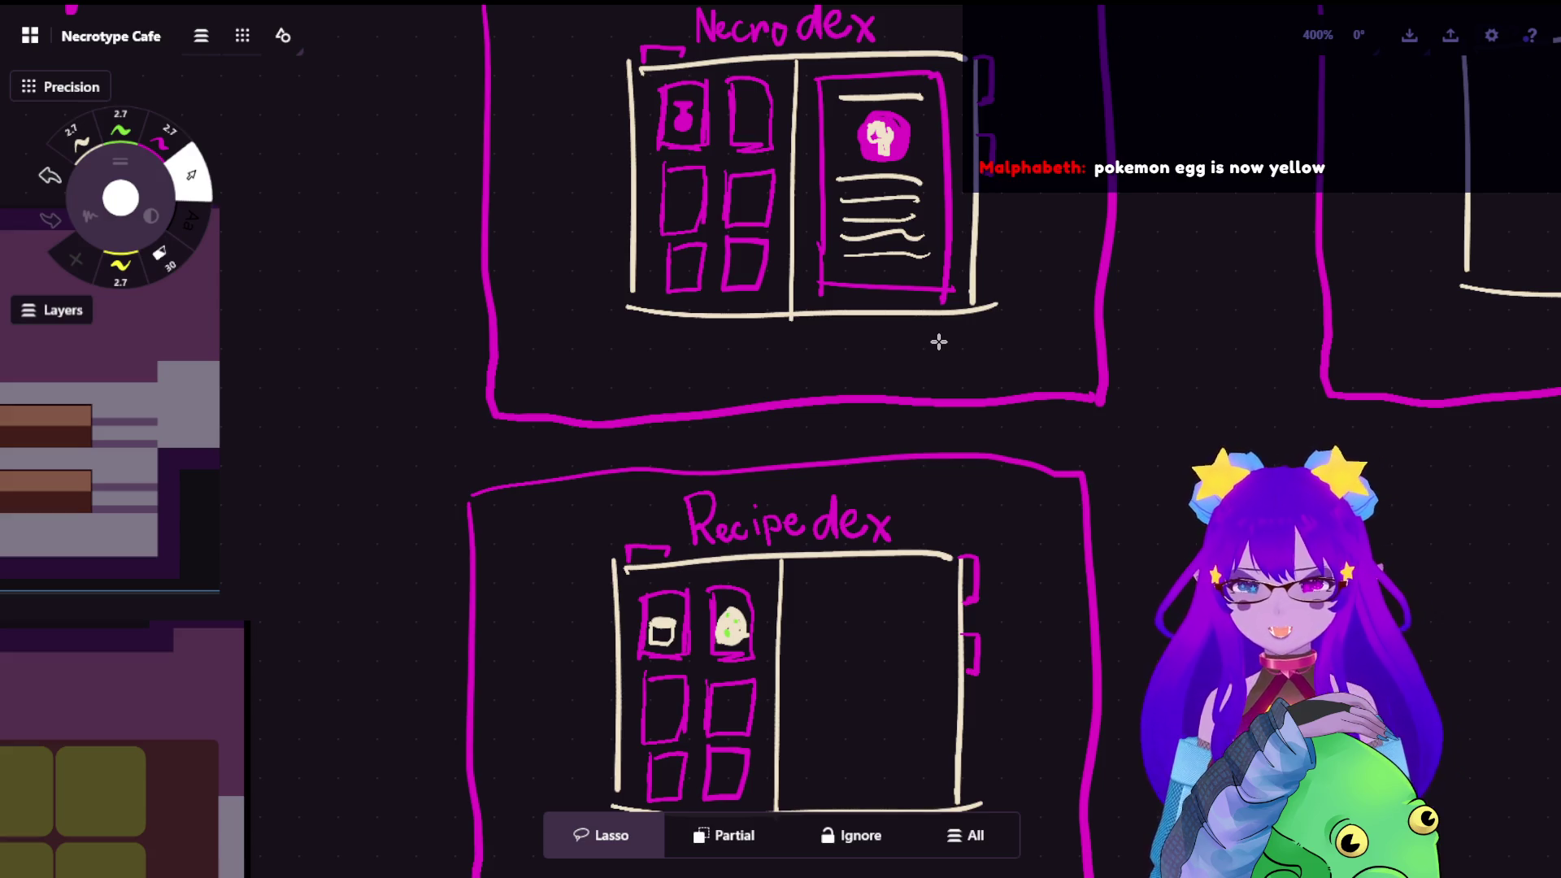
{"action": "scroll", "coordinate": [755, 204], "scroll_direction": "down", "scroll_amount": 3}
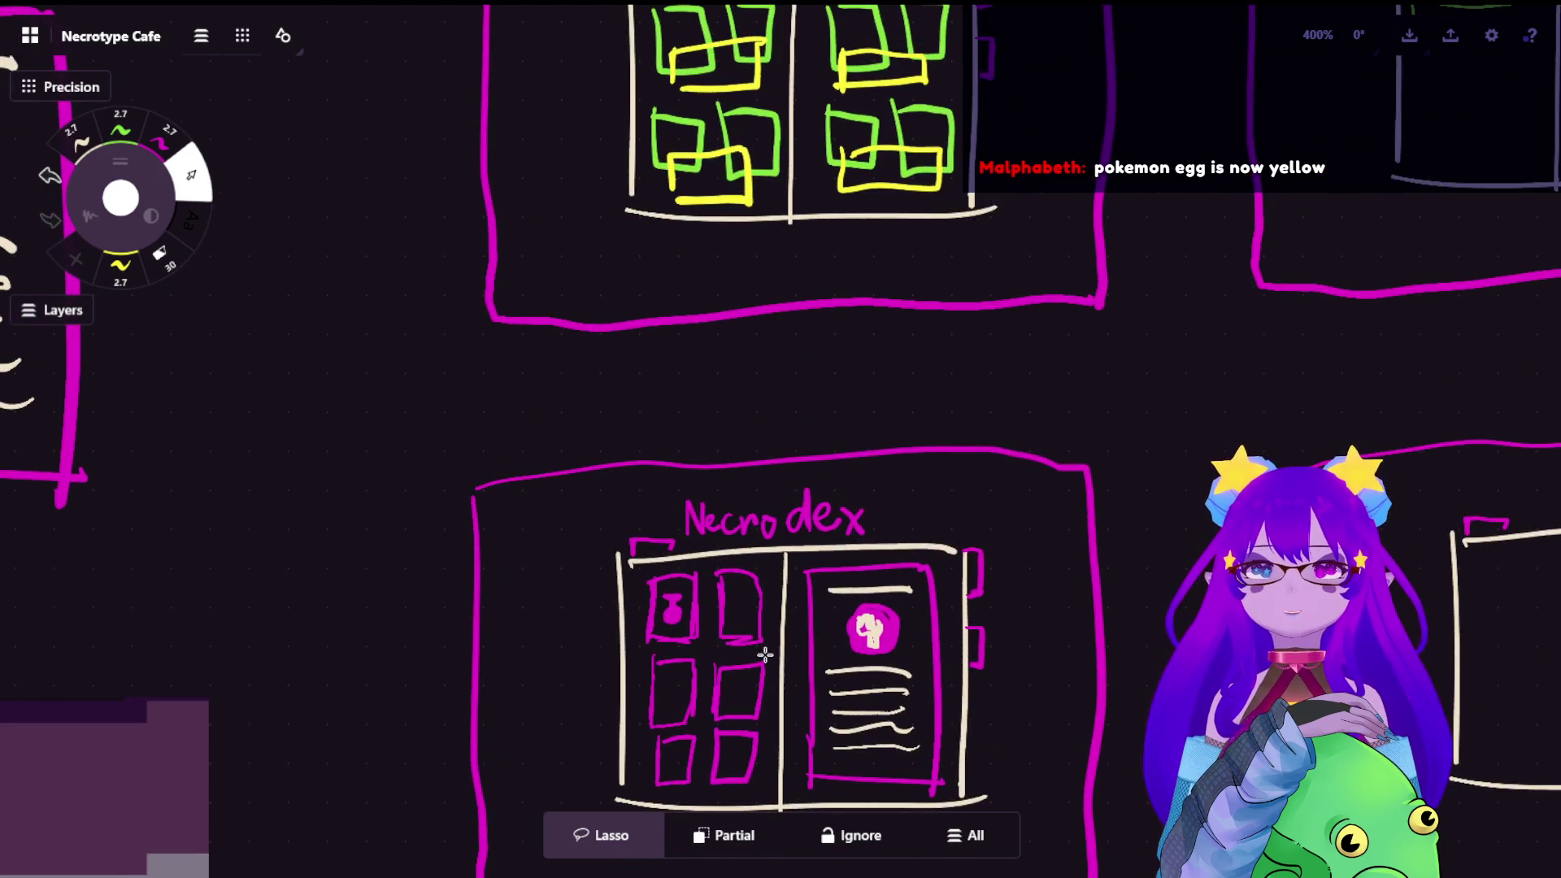
{"action": "scroll", "coordinate": [755, 204], "scroll_direction": "up", "scroll_amount": 5}
{"action": "scroll", "coordinate": [803, 561], "scroll_direction": "down", "scroll_amount": 3}
{"action": "scroll", "coordinate": [802, 560], "scroll_direction": "down", "scroll_amount": 3}
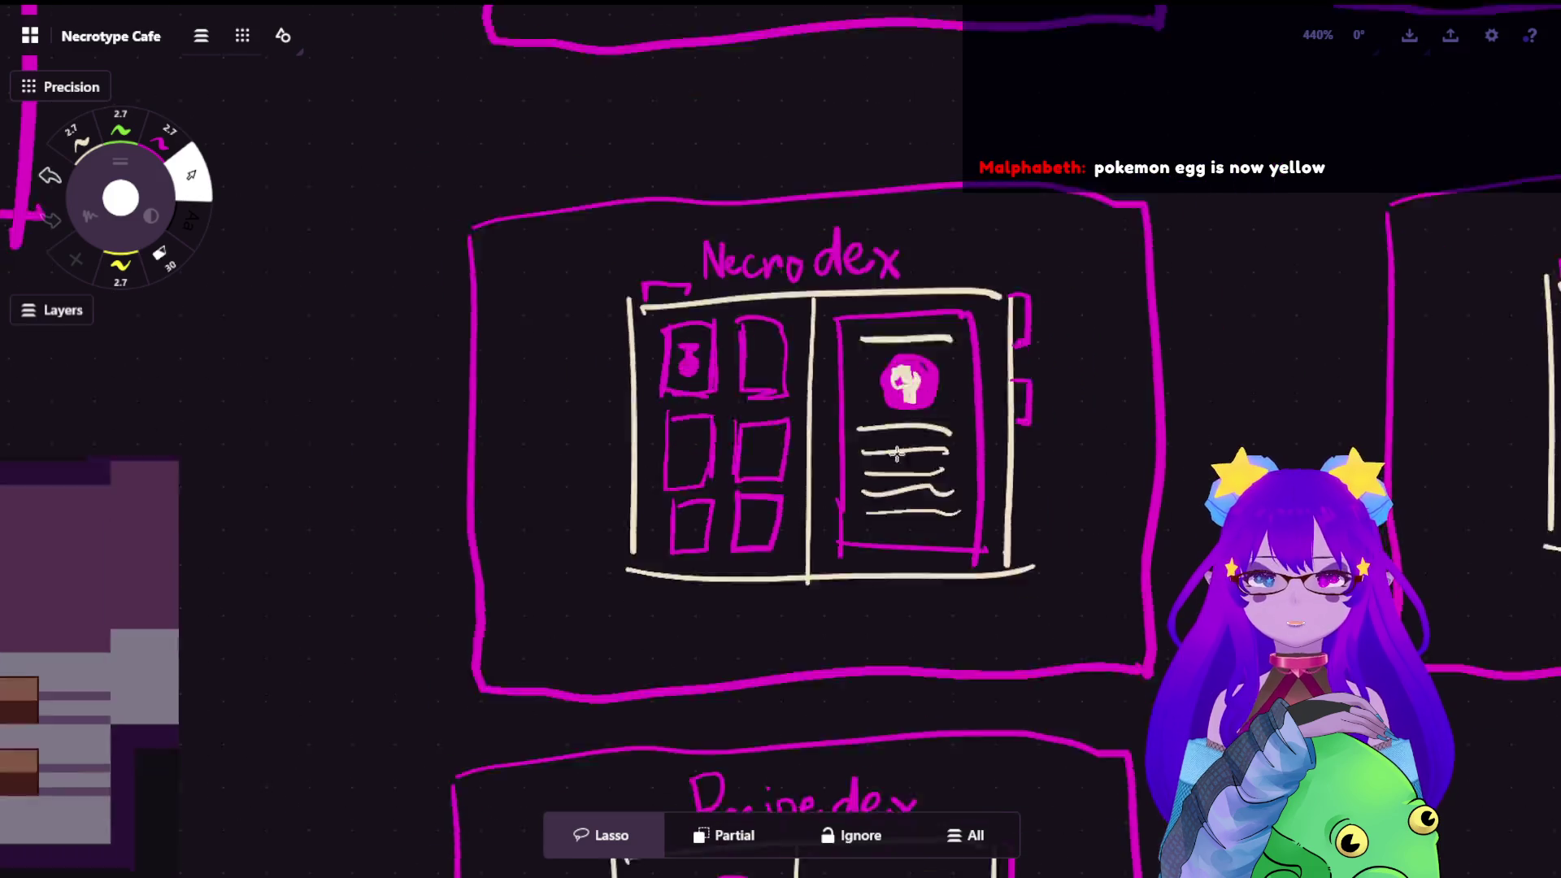
{"action": "scroll", "coordinate": [912, 157], "scroll_direction": "down", "scroll_amount": 3}
{"action": "scroll", "coordinate": [824, 644], "scroll_direction": "up", "scroll_amount": 3}
{"action": "scroll", "coordinate": [848, 549], "scroll_direction": "up", "scroll_amount": 2}
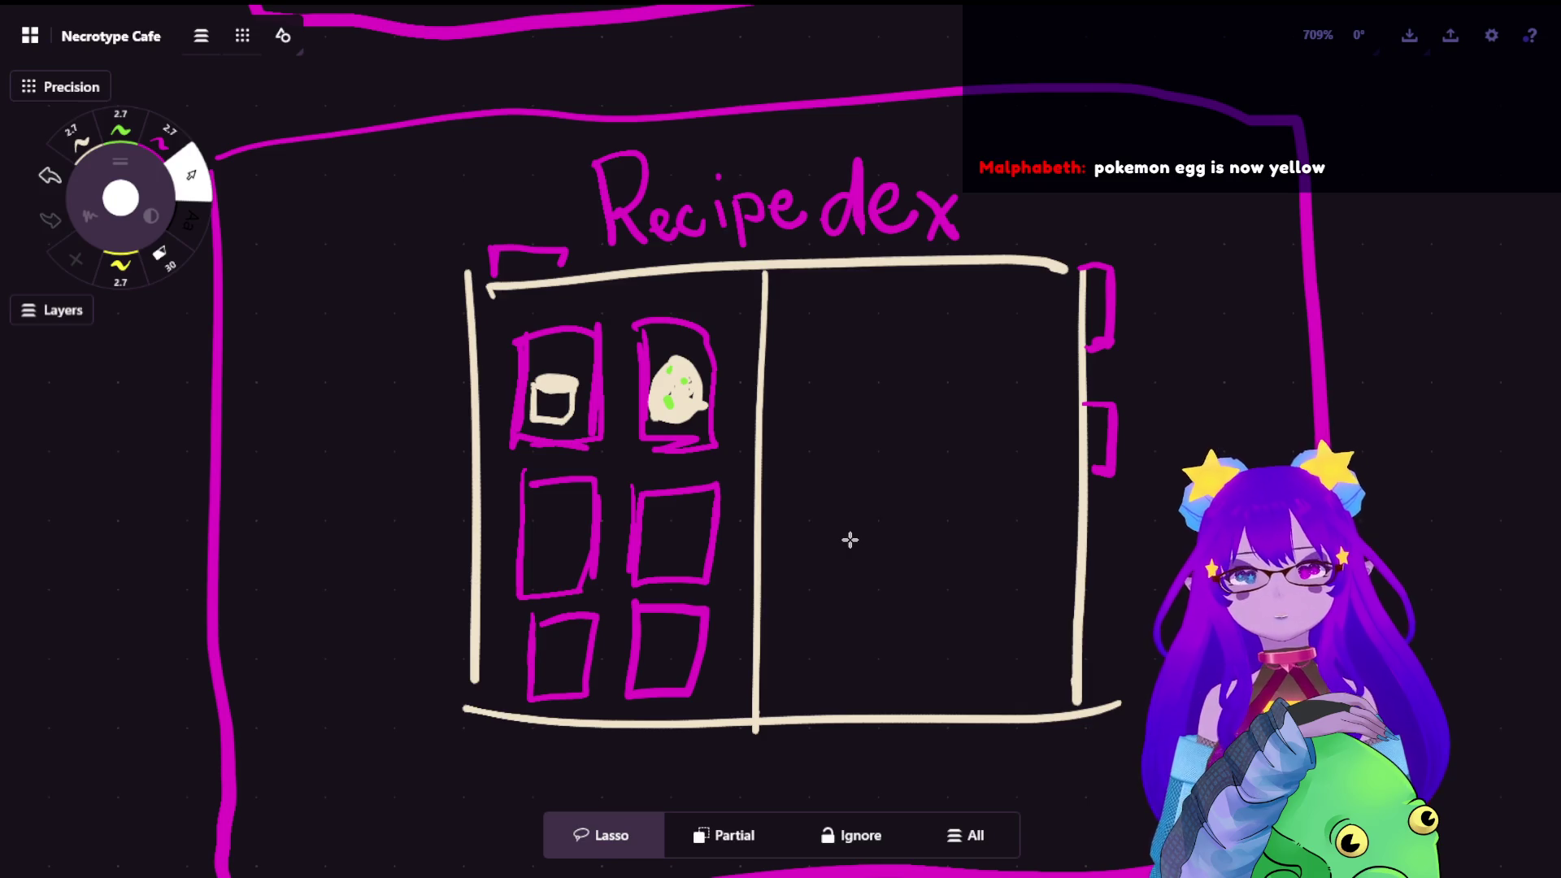
{"action": "scroll", "coordinate": [850, 541], "scroll_direction": "up", "scroll_amount": 8}
{"action": "scroll", "coordinate": [687, 531], "scroll_direction": "up", "scroll_amount": 6}
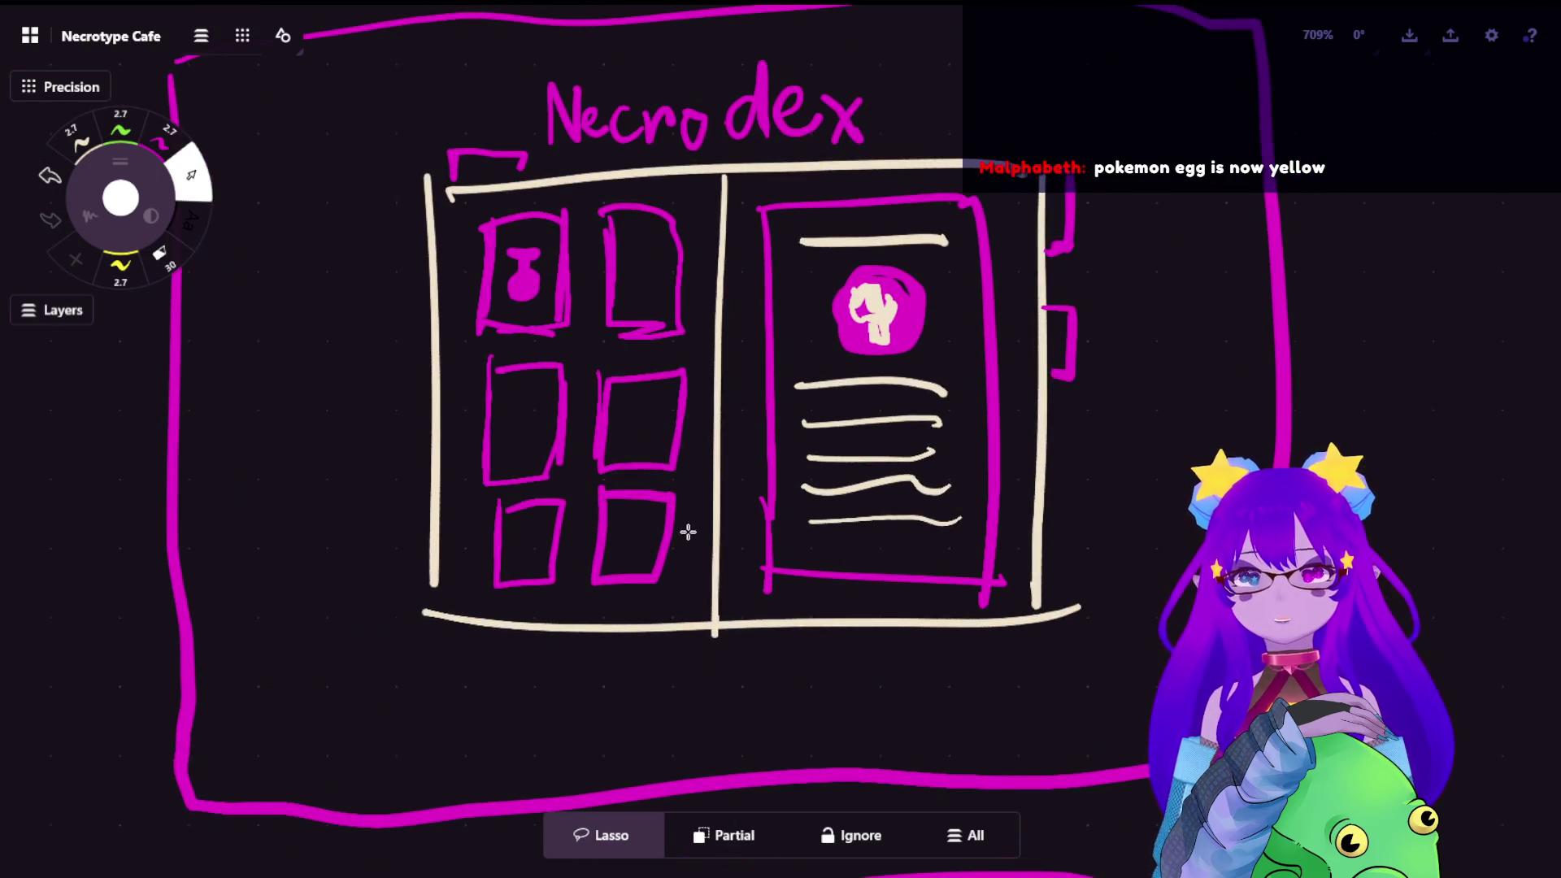
{"action": "scroll", "coordinate": [687, 531], "scroll_direction": "up", "scroll_amount": 3}
{"action": "scroll", "coordinate": [626, 390], "scroll_direction": "up", "scroll_amount": 3}
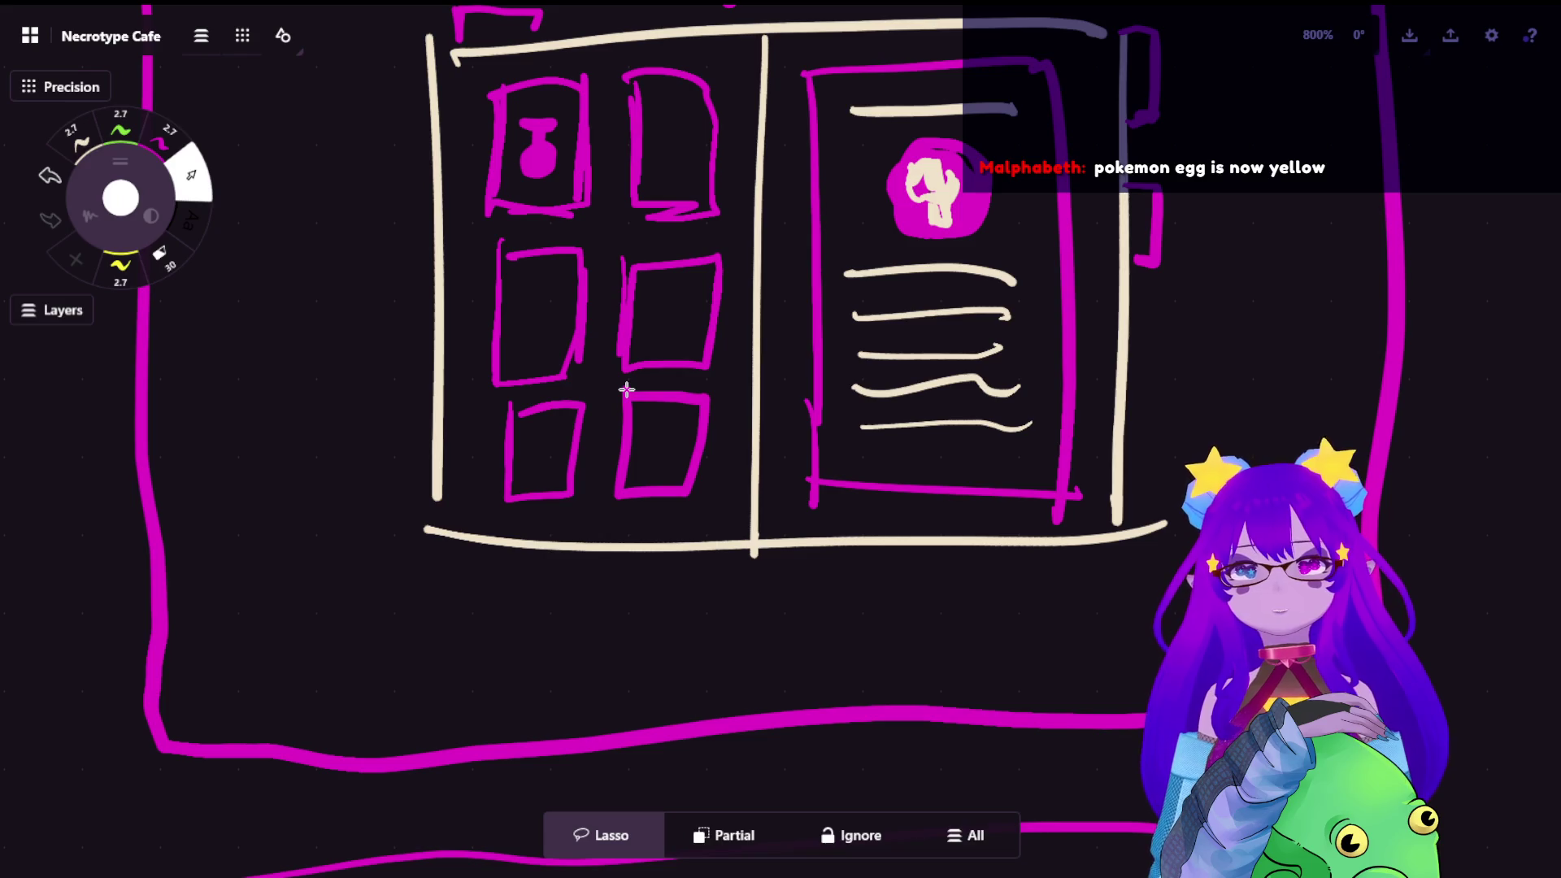
Pick the green pen for handwriting beside the Necrodex sketch
{"action": "left_click", "coordinate": [119, 128]}
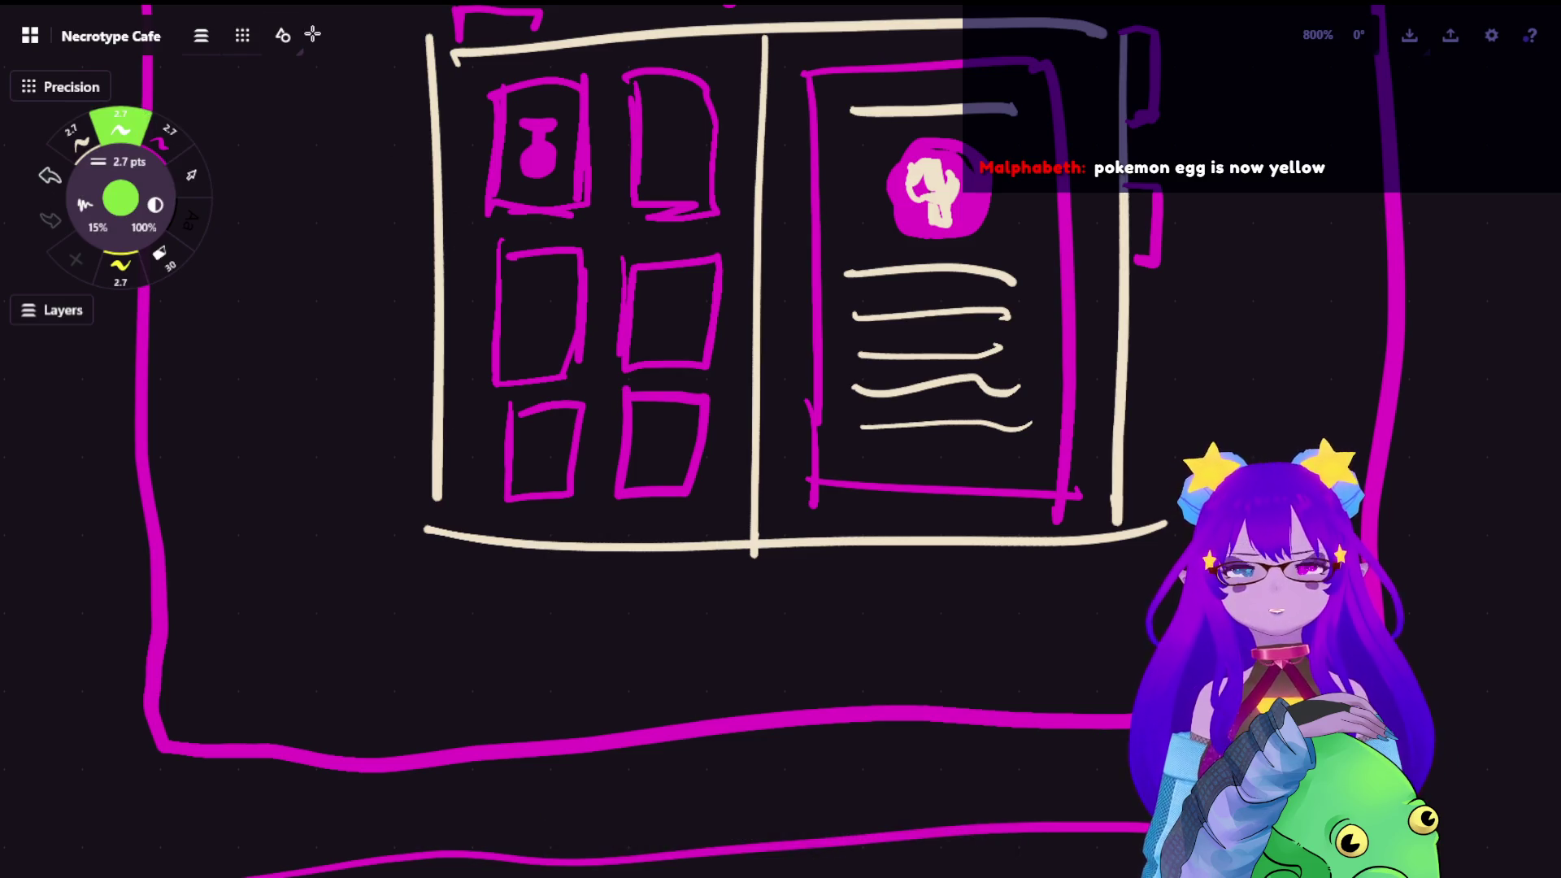
Handwrite 'Custome data + flavor' in green under the Necrodex sketch
{"action": "mouse_move", "coordinate": [478, 598]}
{"action": "left_mouse_down"}
{"action": "mouse_move", "coordinate": [495, 649]}
{"action": "mouse_move", "coordinate": [665, 629]}
{"action": "mouse_move", "coordinate": [723, 649]}
{"action": "mouse_move", "coordinate": [768, 641]}
{"action": "left_mouse_up"}
{"action": "mouse_move", "coordinate": [876, 612]}
{"action": "left_mouse_down"}
{"action": "mouse_move", "coordinate": [848, 643]}
{"action": "mouse_move", "coordinate": [875, 573]}
{"action": "mouse_move", "coordinate": [903, 634]}
{"action": "left_mouse_up"}
{"action": "mouse_move", "coordinate": [924, 574]}
{"action": "left_mouse_down"}
{"action": "mouse_move", "coordinate": [926, 634]}
{"action": "mouse_move", "coordinate": [949, 615]}
{"action": "mouse_move", "coordinate": [981, 625]}
{"action": "mouse_move", "coordinate": [1024, 608]}
{"action": "mouse_move", "coordinate": [1011, 628]}
{"action": "left_mouse_up"}
{"action": "left_click_drag", "start_coordinate": [1085, 584], "coordinate": [1060, 639]}
{"action": "mouse_move", "coordinate": [1052, 616]}
{"action": "left_mouse_down"}
{"action": "mouse_move", "coordinate": [1108, 641]}
{"action": "mouse_move", "coordinate": [1153, 628]}
{"action": "left_mouse_up"}
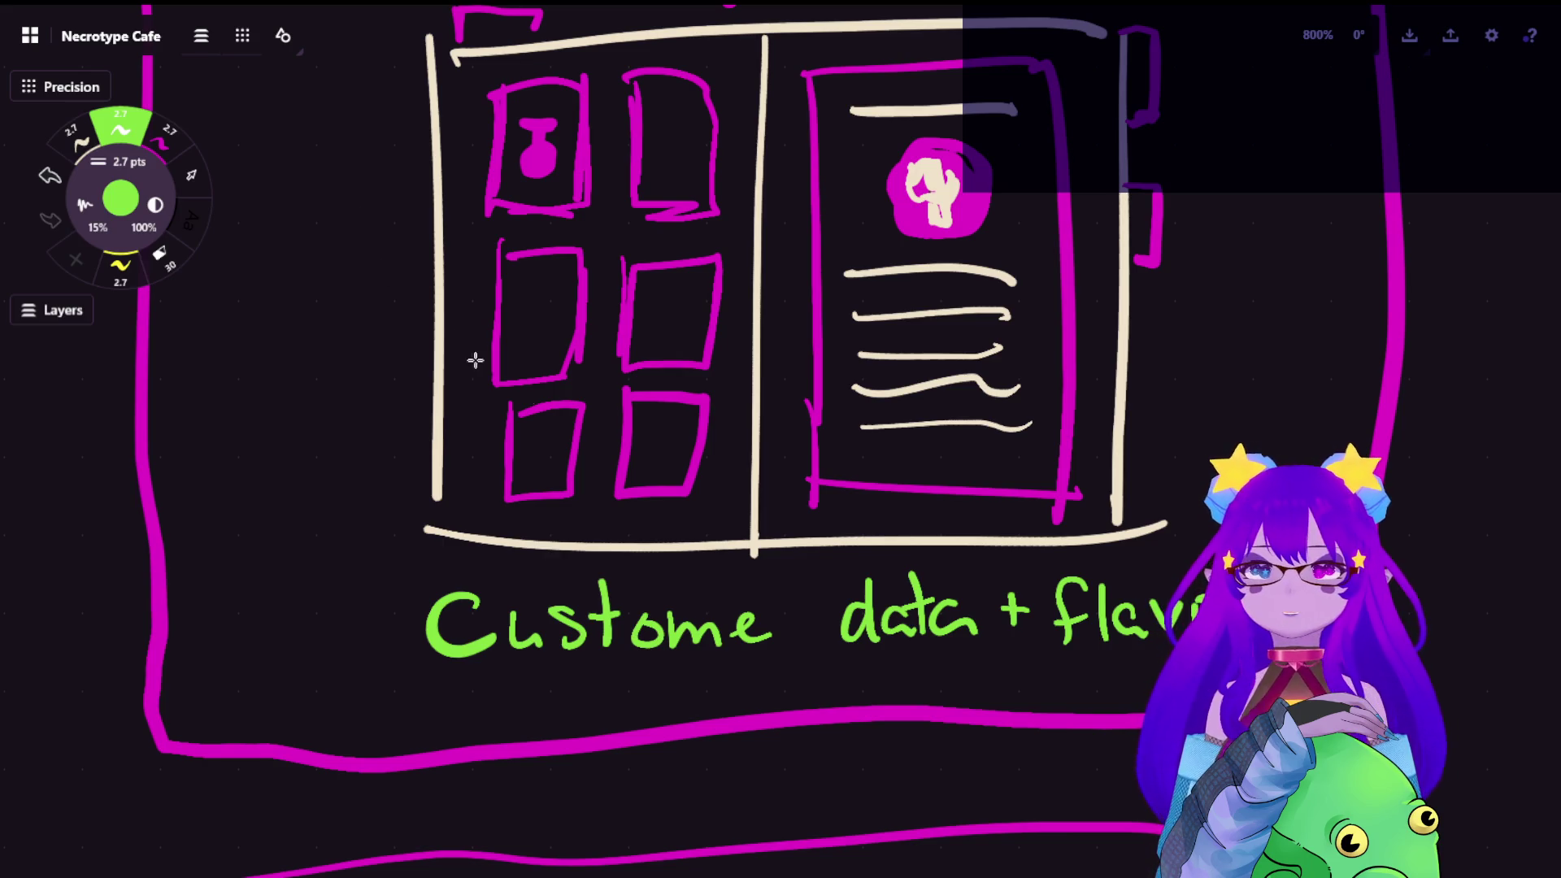
{"action": "scroll", "coordinate": [732, 366], "scroll_direction": "down", "scroll_amount": 5}
{"action": "scroll", "coordinate": [732, 366], "scroll_direction": "down", "scroll_amount": 5}
{"action": "scroll", "coordinate": [723, 187], "scroll_direction": "up", "scroll_amount": 3}
{"action": "scroll", "coordinate": [723, 186], "scroll_direction": "up", "scroll_amount": 2}
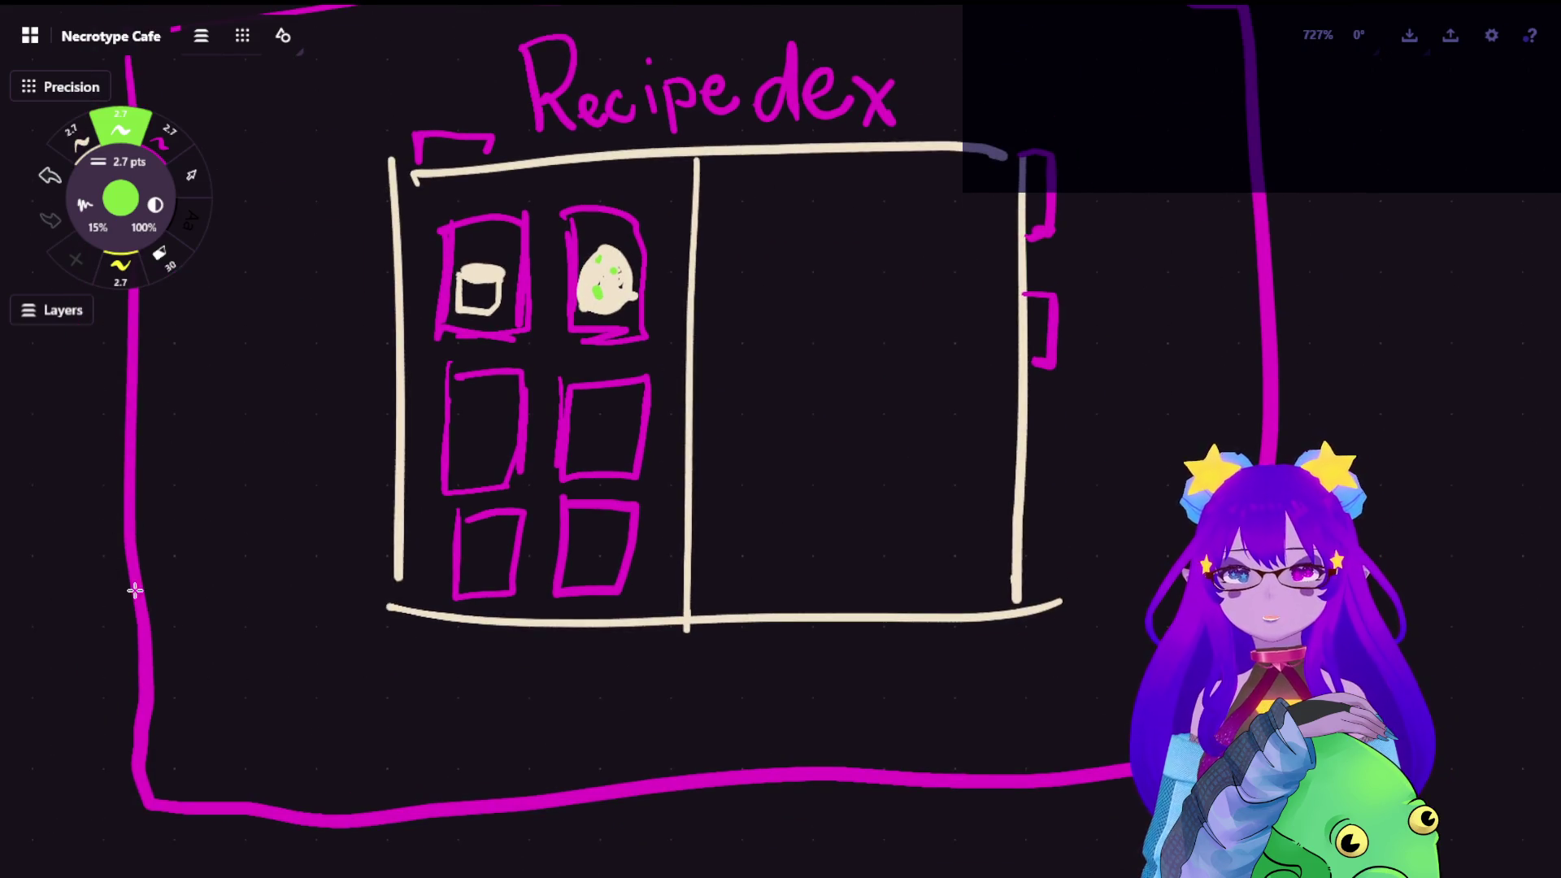
Handwrite 'Dish dat + flavor' in green below the Recipedex sketch
{"action": "mouse_move", "coordinate": [241, 665]}
{"action": "left_mouse_down"}
{"action": "mouse_move", "coordinate": [244, 738]}
{"action": "mouse_move", "coordinate": [293, 720]}
{"action": "mouse_move", "coordinate": [354, 739]}
{"action": "left_mouse_up"}
{"action": "left_click", "coordinate": [317, 678]}
{"action": "mouse_move", "coordinate": [391, 670]}
{"action": "left_mouse_down"}
{"action": "mouse_move", "coordinate": [393, 739]}
{"action": "mouse_move", "coordinate": [421, 734]}
{"action": "left_mouse_up"}
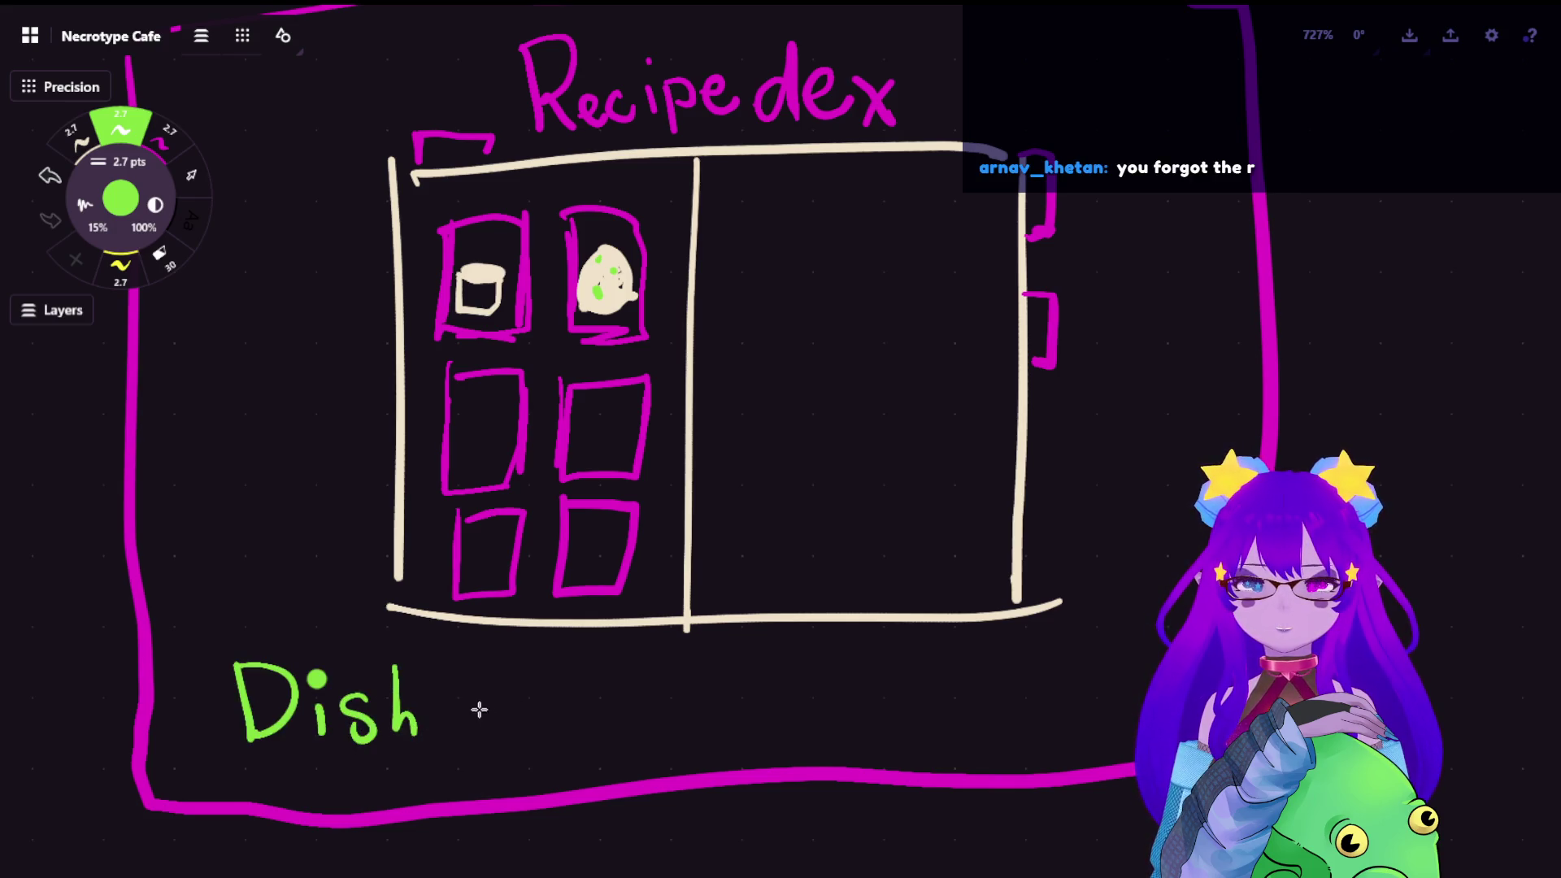
{"action": "left_click_drag", "start_coordinate": [499, 701], "coordinate": [488, 732]}
{"action": "mouse_move", "coordinate": [509, 670]}
{"action": "left_mouse_down"}
{"action": "mouse_move", "coordinate": [511, 738]}
{"action": "mouse_move", "coordinate": [543, 734]}
{"action": "left_mouse_up"}
{"action": "mouse_move", "coordinate": [573, 665]}
{"action": "left_mouse_down"}
{"action": "mouse_move", "coordinate": [575, 738]}
{"action": "mouse_move", "coordinate": [603, 703]}
{"action": "mouse_move", "coordinate": [661, 719]}
{"action": "mouse_move", "coordinate": [685, 695]}
{"action": "mouse_move", "coordinate": [720, 733]}
{"action": "mouse_move", "coordinate": [734, 695]}
{"action": "left_mouse_up"}
{"action": "mouse_move", "coordinate": [753, 661]}
{"action": "left_mouse_down"}
{"action": "mouse_move", "coordinate": [757, 726]}
{"action": "mouse_move", "coordinate": [825, 722]}
{"action": "left_mouse_up"}
{"action": "mouse_move", "coordinate": [824, 722]}
{"action": "left_mouse_down"}
{"action": "mouse_move", "coordinate": [851, 686]}
{"action": "mouse_move", "coordinate": [857, 720]}
{"action": "mouse_move", "coordinate": [925, 713]}
{"action": "mouse_move", "coordinate": [914, 685]}
{"action": "left_mouse_up"}
Fix the labels so they read 'Dish data + flavor' and 'Customer data + flavor'
{"action": "key", "text": "ctrl+z"}
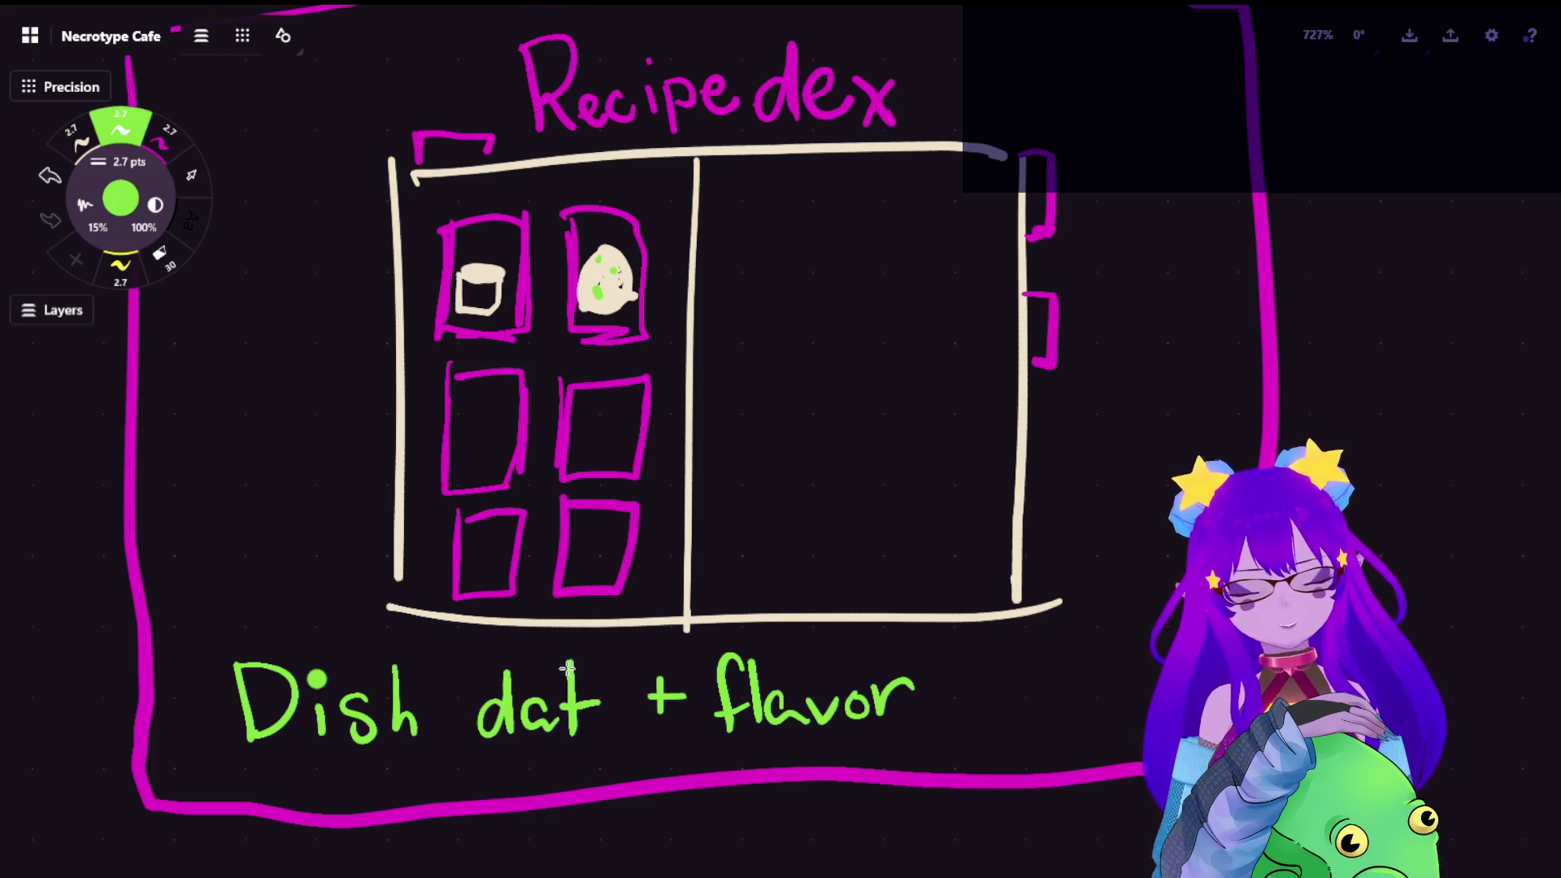
{"action": "left_click_drag", "start_coordinate": [608, 706], "coordinate": [627, 732]}
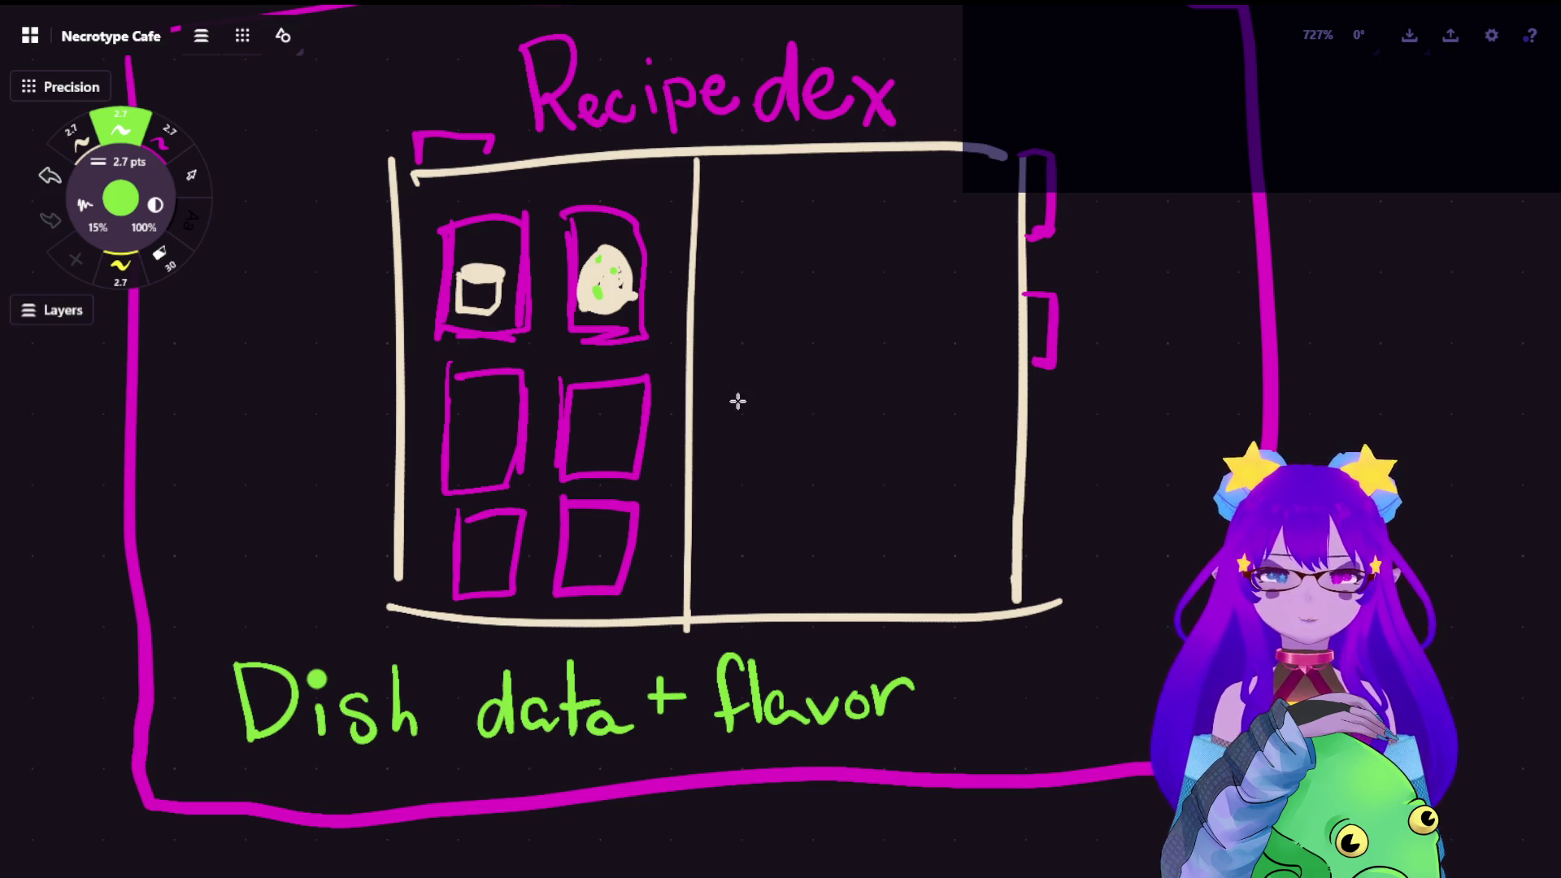
{"action": "scroll", "coordinate": [972, 304], "scroll_direction": "up", "scroll_amount": 5}
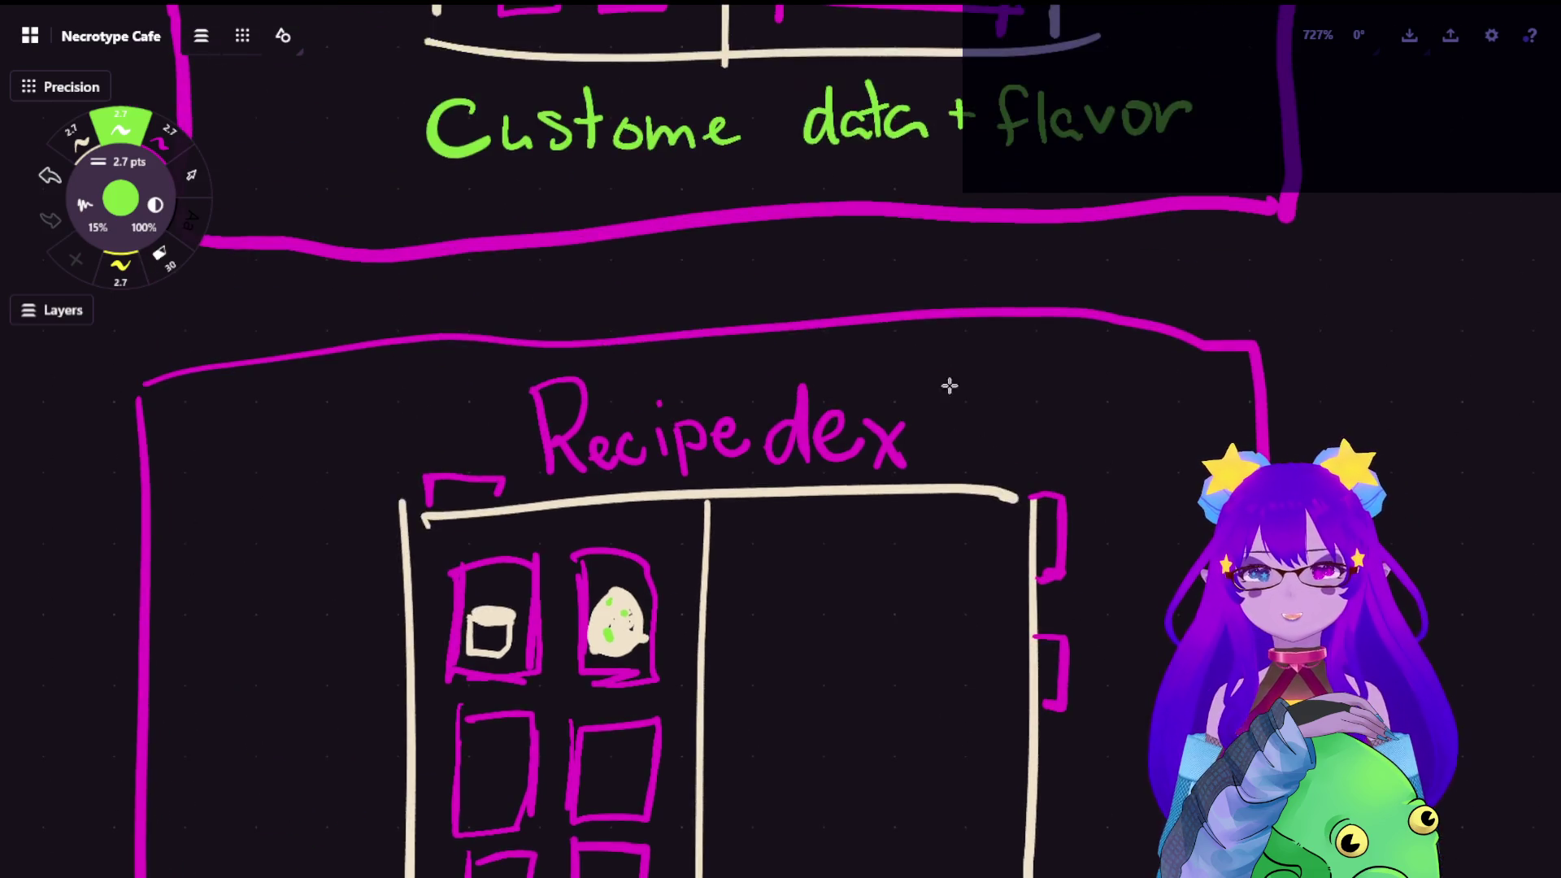
{"action": "scroll", "coordinate": [853, 365], "scroll_direction": "up", "scroll_amount": 5}
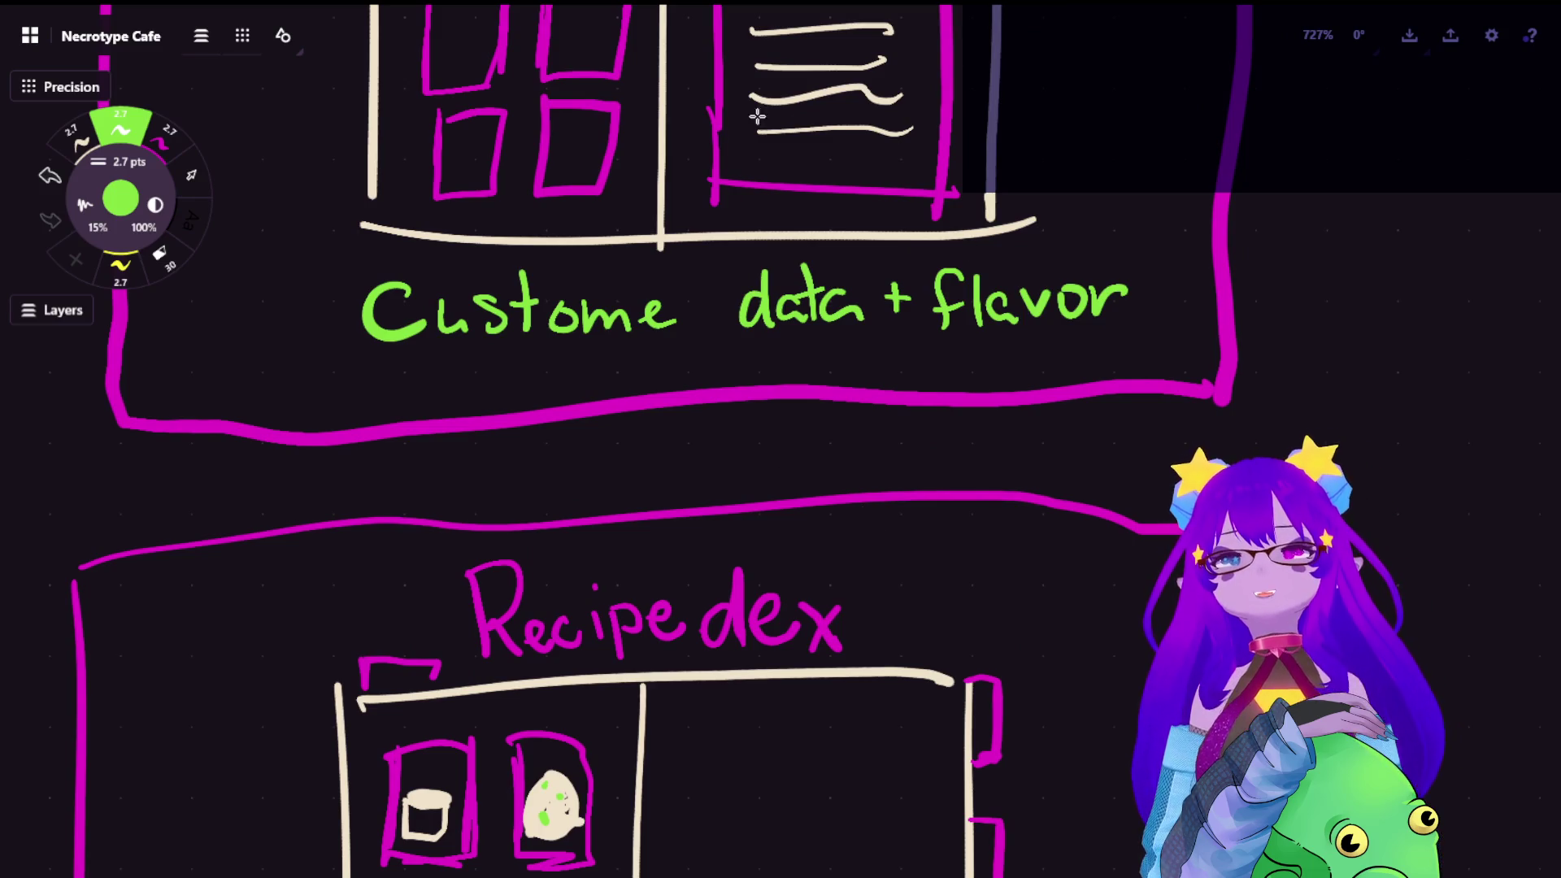
{"action": "left_click_drag", "start_coordinate": [676, 302], "coordinate": [714, 306]}
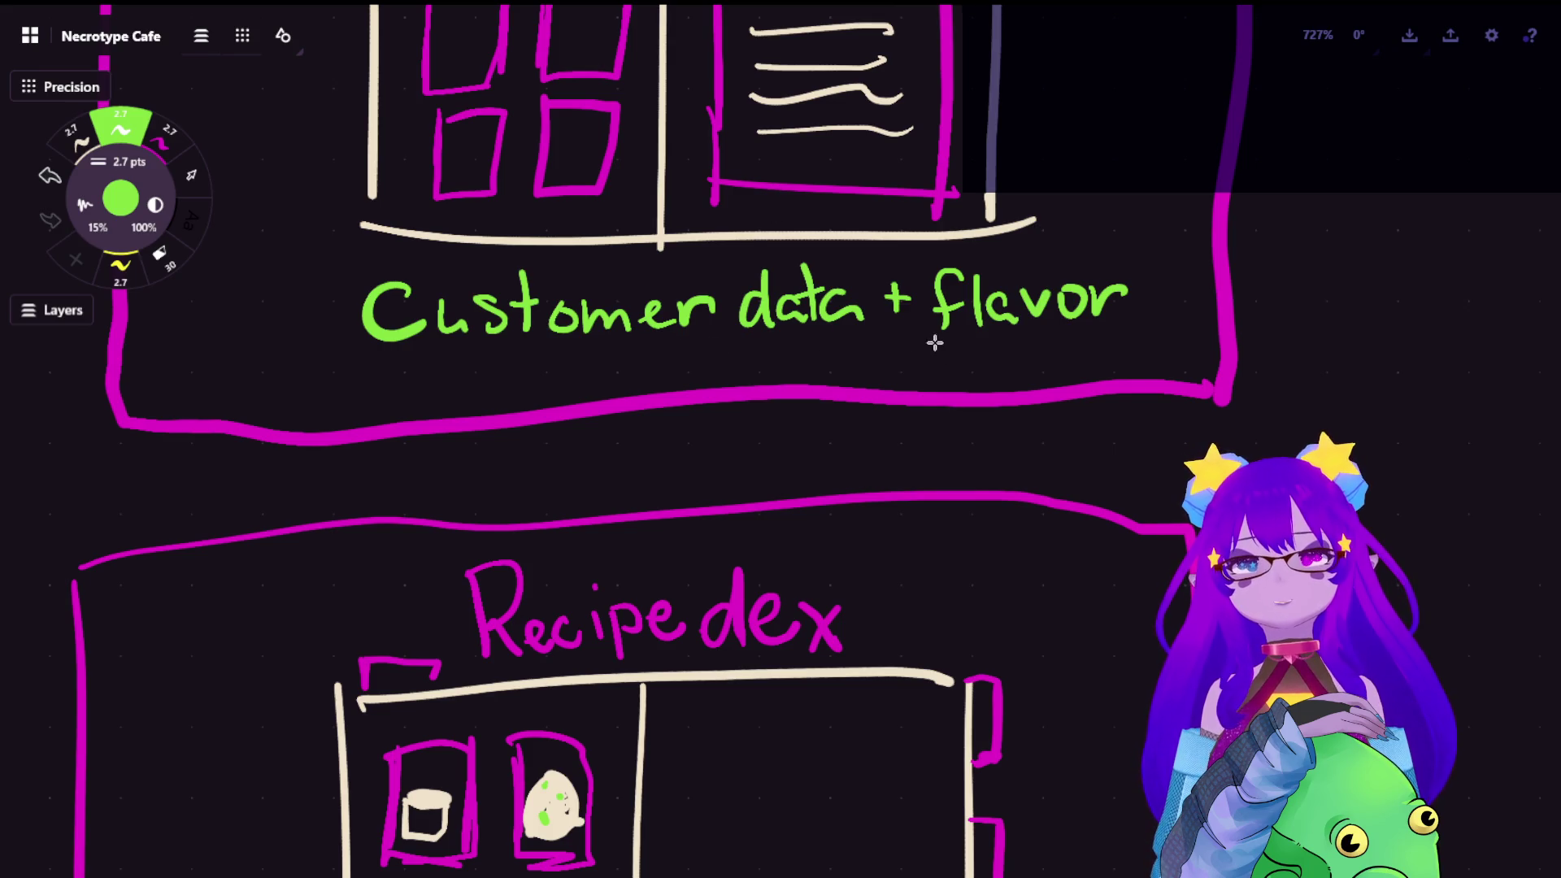
{"action": "scroll", "coordinate": [909, 564], "scroll_direction": "down", "scroll_amount": 4}
{"action": "scroll", "coordinate": [903, 562], "scroll_direction": "down", "scroll_amount": 2}
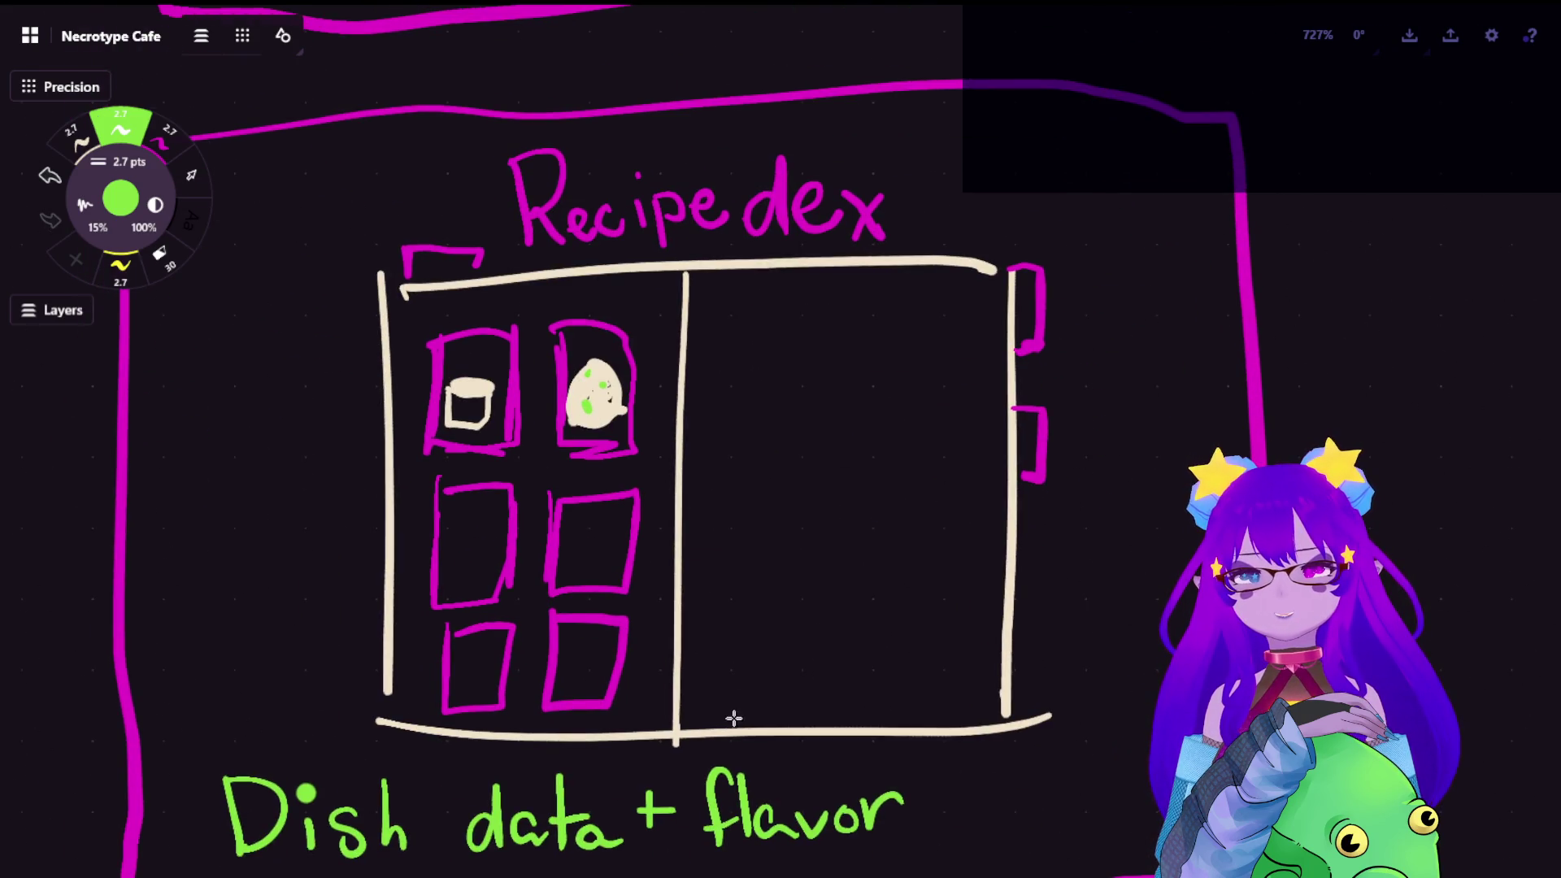
{"action": "scroll", "coordinate": [652, 653], "scroll_direction": "down", "scroll_amount": 3}
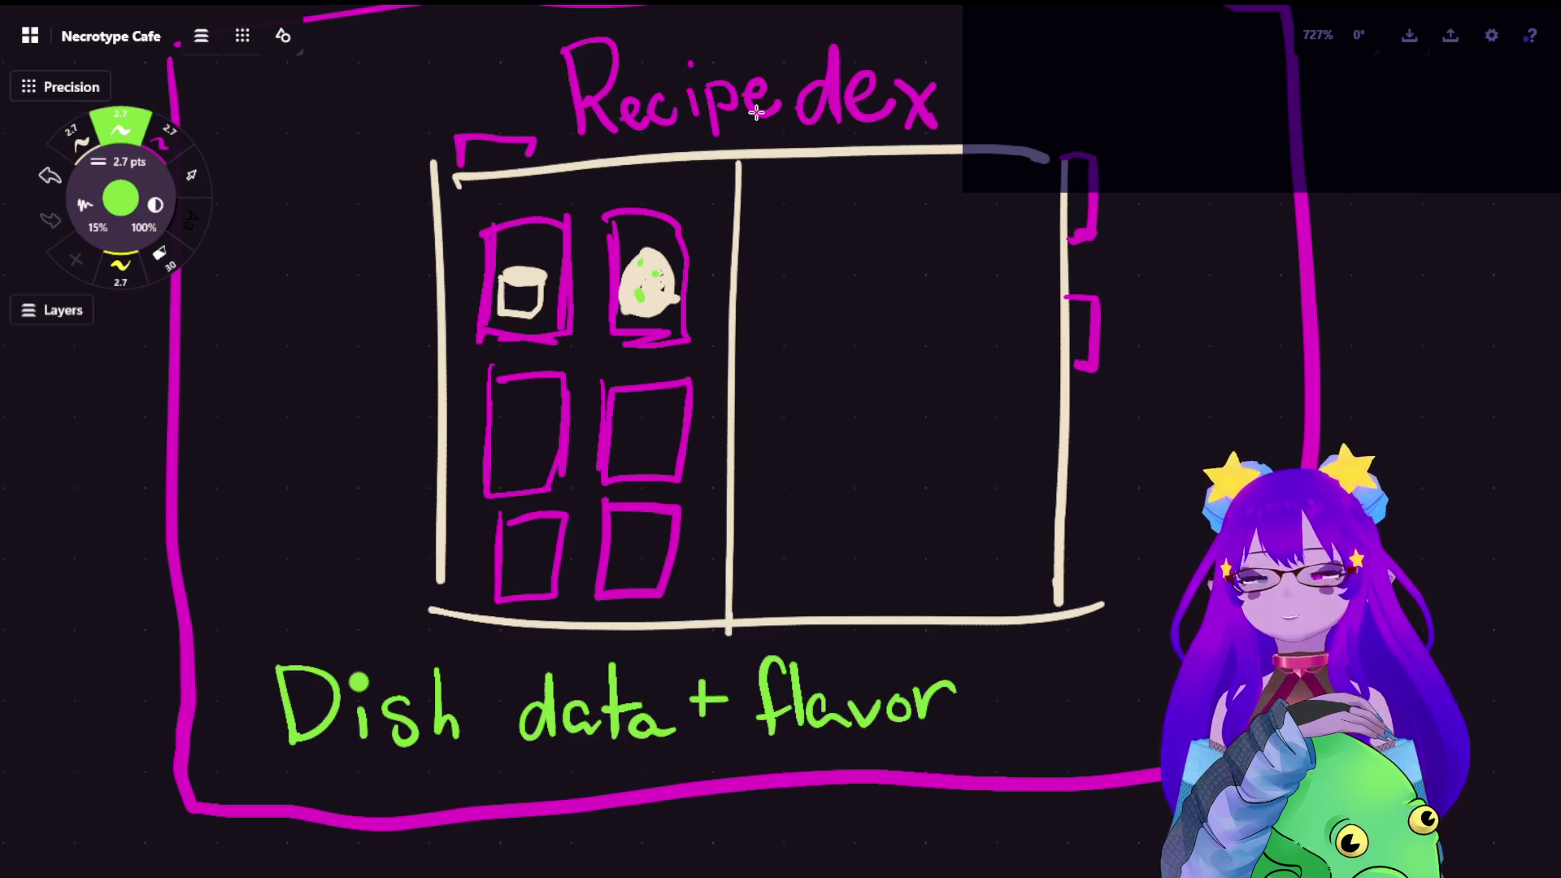
{"action": "scroll", "coordinate": [675, 185], "scroll_direction": "down", "scroll_amount": 5}
{"action": "scroll", "coordinate": [675, 185], "scroll_direction": "down", "scroll_amount": 2}
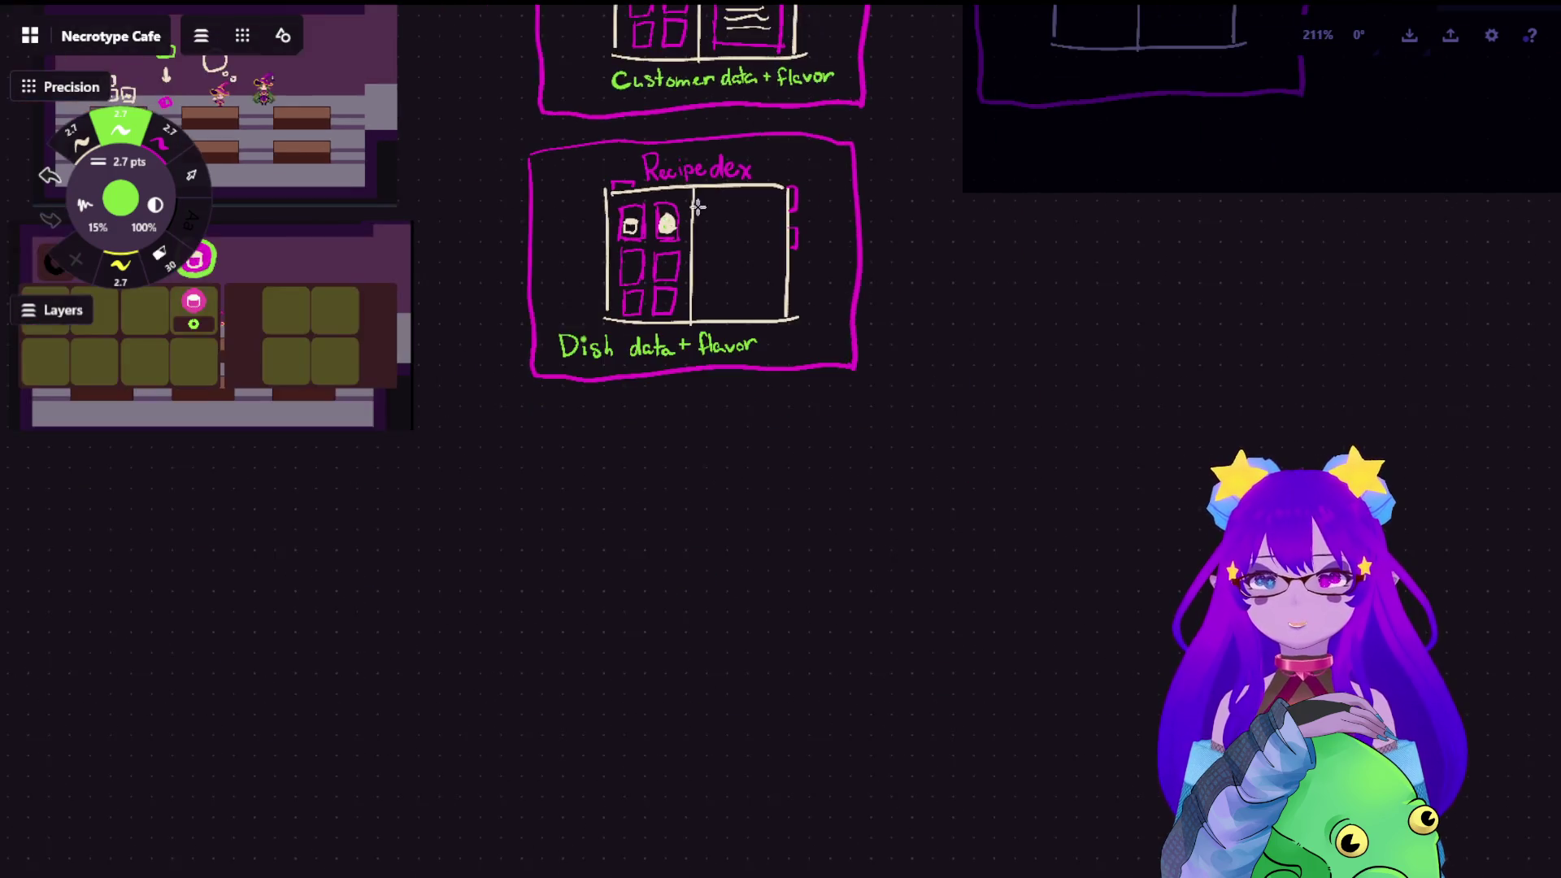
{"action": "scroll", "coordinate": [675, 185], "scroll_direction": "down", "scroll_amount": 3}
{"action": "scroll", "coordinate": [592, 434], "scroll_direction": "up", "scroll_amount": 3}
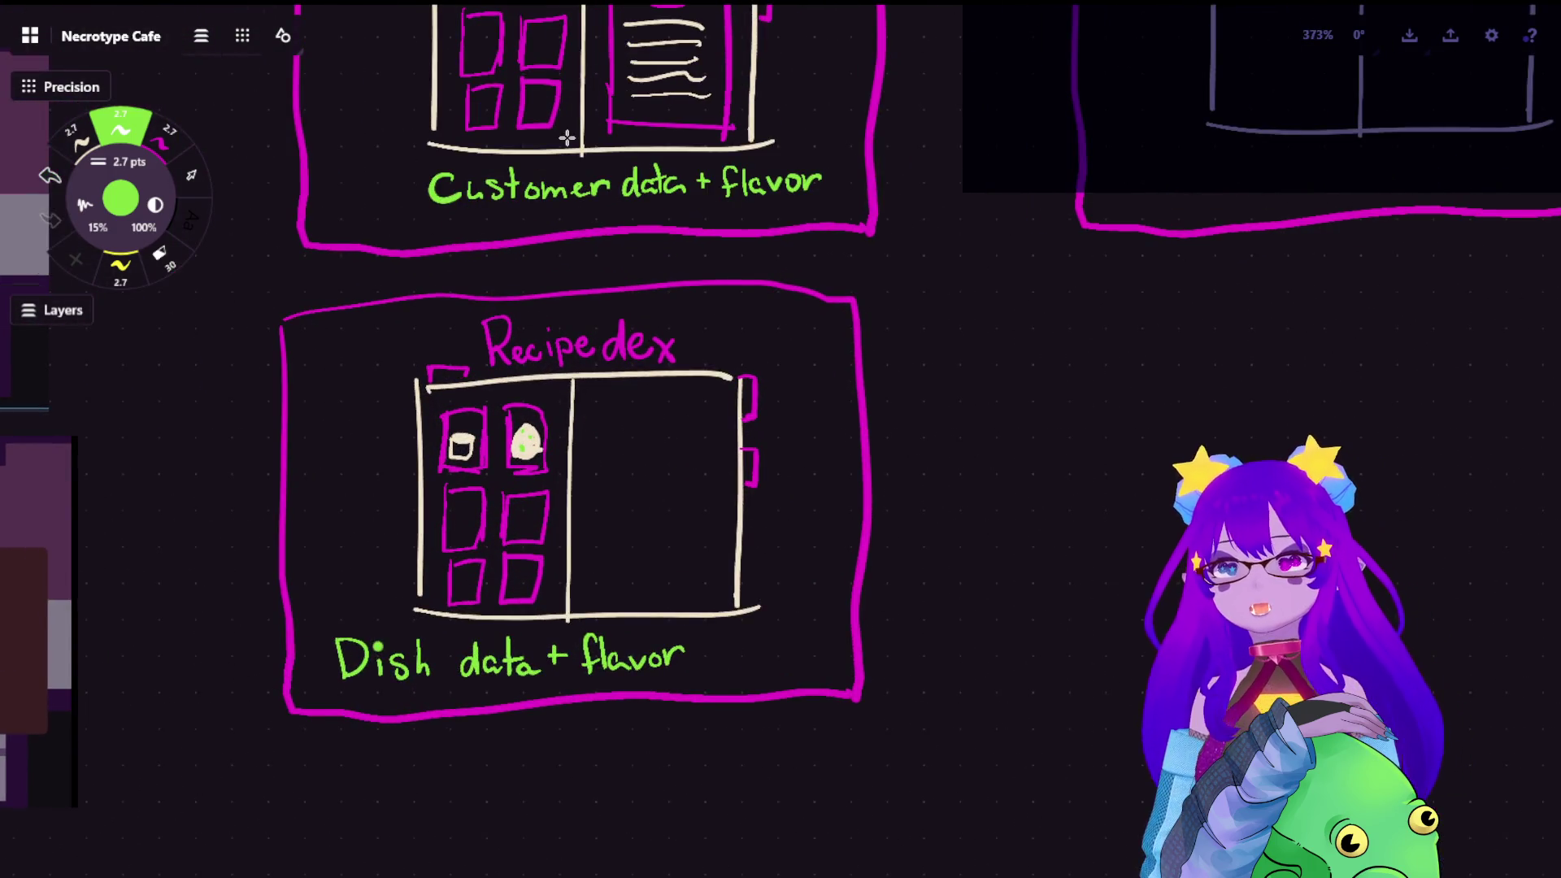
{"action": "scroll", "coordinate": [548, 367], "scroll_direction": "down", "scroll_amount": 2}
{"action": "scroll", "coordinate": [684, 318], "scroll_direction": "down", "scroll_amount": 2}
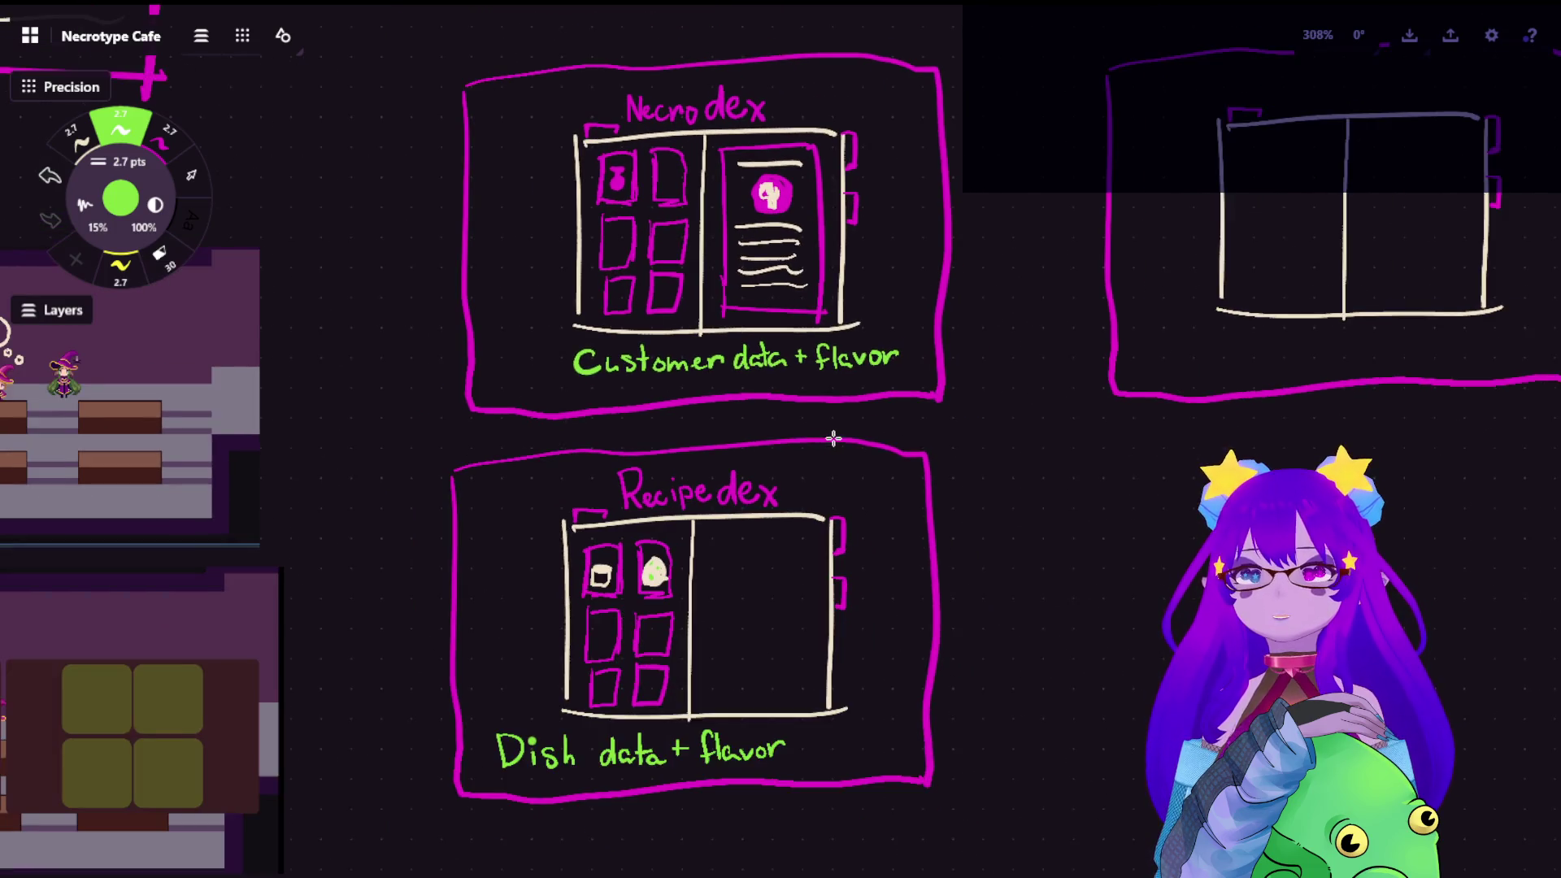
{"action": "scroll", "coordinate": [826, 384], "scroll_direction": "down", "scroll_amount": 2}
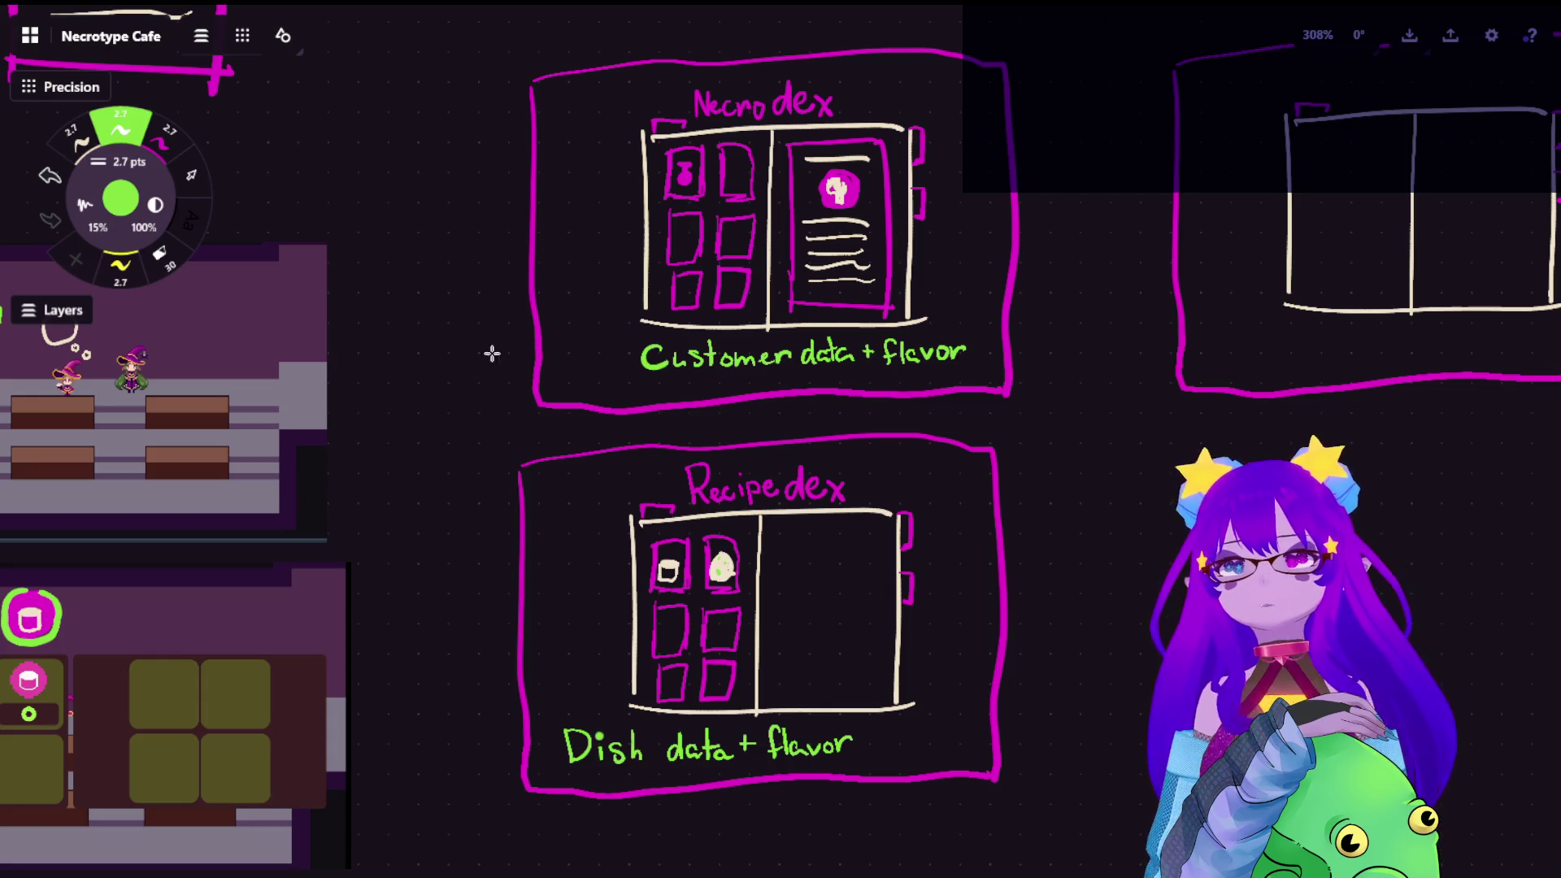
{"action": "left_click_drag", "start_coordinate": [506, 350], "coordinate": [951, 391]}
{"action": "scroll", "coordinate": [770, 313], "scroll_direction": "up", "scroll_amount": 4}
{"action": "scroll", "coordinate": [770, 313], "scroll_direction": "up", "scroll_amount": 3}
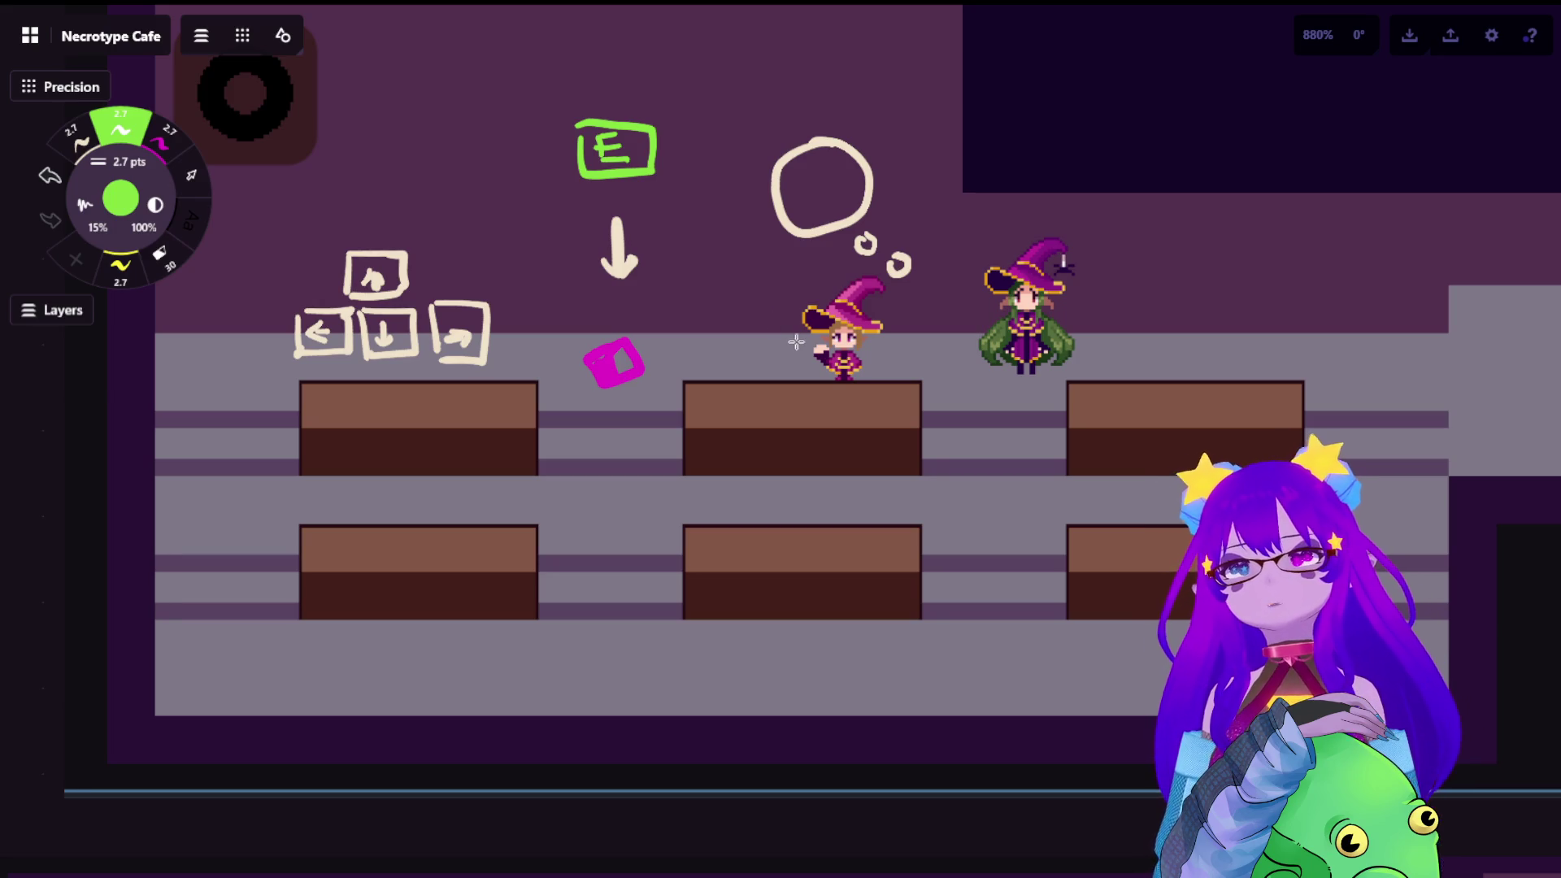
{"action": "scroll", "coordinate": [758, 306], "scroll_direction": "down", "scroll_amount": 3}
{"action": "scroll", "coordinate": [726, 352], "scroll_direction": "down", "scroll_amount": 3}
{"action": "mouse_move", "coordinate": [573, 390]}
{"action": "left_mouse_down"}
{"action": "mouse_move", "coordinate": [468, 114]}
{"action": "mouse_move", "coordinate": [949, 307]}
{"action": "left_mouse_up"}
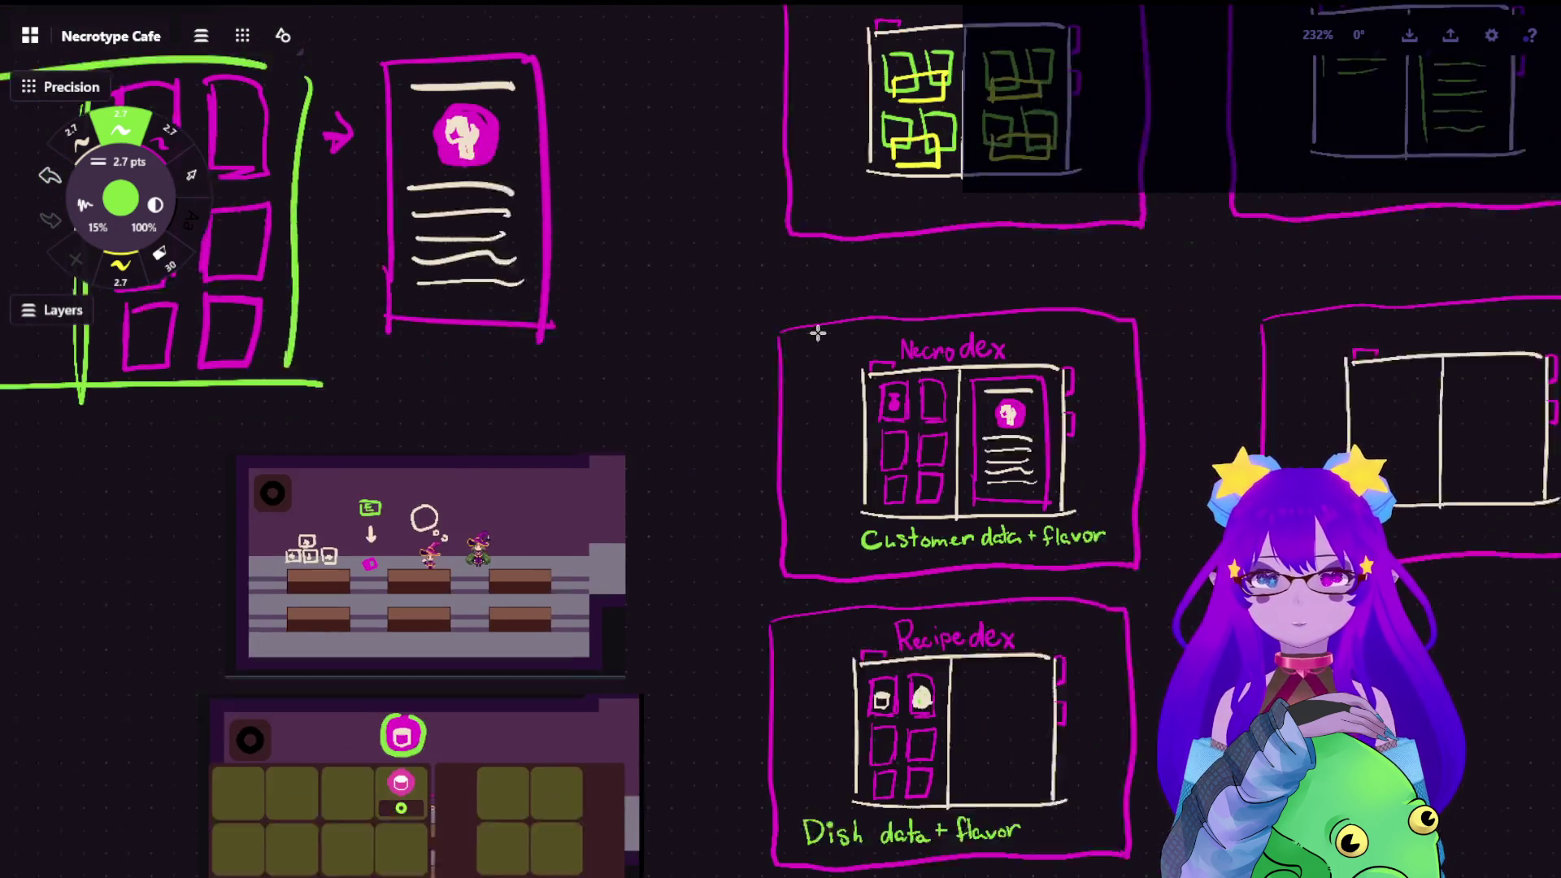
Pan to bring the Necrodex and Recipedex mockups fully into view
{"action": "left_click_drag", "start_coordinate": [1152, 488], "coordinate": [781, 307]}
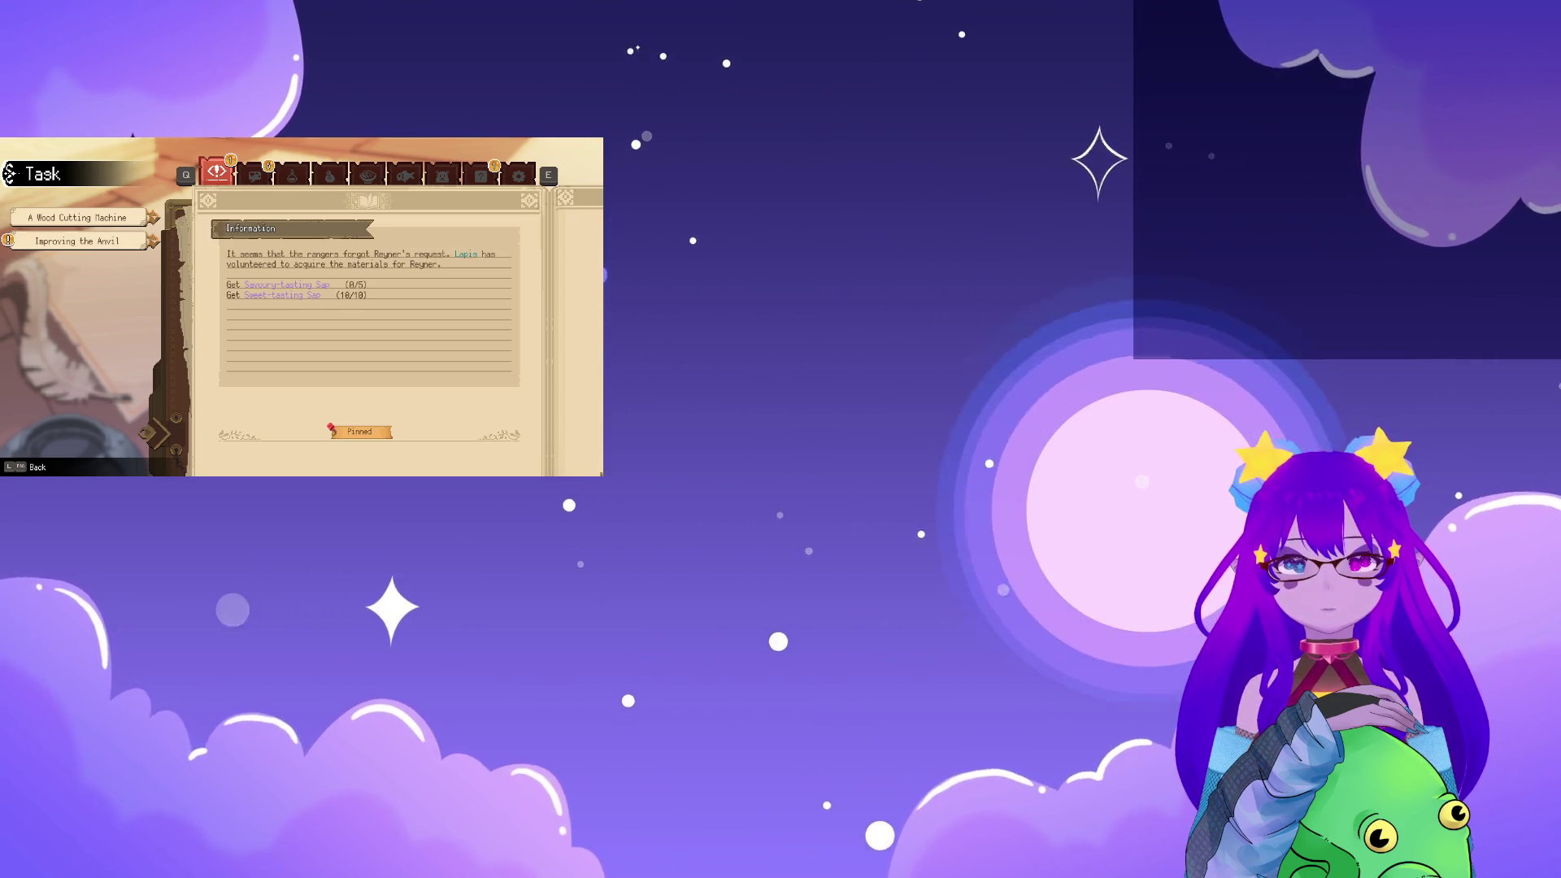
In the game's options, set resolution to 1920x1080 and view the controller bindings
{"action": "key", "text": "e"}
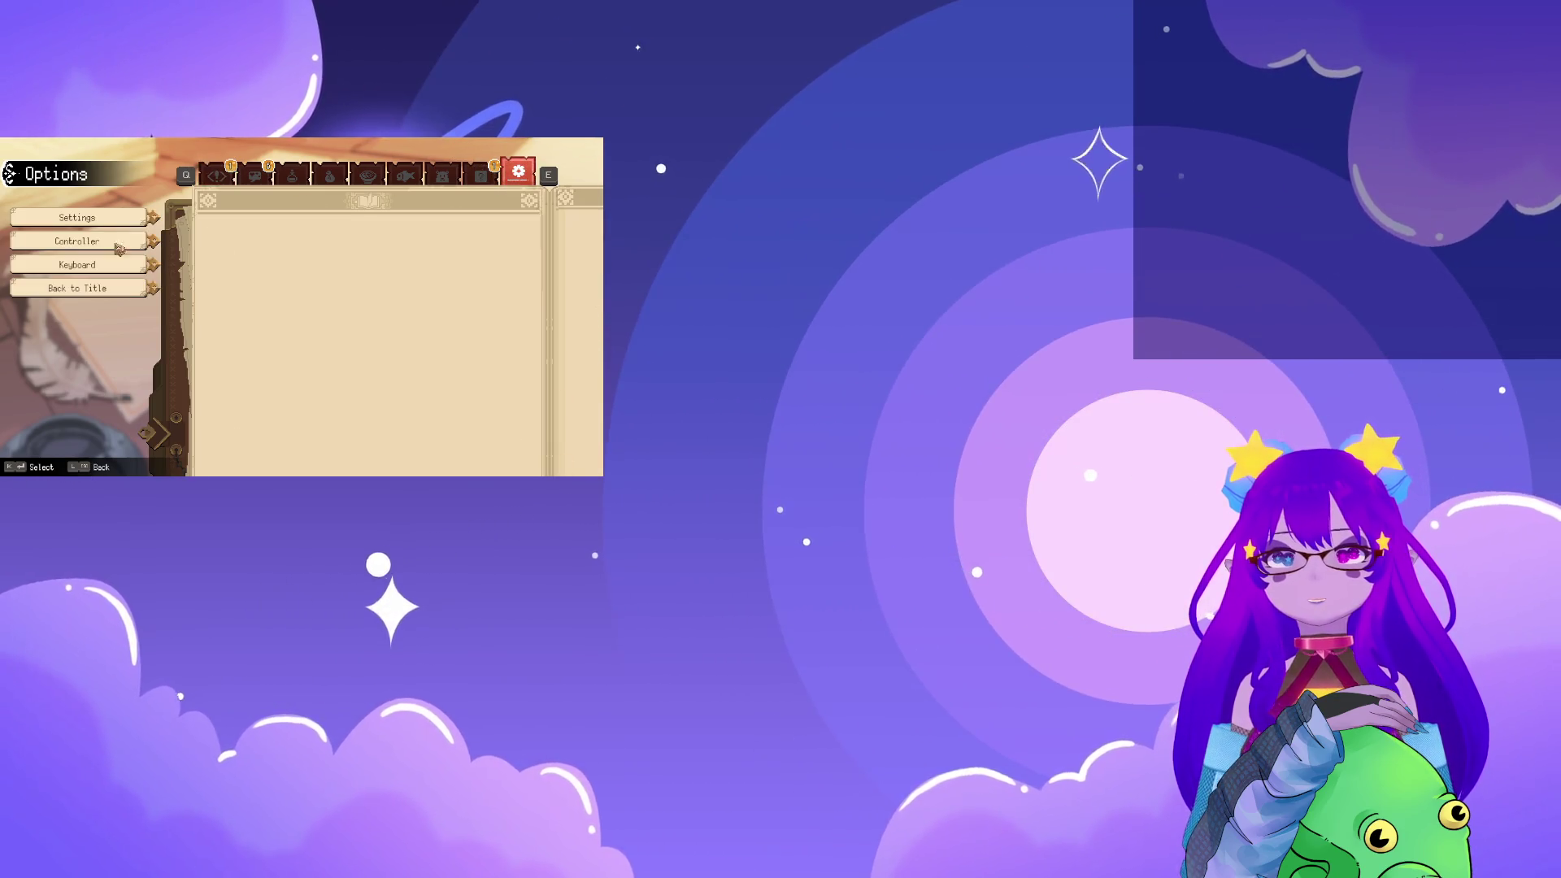
{"action": "key", "text": "Return"}
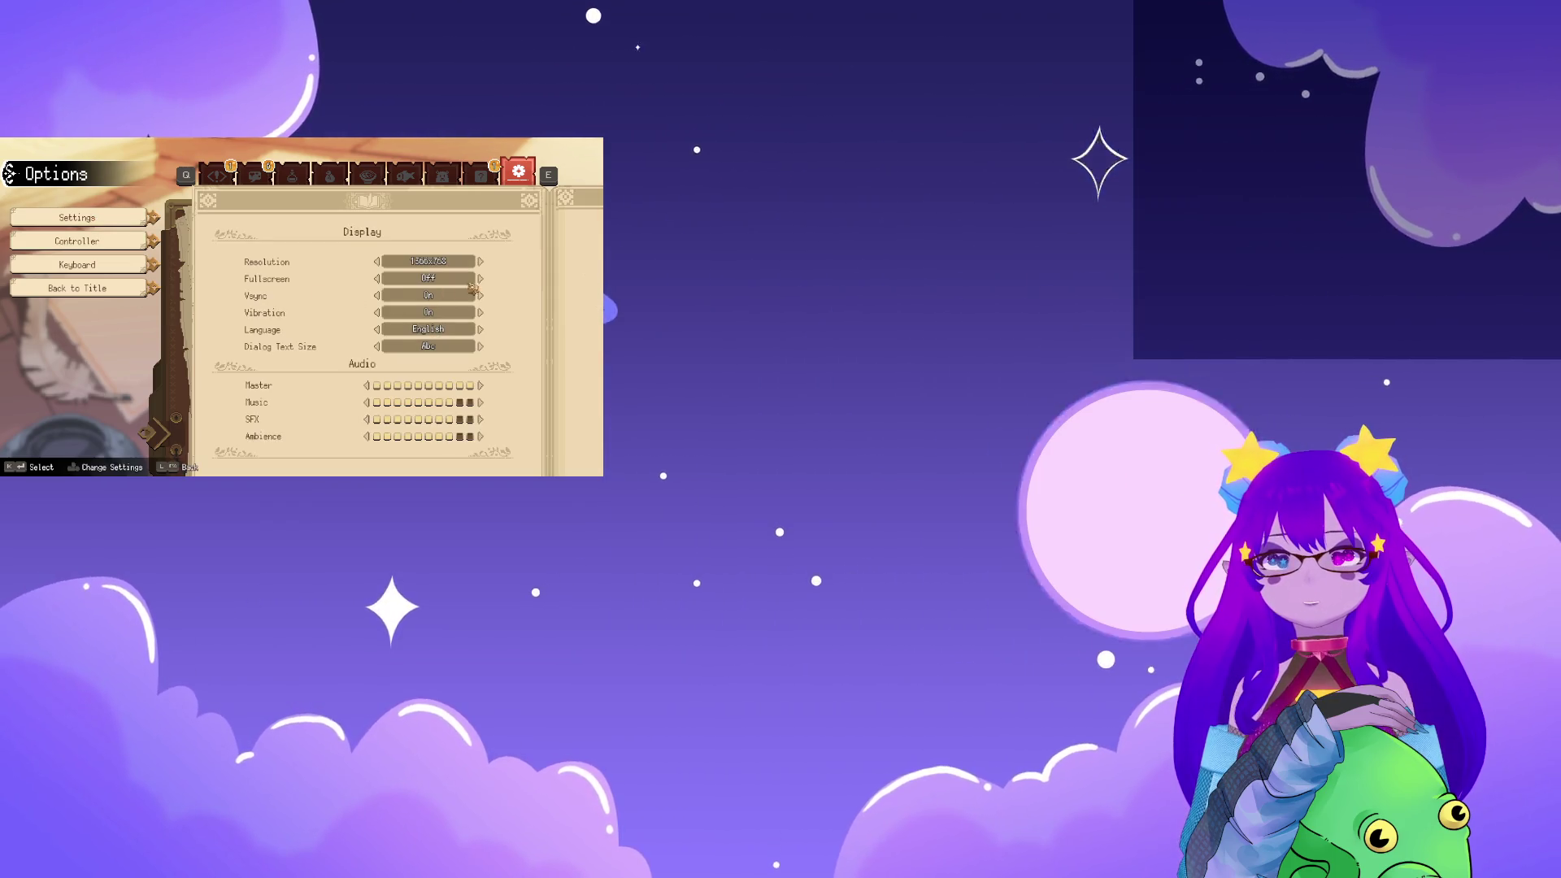
{"action": "left_click", "coordinate": [478, 262]}
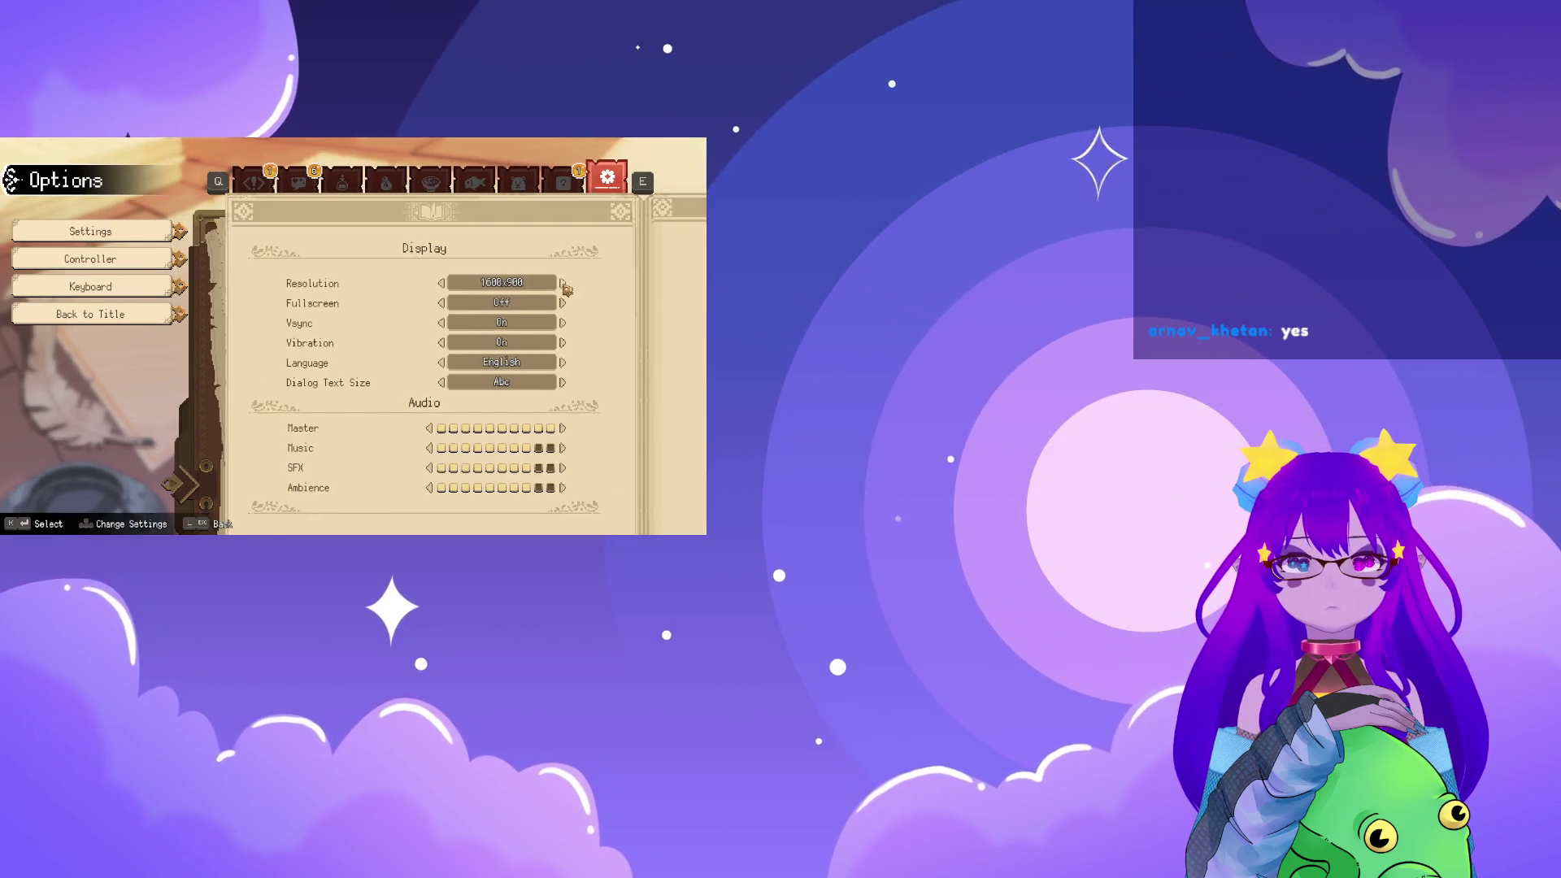
{"action": "left_click", "coordinate": [561, 284]}
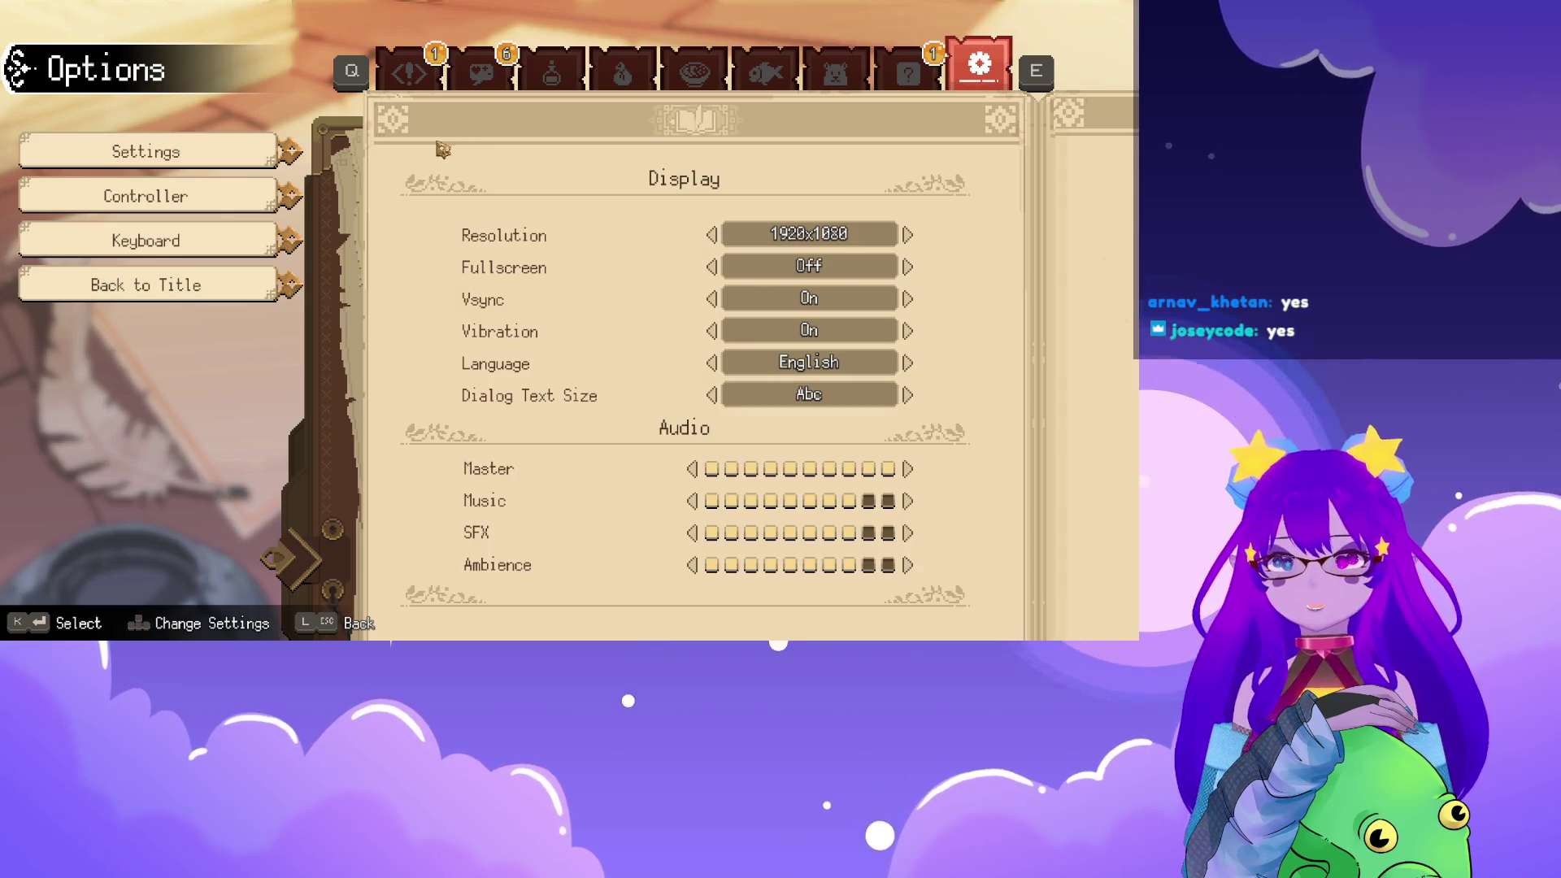
{"action": "left_click", "coordinate": [195, 196]}
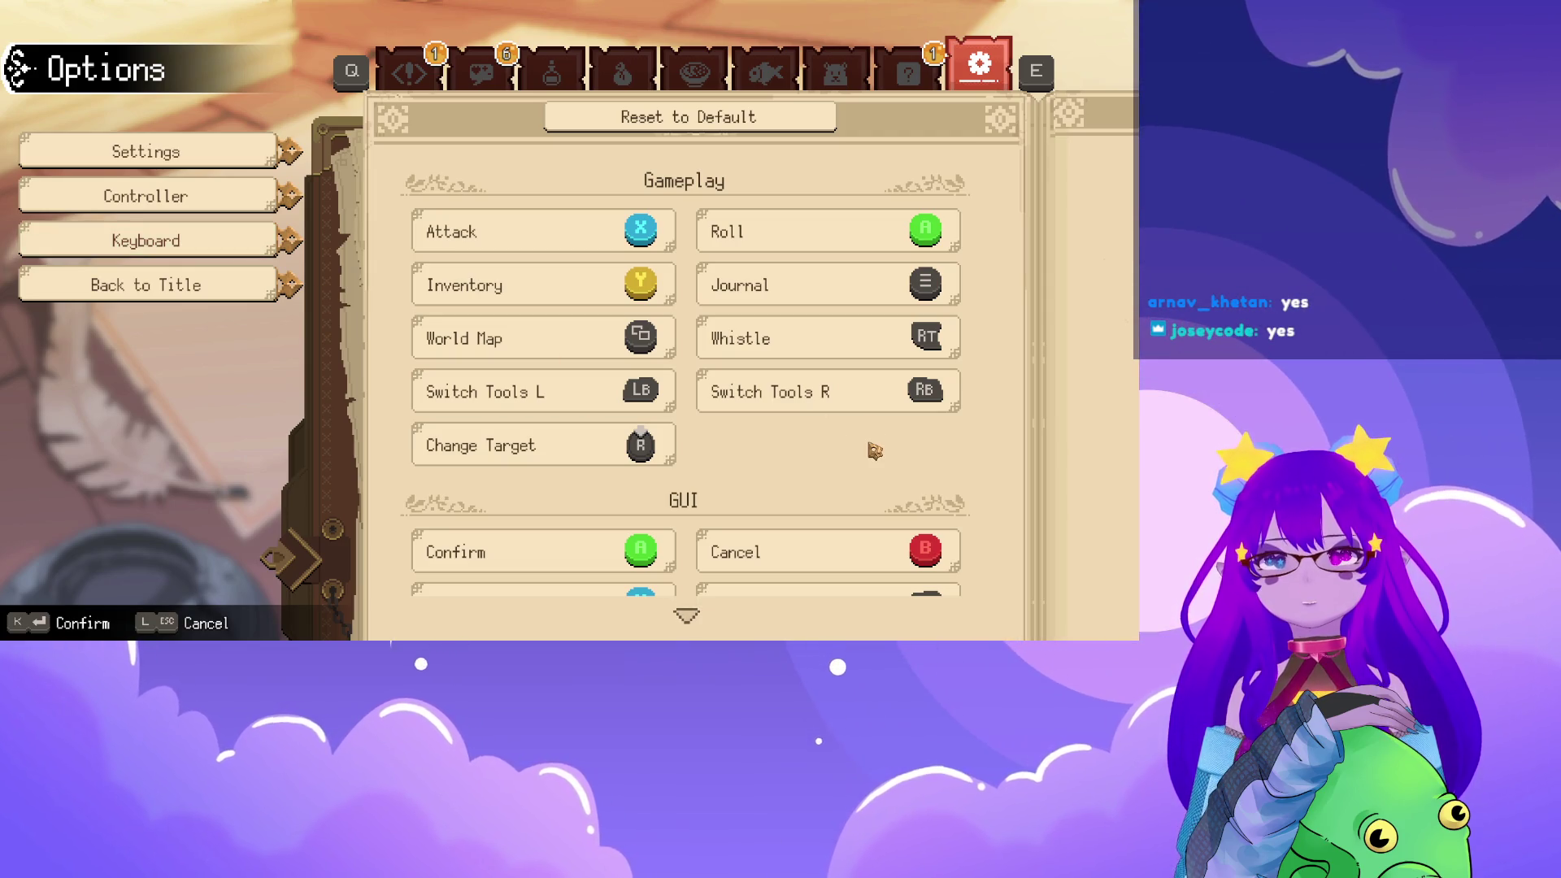
{"action": "scroll", "coordinate": [874, 452], "scroll_direction": "down", "scroll_amount": 2}
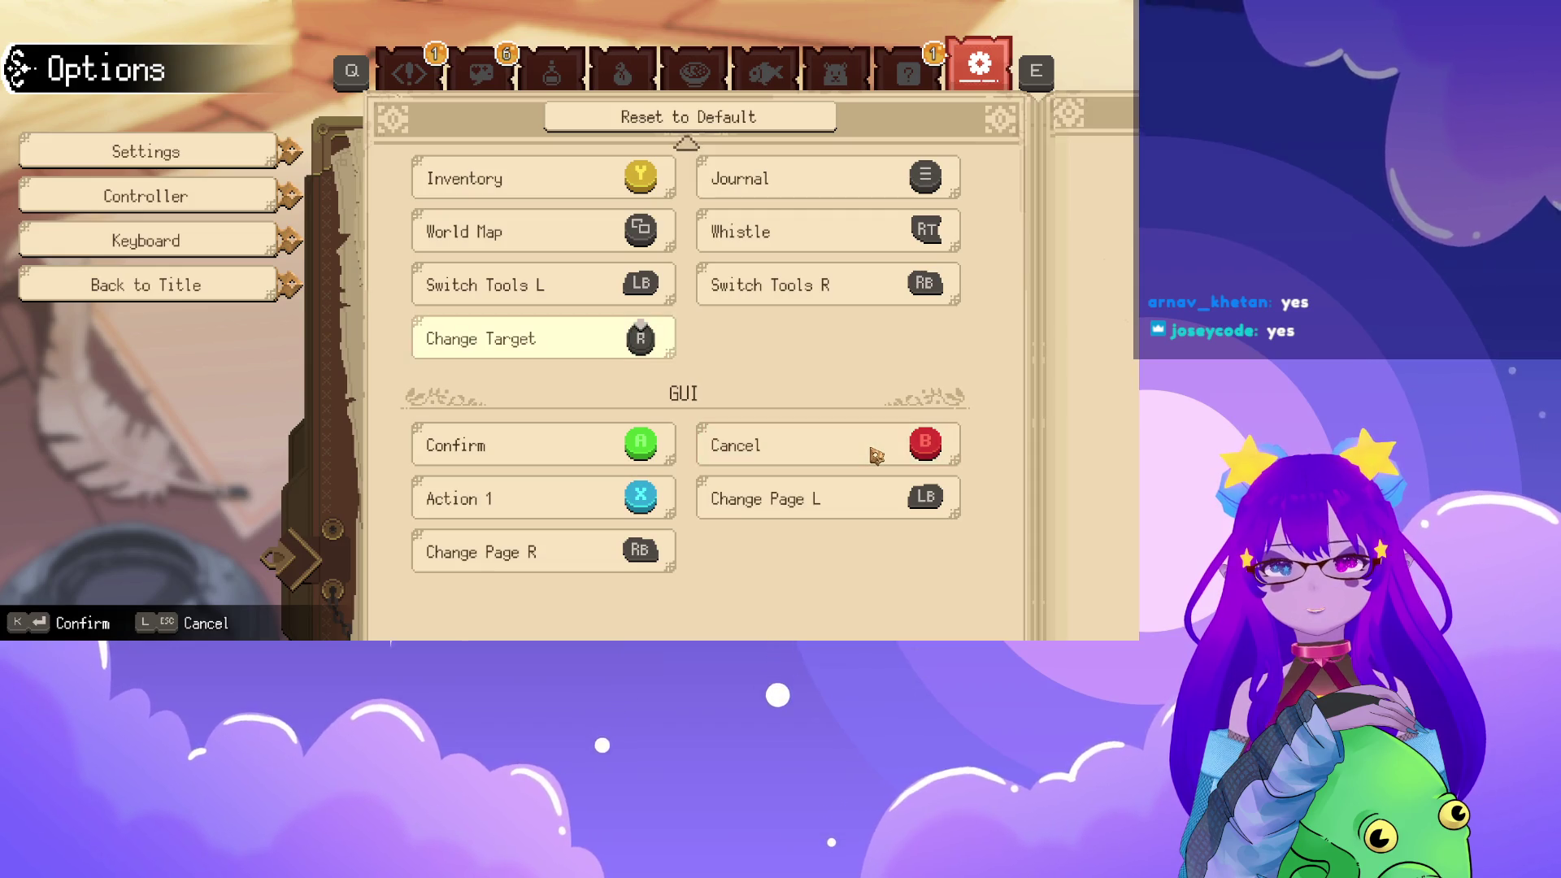
{"action": "scroll", "coordinate": [876, 454], "scroll_direction": "up", "scroll_amount": 2}
{"action": "scroll", "coordinate": [876, 454], "scroll_direction": "down", "scroll_amount": 2}
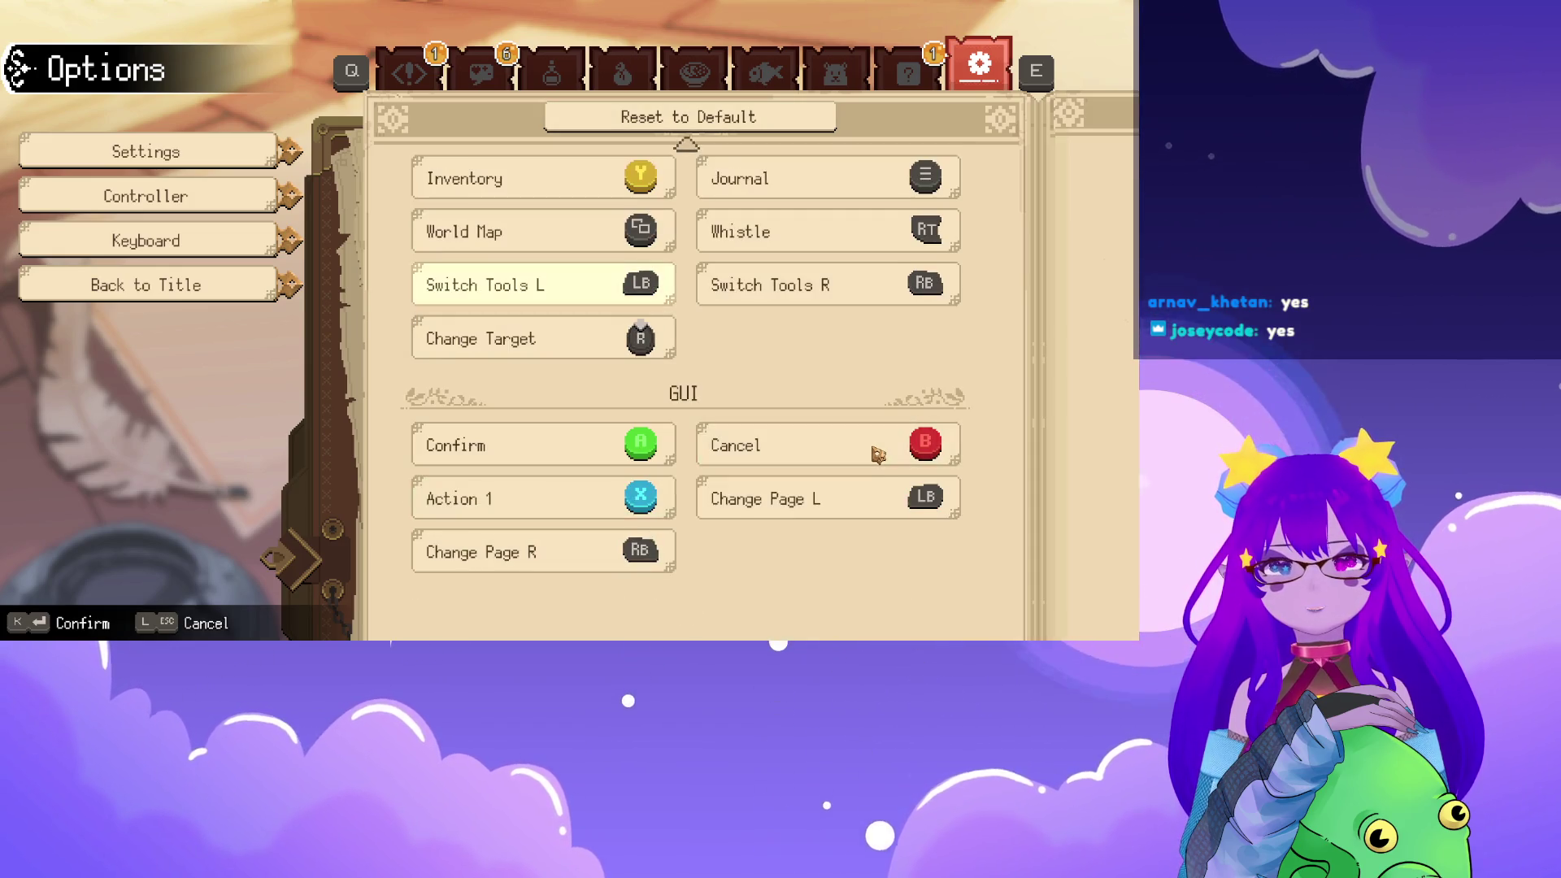
{"action": "scroll", "coordinate": [878, 455], "scroll_direction": "up", "scroll_amount": 2}
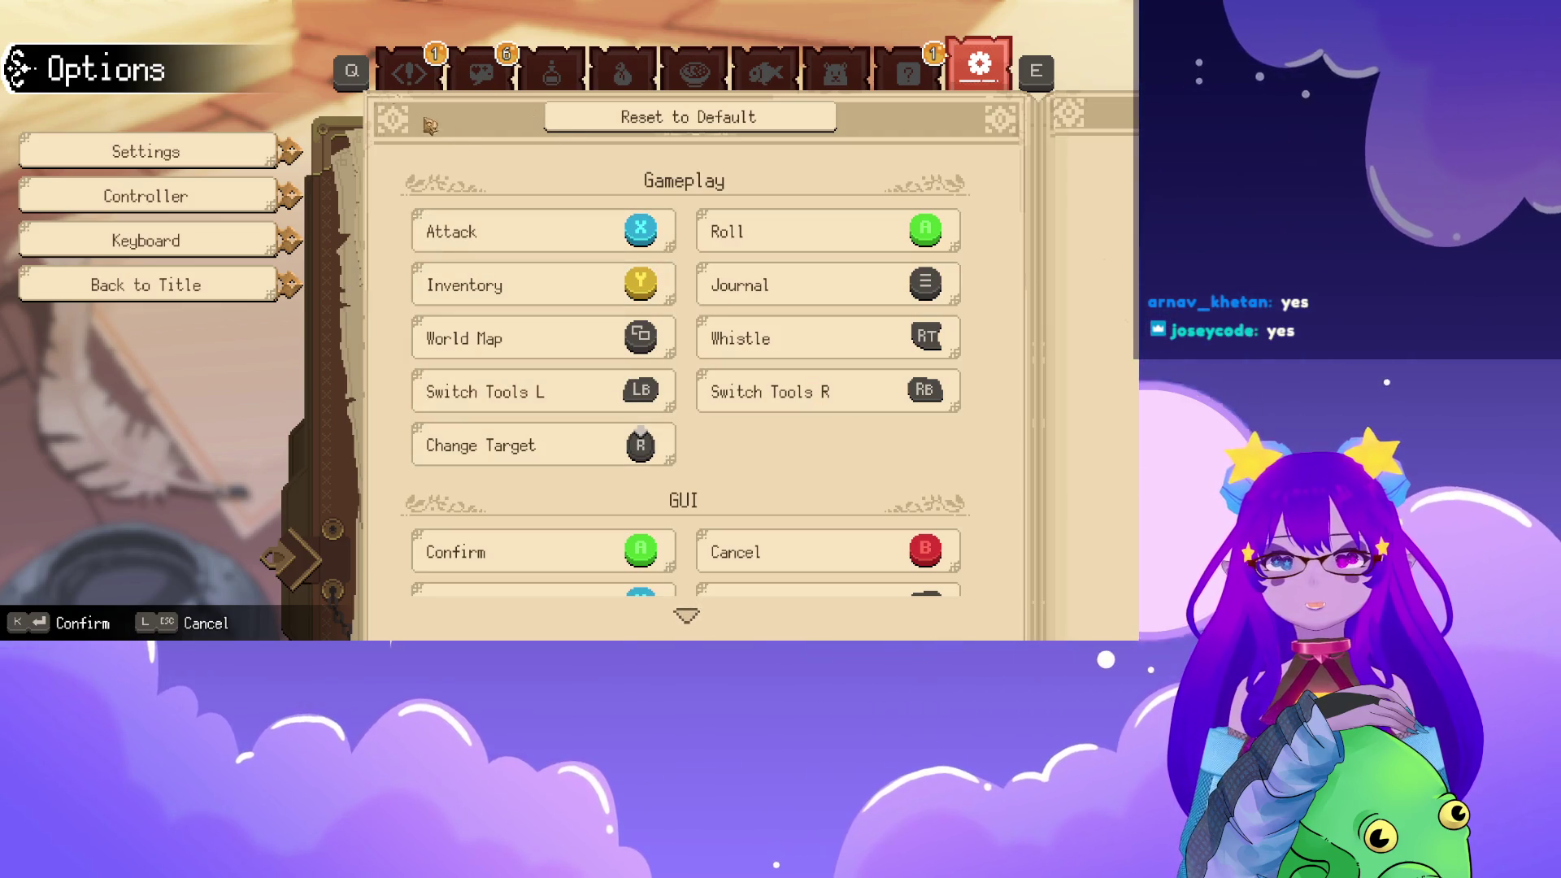
Decline the Back to Title prompt and switch the journal to the quest information
{"action": "left_click", "coordinate": [145, 283]}
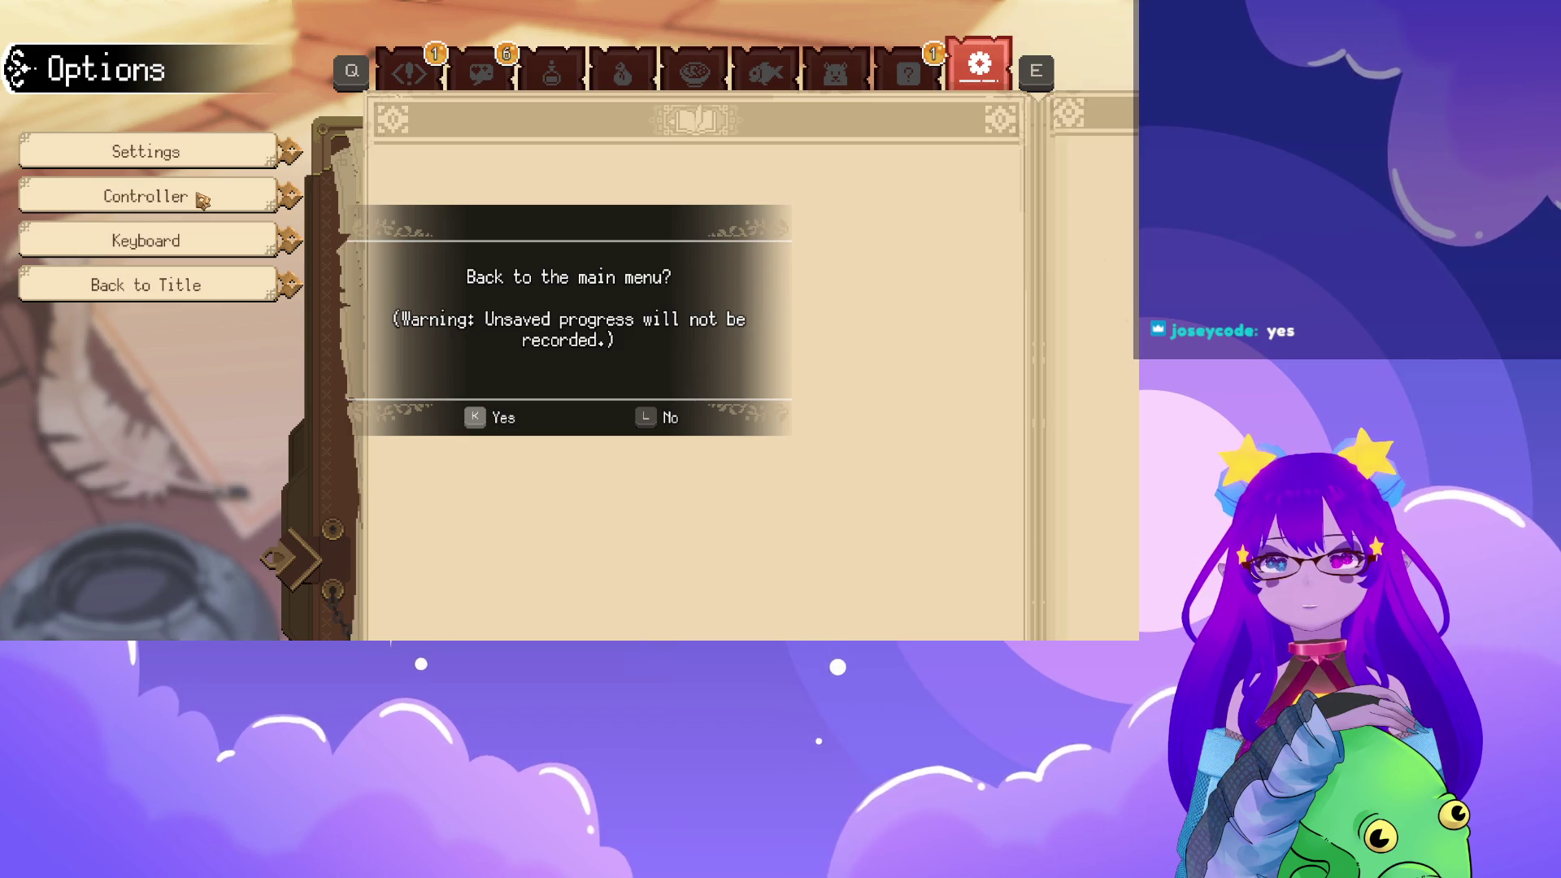
{"action": "key", "text": "Escape"}
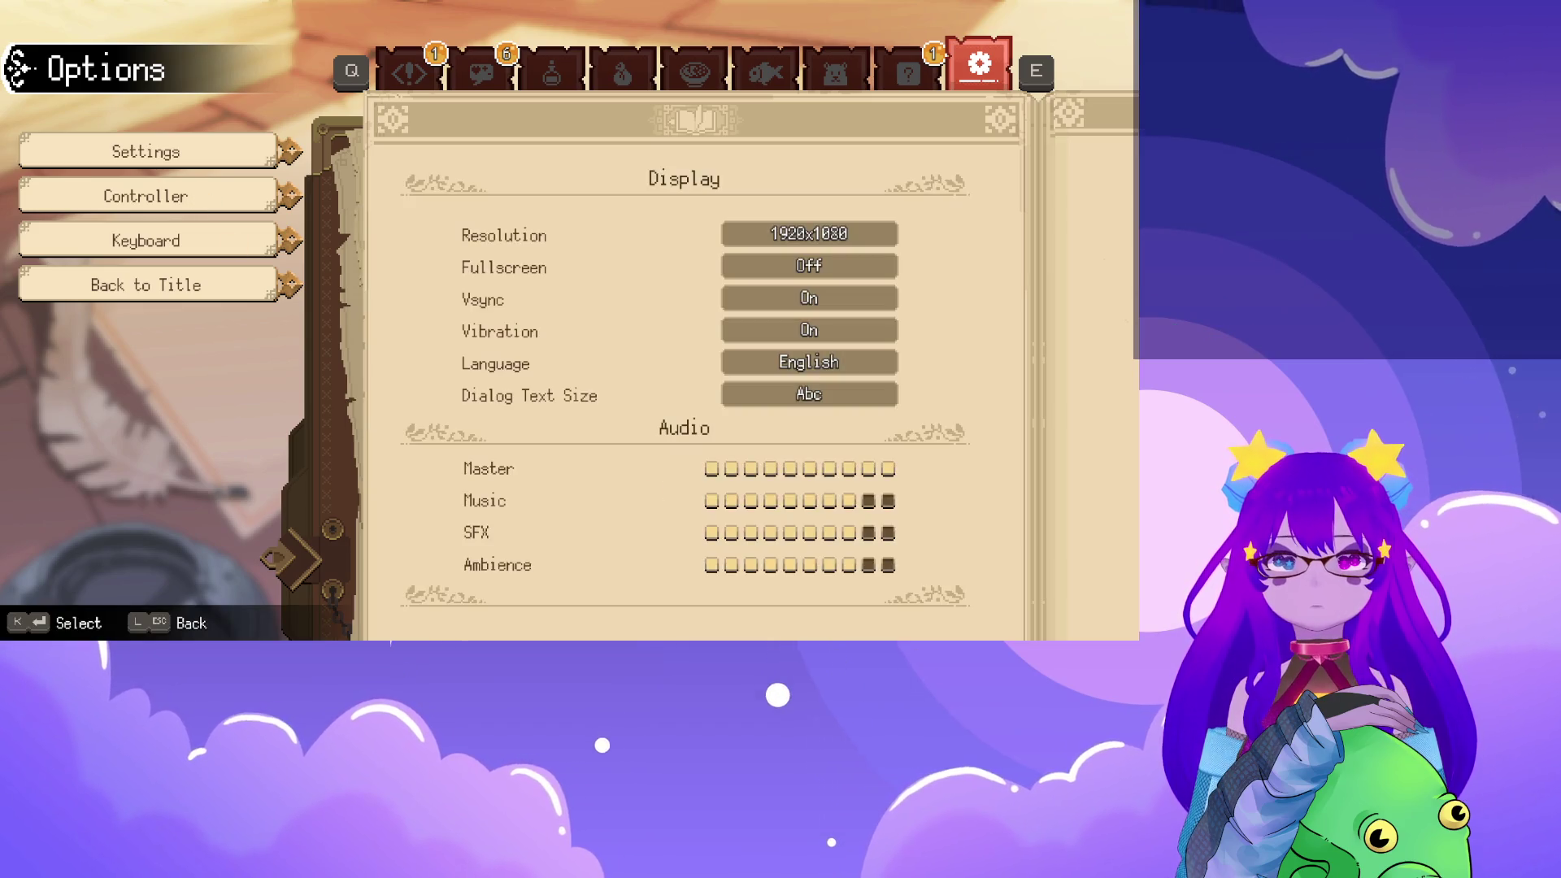
{"action": "key", "text": "e"}
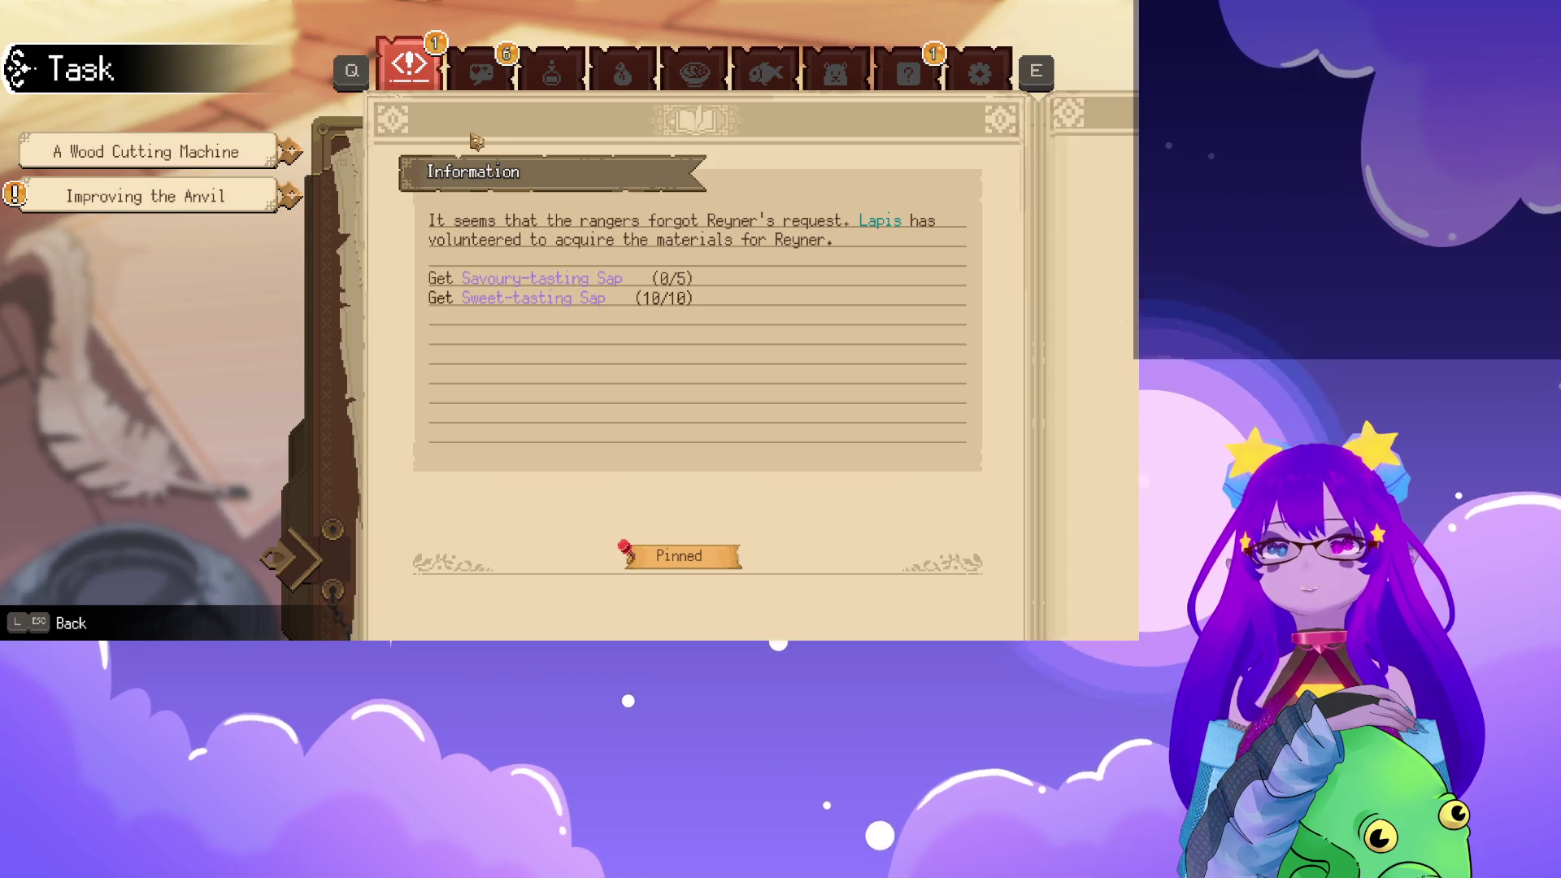
Flip between the two quests' details, ending on Improving the Anvil
{"action": "left_click", "coordinate": [146, 196]}
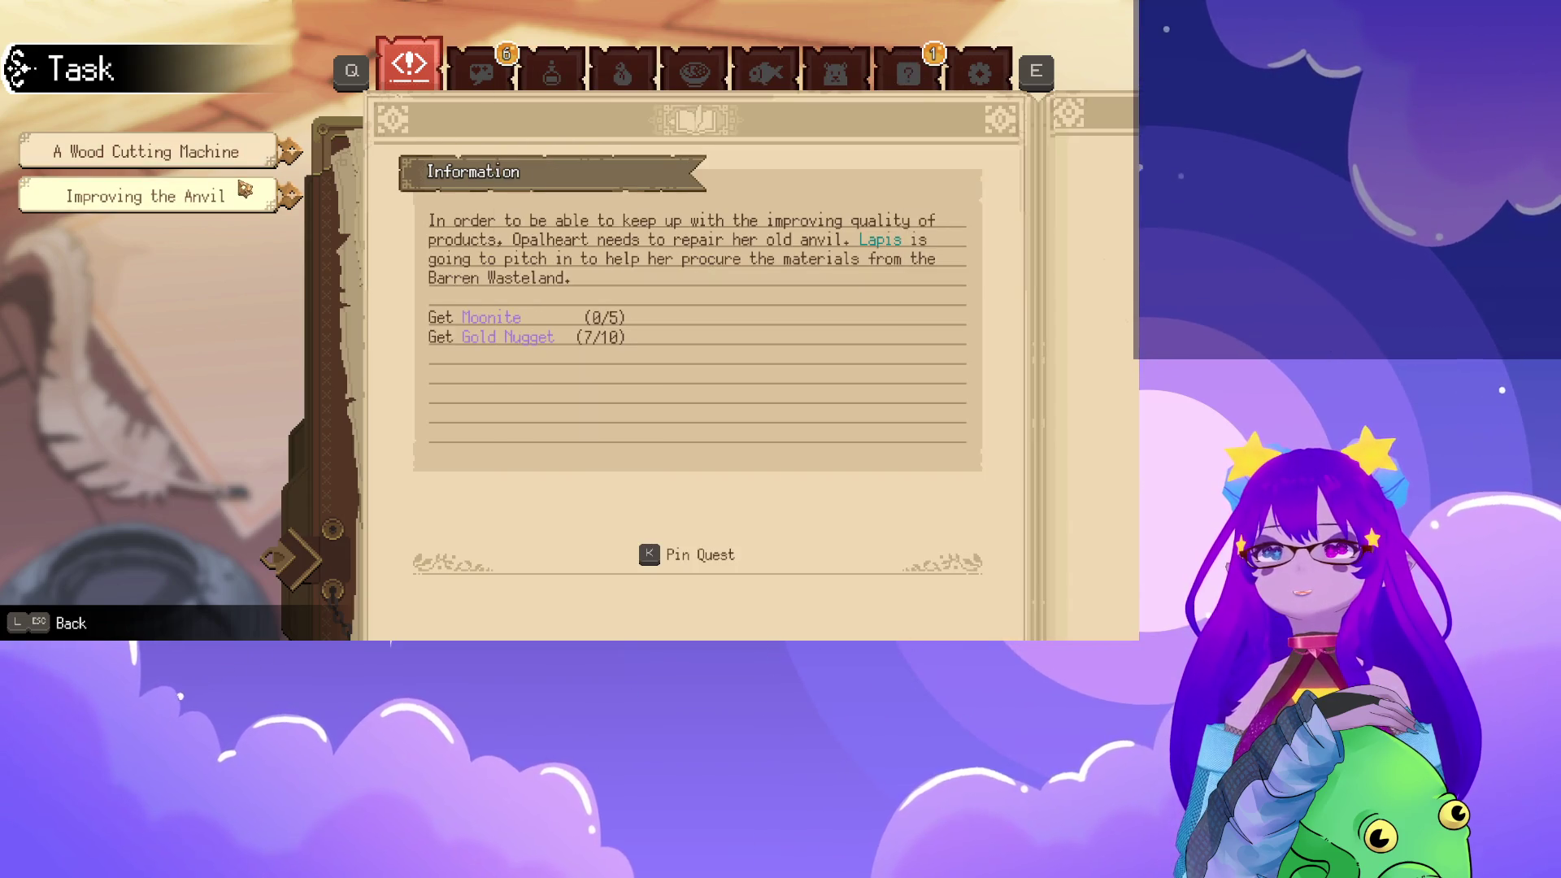
{"action": "left_click", "coordinate": [147, 151]}
{"action": "left_click", "coordinate": [147, 197]}
{"action": "left_click", "coordinate": [146, 152]}
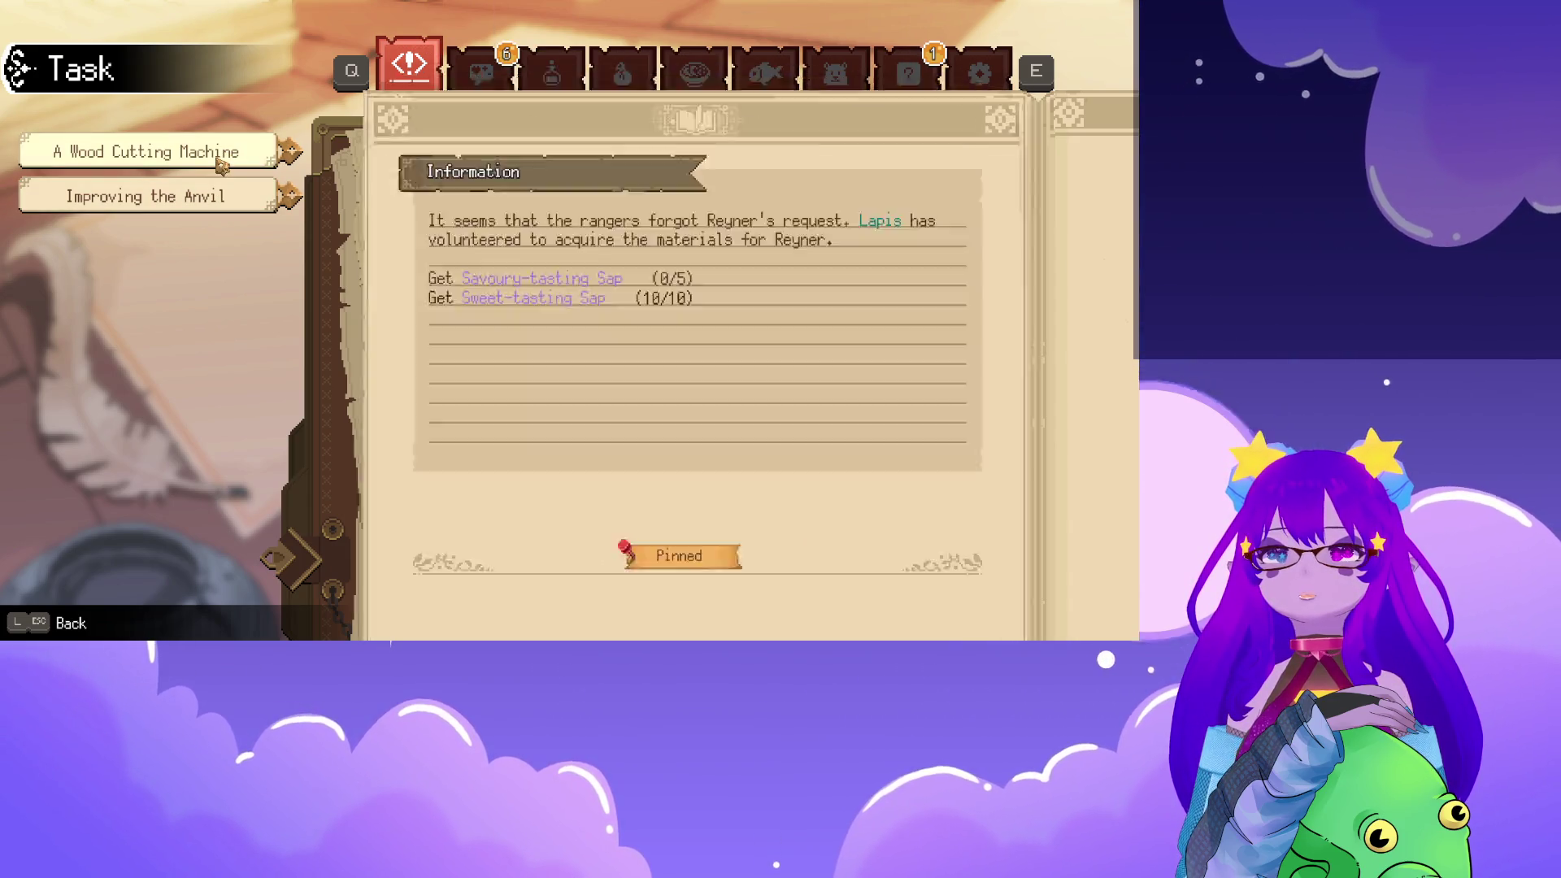
{"action": "left_click", "coordinate": [146, 197]}
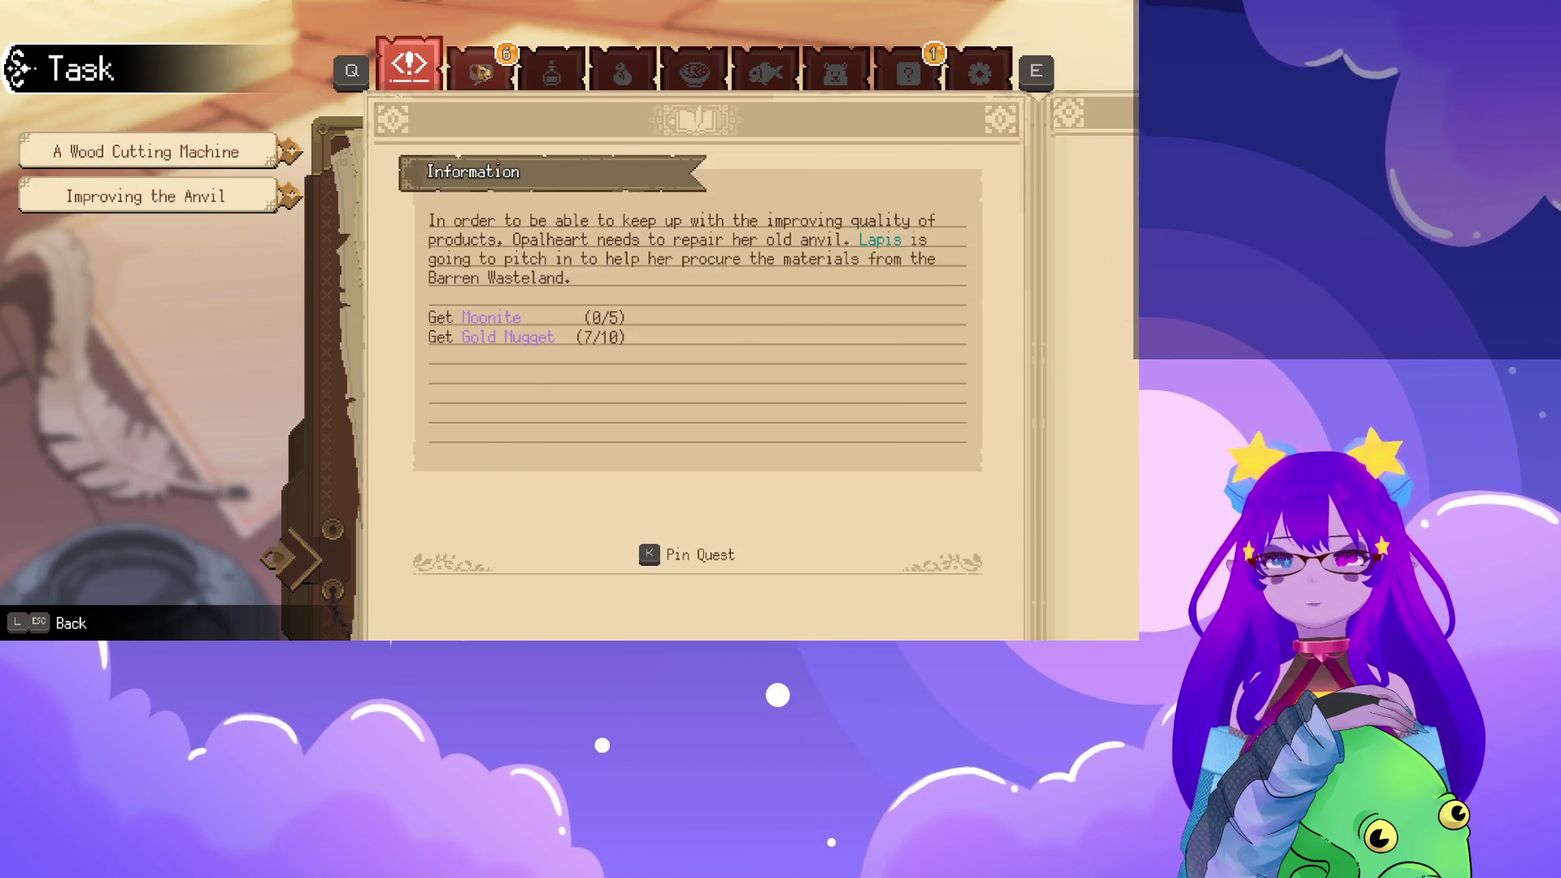
{"action": "left_click", "coordinate": [481, 70]}
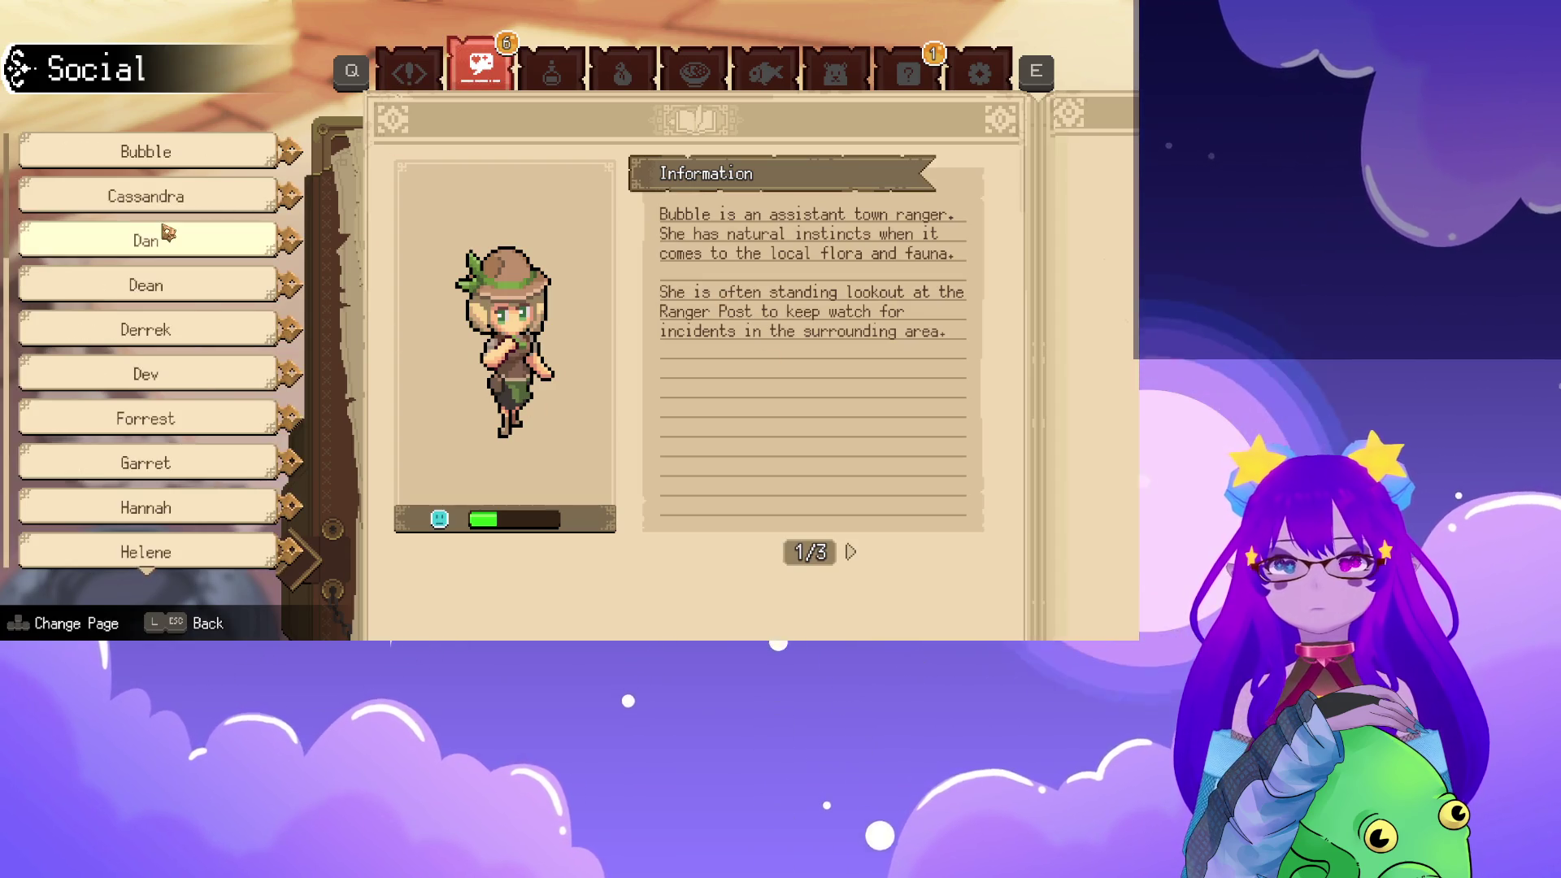
{"action": "left_click", "coordinate": [168, 235]}
{"action": "key", "text": "Up"}
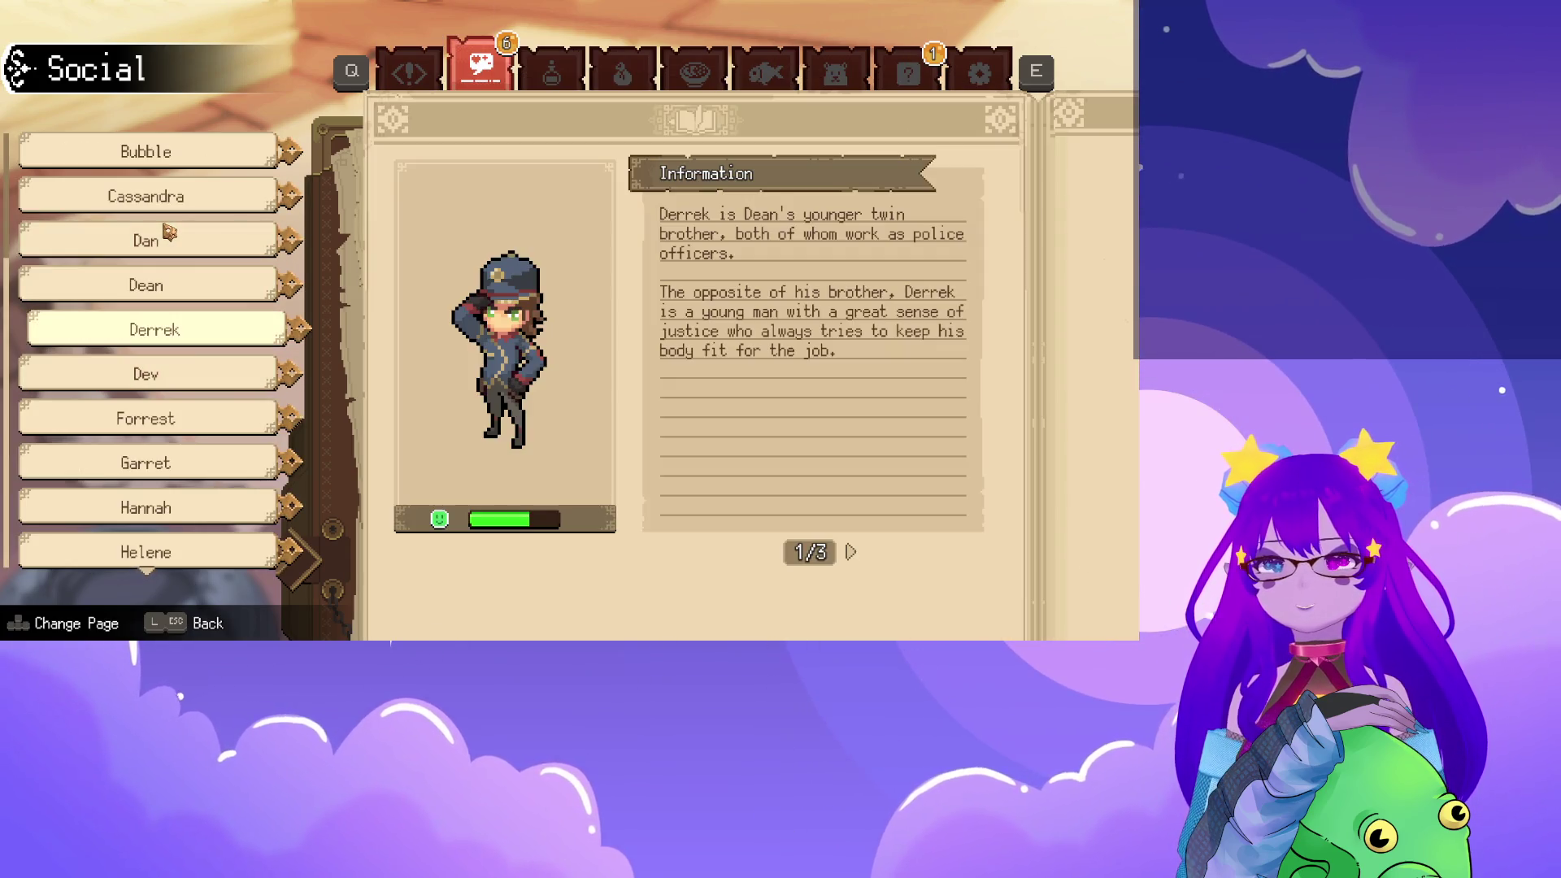
{"action": "left_click", "coordinate": [552, 69]}
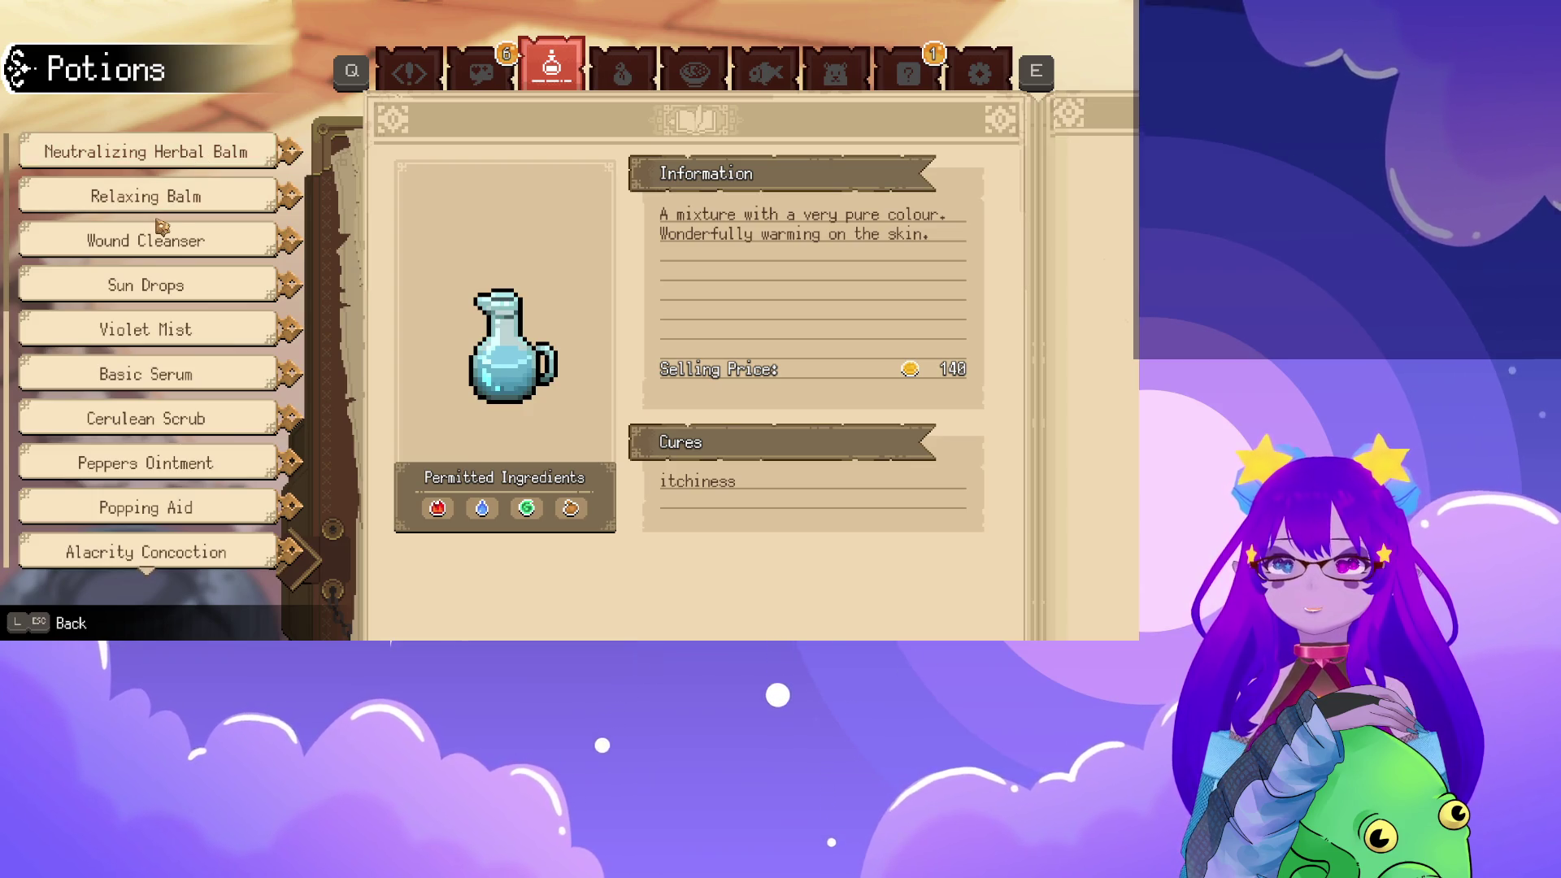
Step down the potion list past Twirl Solution to the Cooling Spray entry
{"action": "key", "text": "Down"}
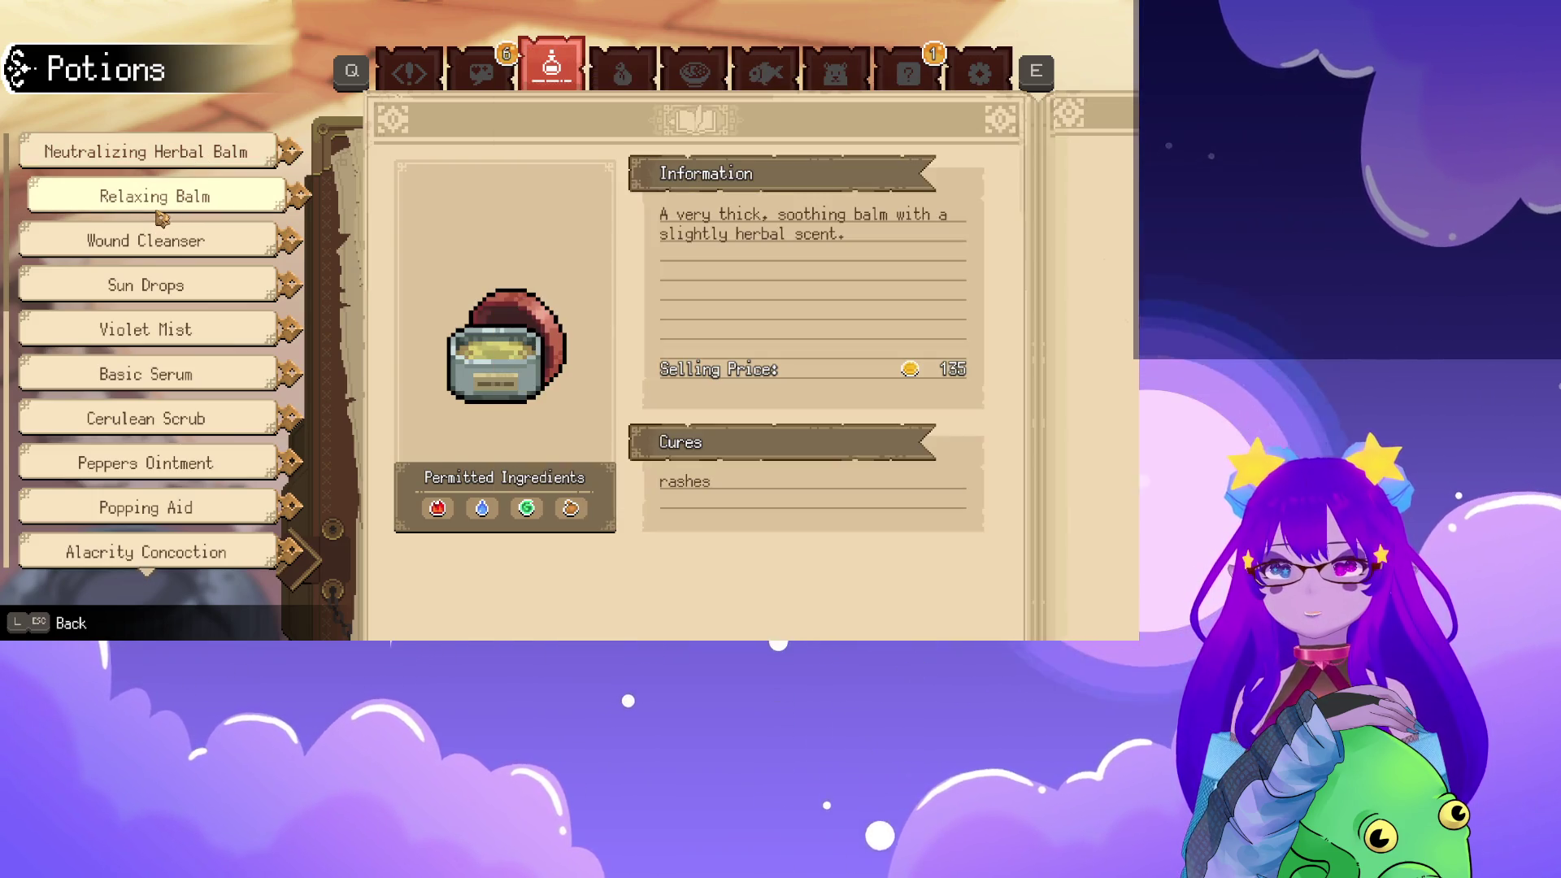
{"action": "key", "text": "Down"}
{"action": "key", "text": "Down"}
{"action": "key", "text": "Down"}
{"action": "key", "text": "Down"}
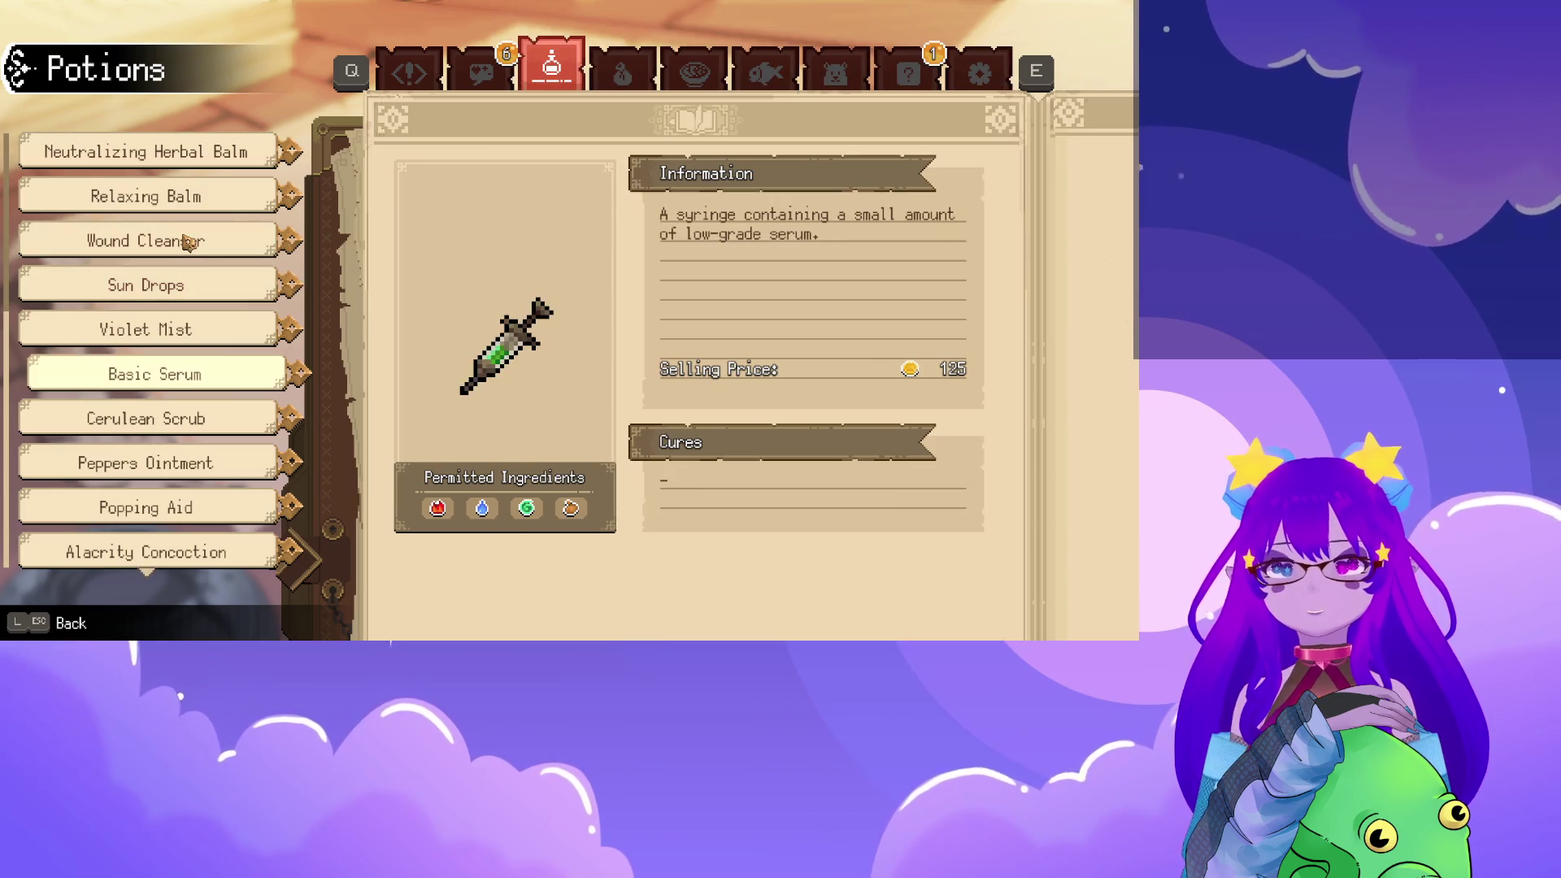
{"action": "key", "text": "Down"}
{"action": "key", "text": "Down"}
{"action": "key", "text": "Down"}
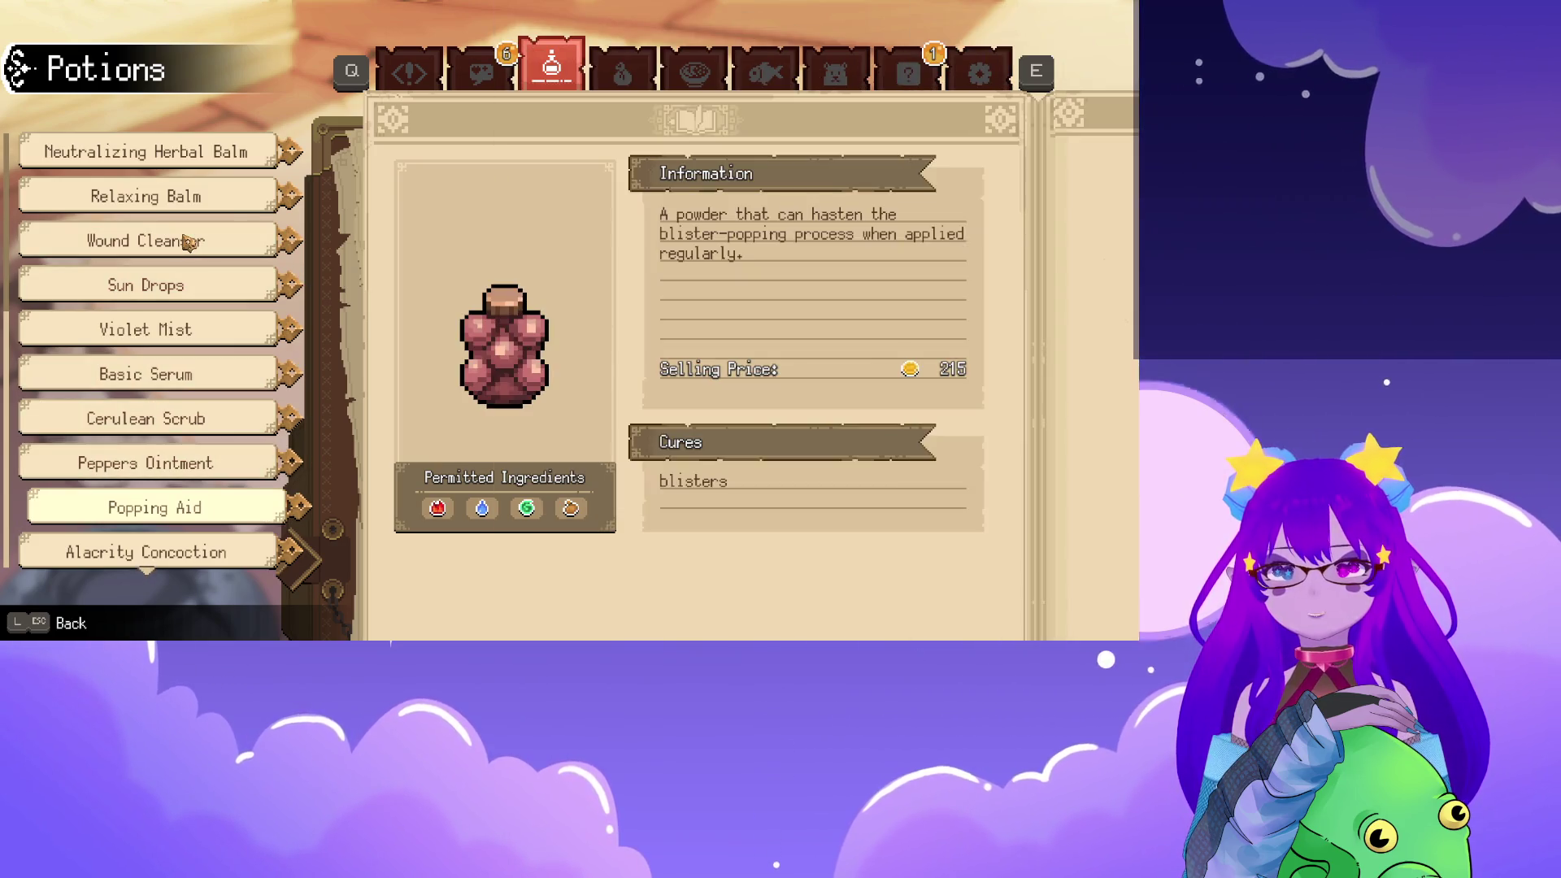
{"action": "key", "text": "Down"}
{"action": "key", "text": "Down"}
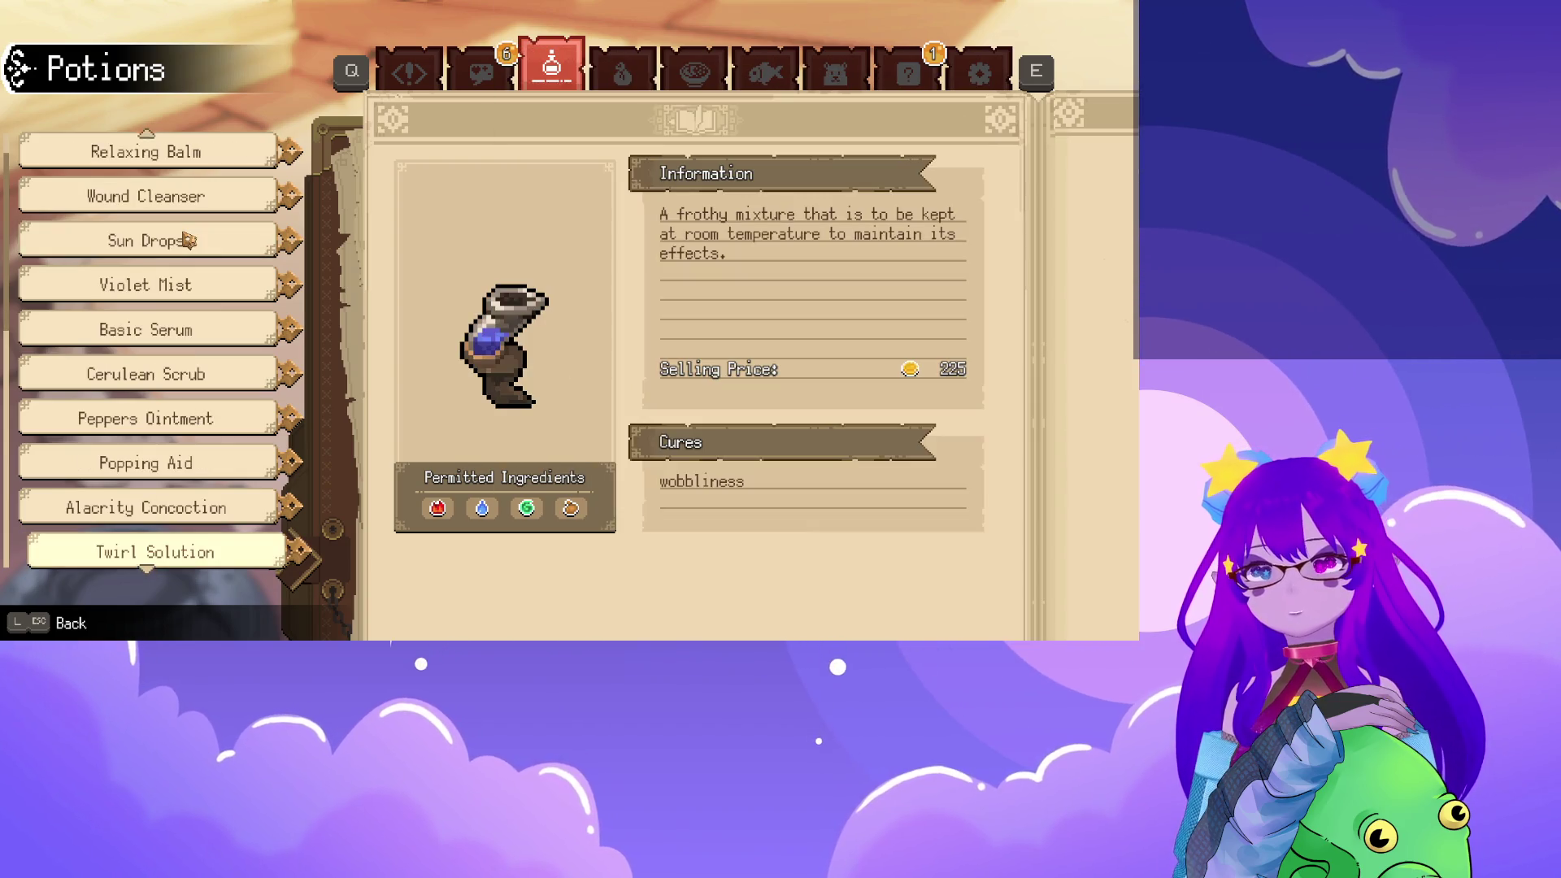
{"action": "key", "text": "Down"}
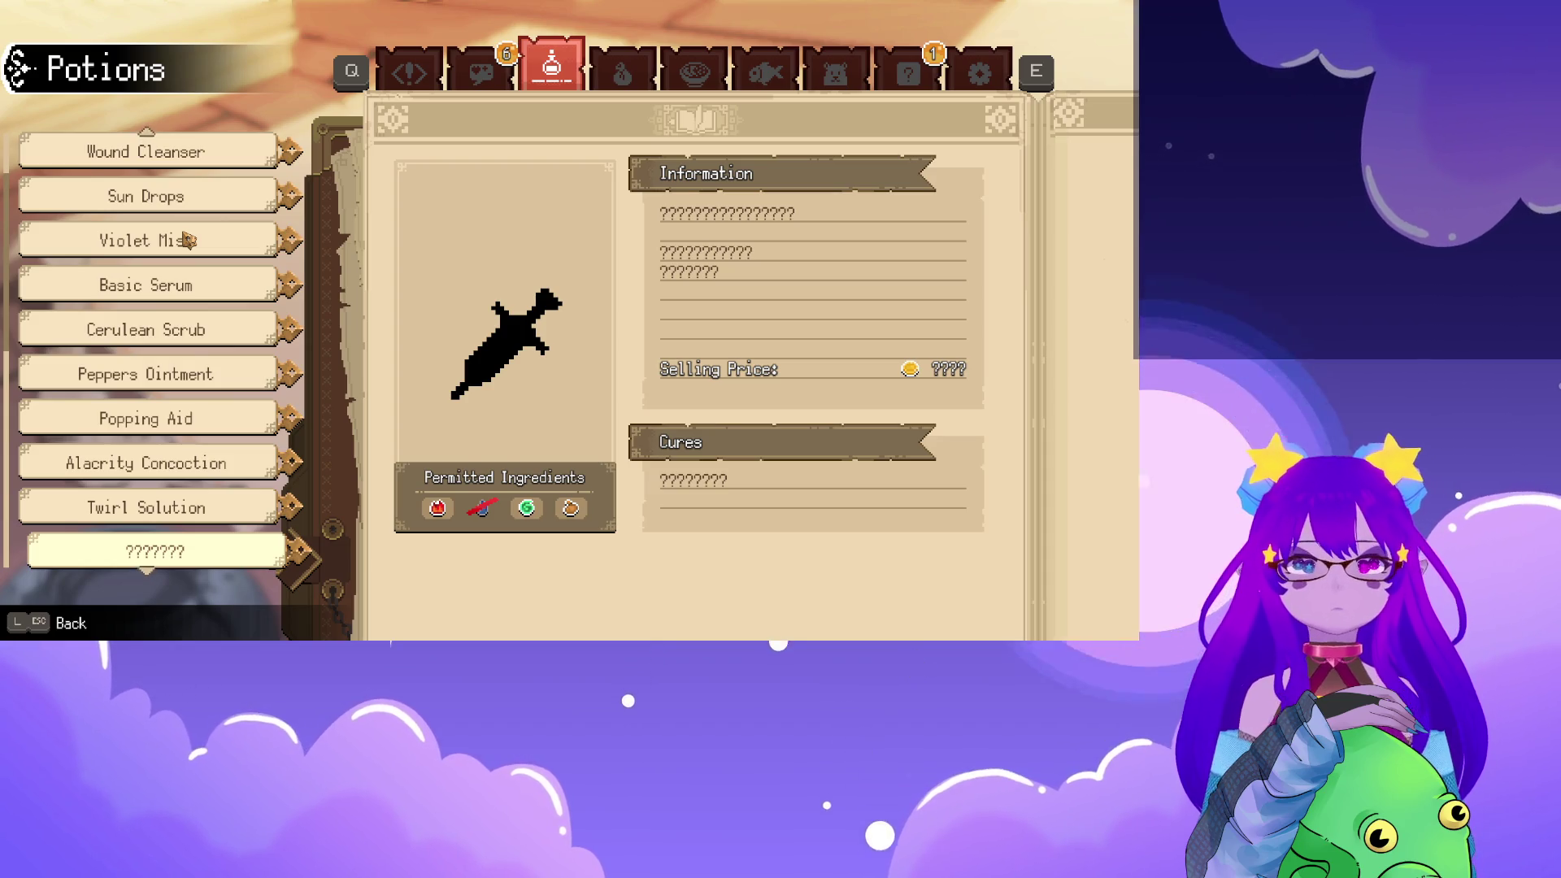
{"action": "key", "text": "Down"}
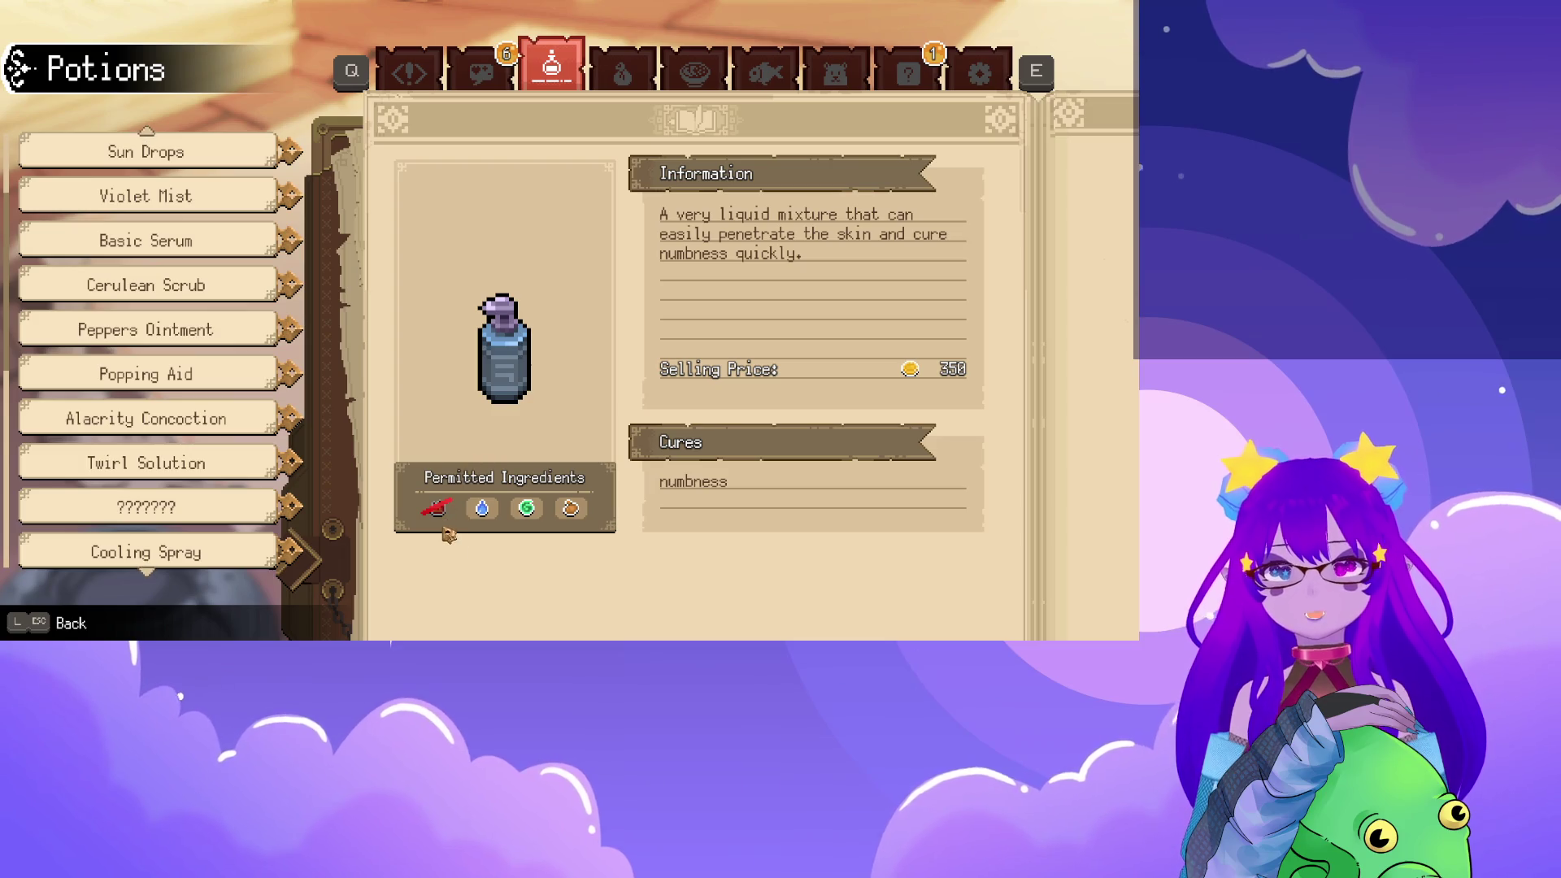
Browse more potion entries, then show Daisy's entry on the Material page
{"action": "left_click", "coordinate": [147, 508]}
{"action": "left_click", "coordinate": [145, 553]}
{"action": "left_click", "coordinate": [145, 373]}
{"action": "left_click", "coordinate": [146, 417]}
{"action": "left_click", "coordinate": [146, 285]}
{"action": "left_click", "coordinate": [146, 241]}
{"action": "left_click", "coordinate": [146, 196]}
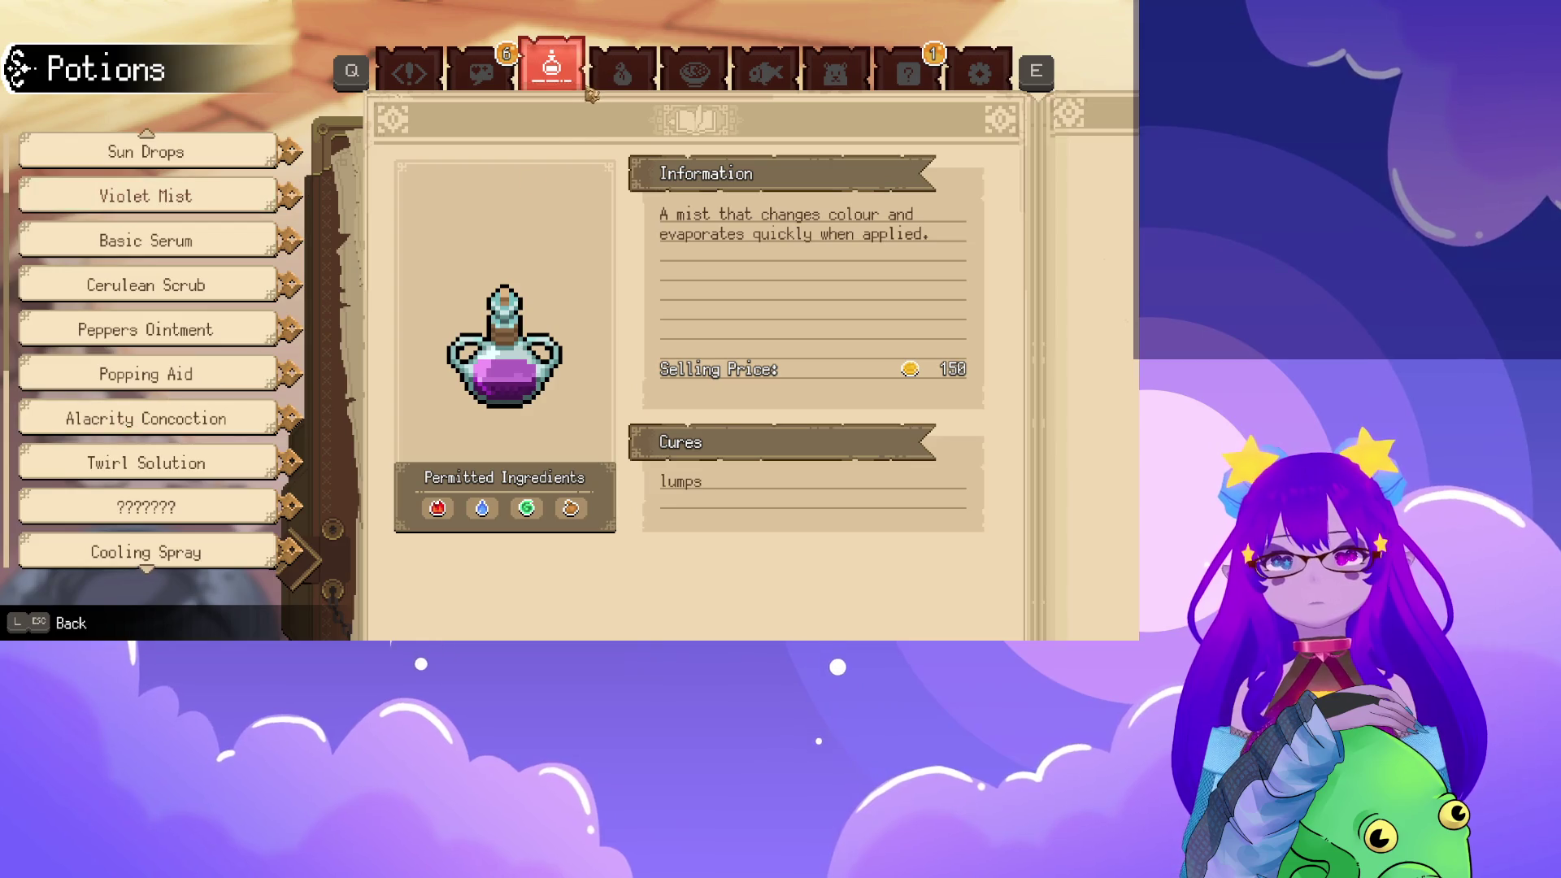
{"action": "left_click", "coordinate": [623, 69]}
{"action": "left_click", "coordinate": [145, 197]}
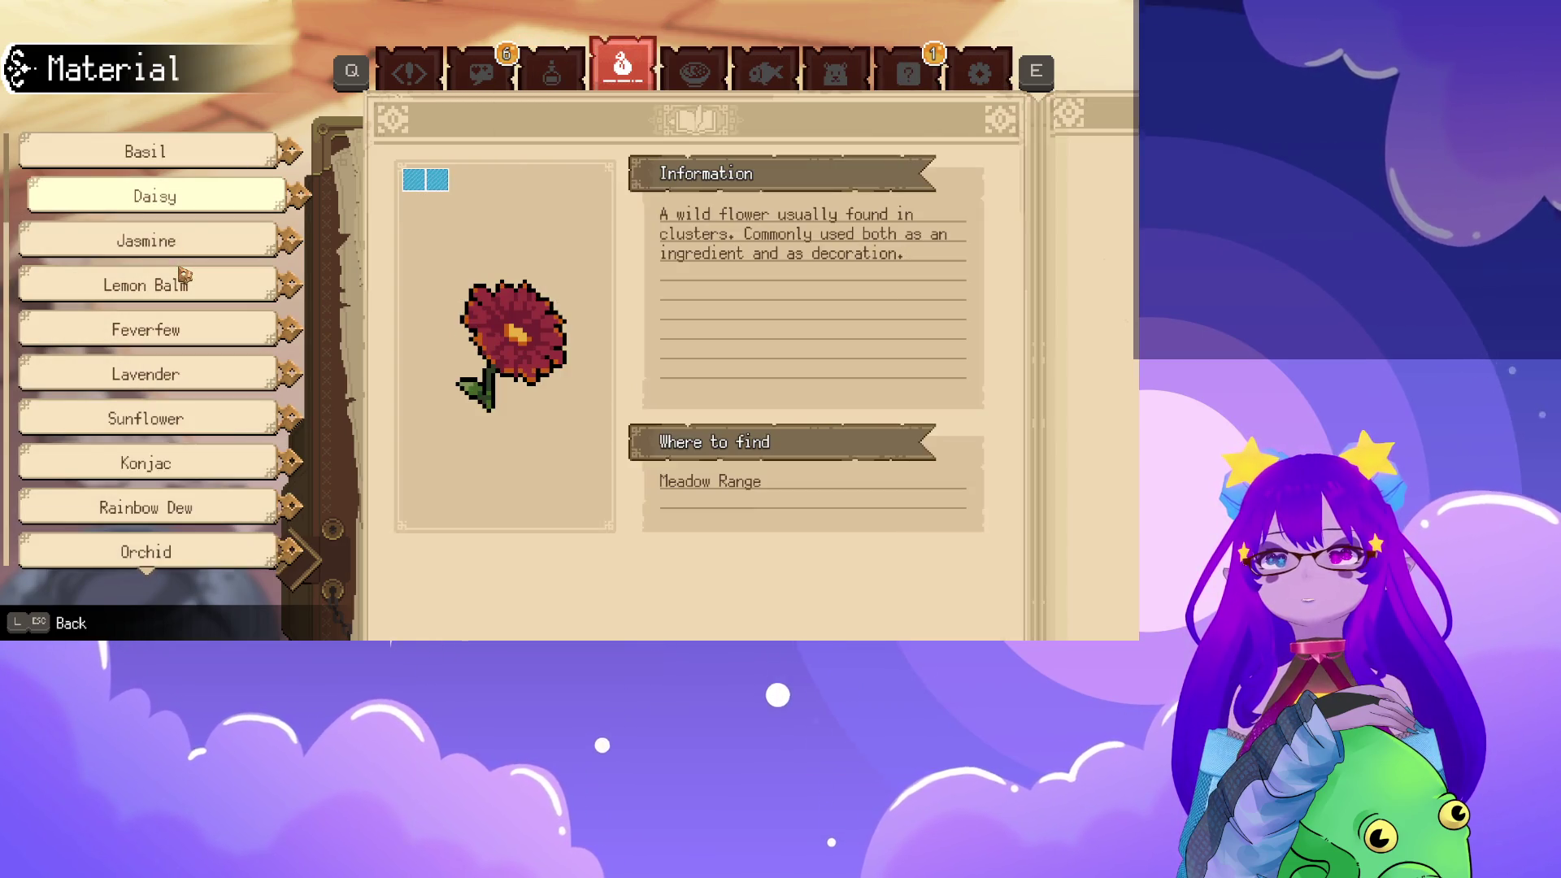
Browse down the journal's Material list through Jasmine, Lemon Balm, Feverfew and Rose
{"action": "left_click", "coordinate": [146, 239]}
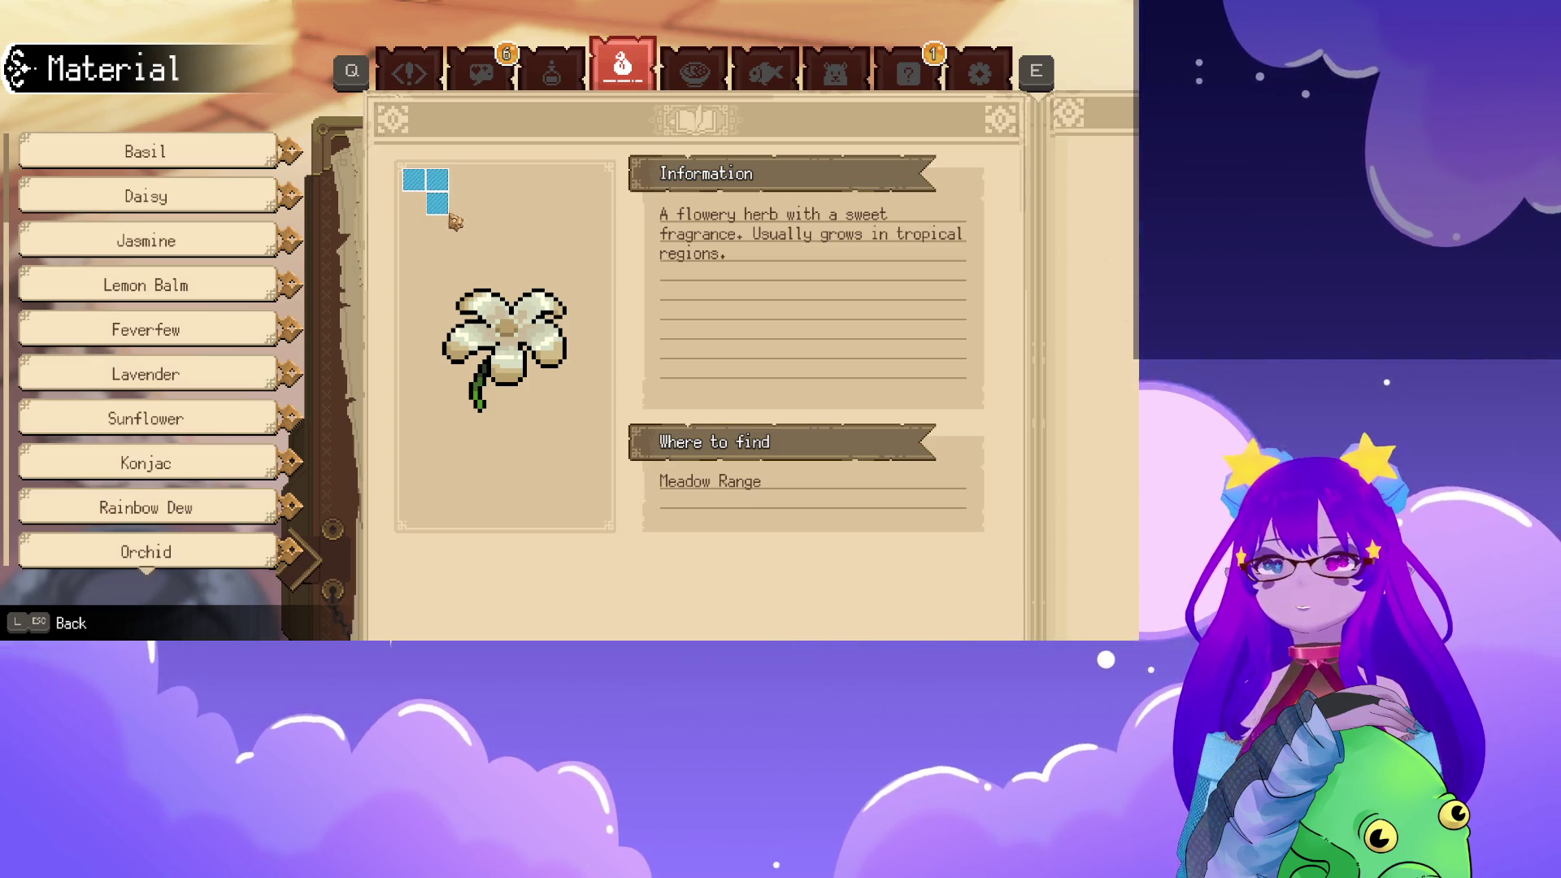
{"action": "left_click", "coordinate": [146, 286]}
{"action": "key", "text": "Down"}
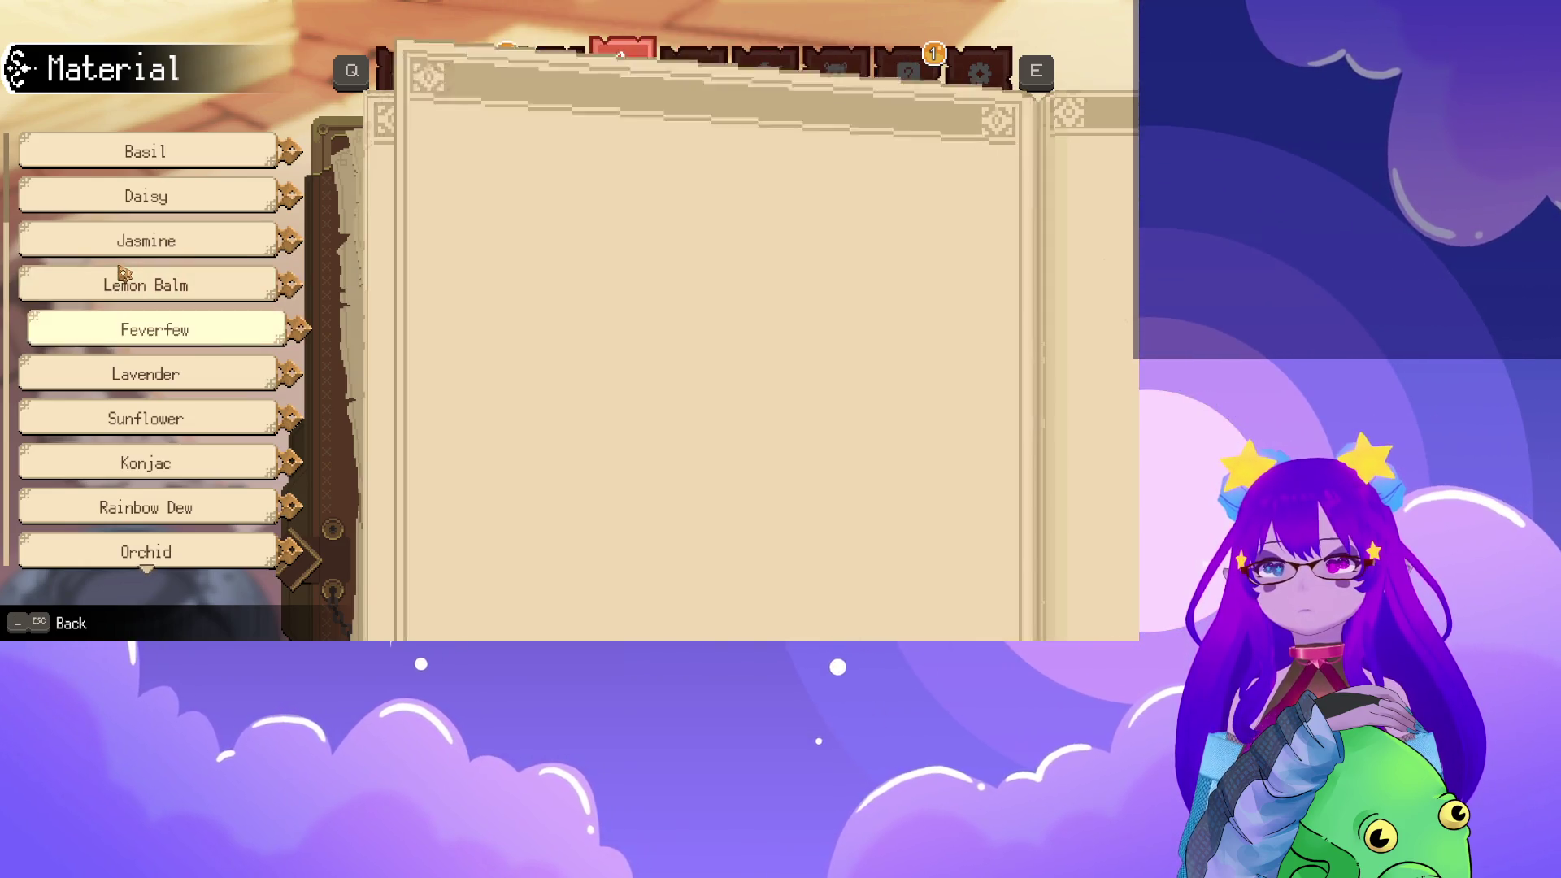
{"action": "key", "text": "Down"}
{"action": "key", "text": "Down"}
{"action": "key", "text": "Down"}
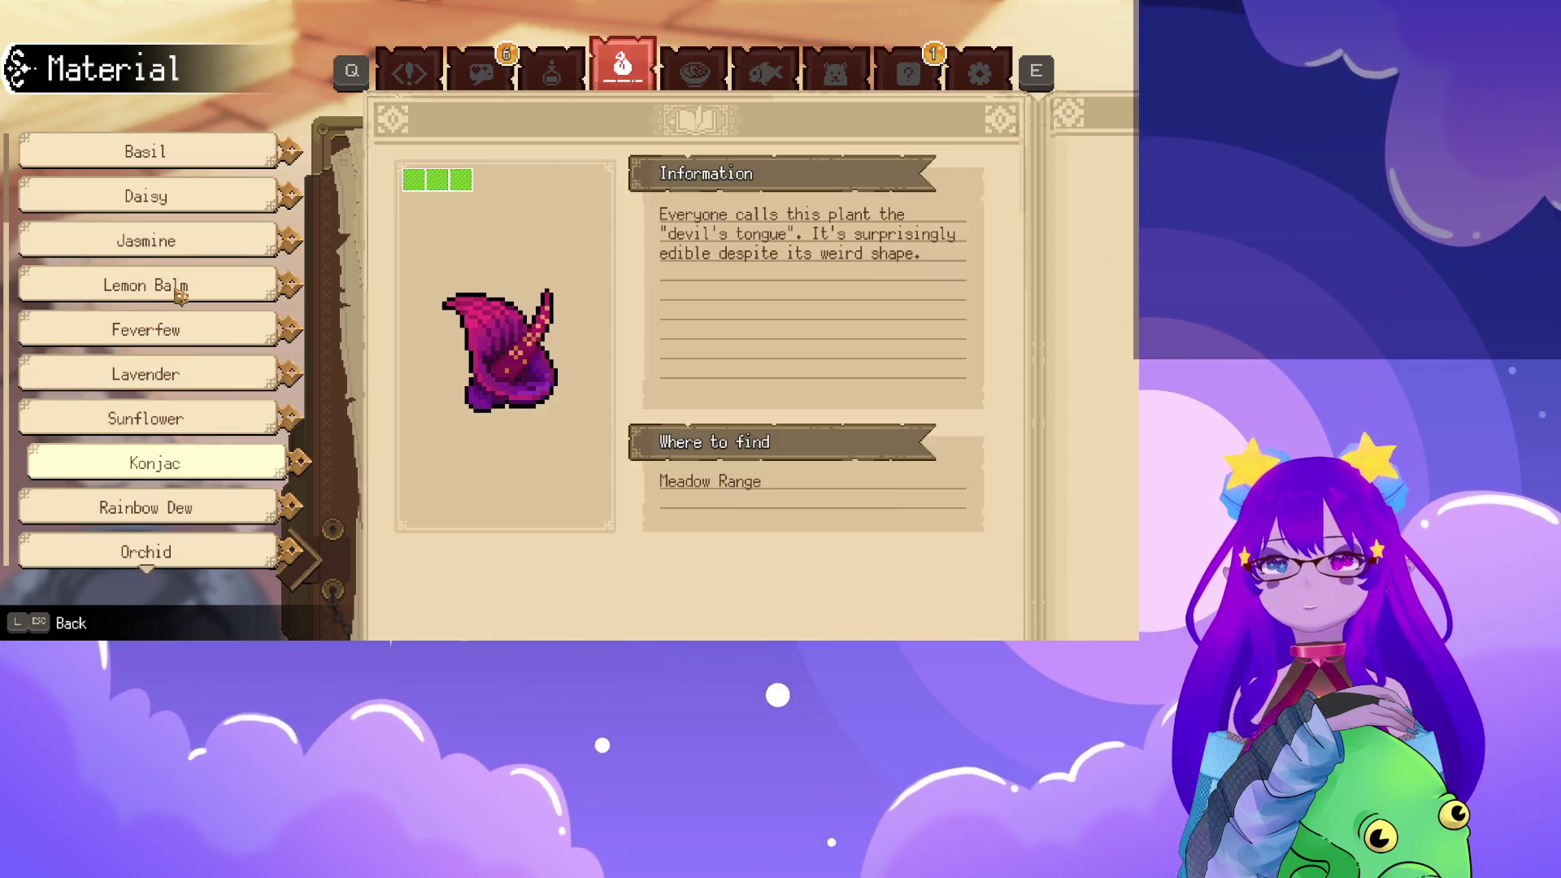
{"action": "key", "text": "Down"}
{"action": "key", "text": "Down"}
{"action": "key", "text": "Down"}
{"action": "key", "text": "Down"}
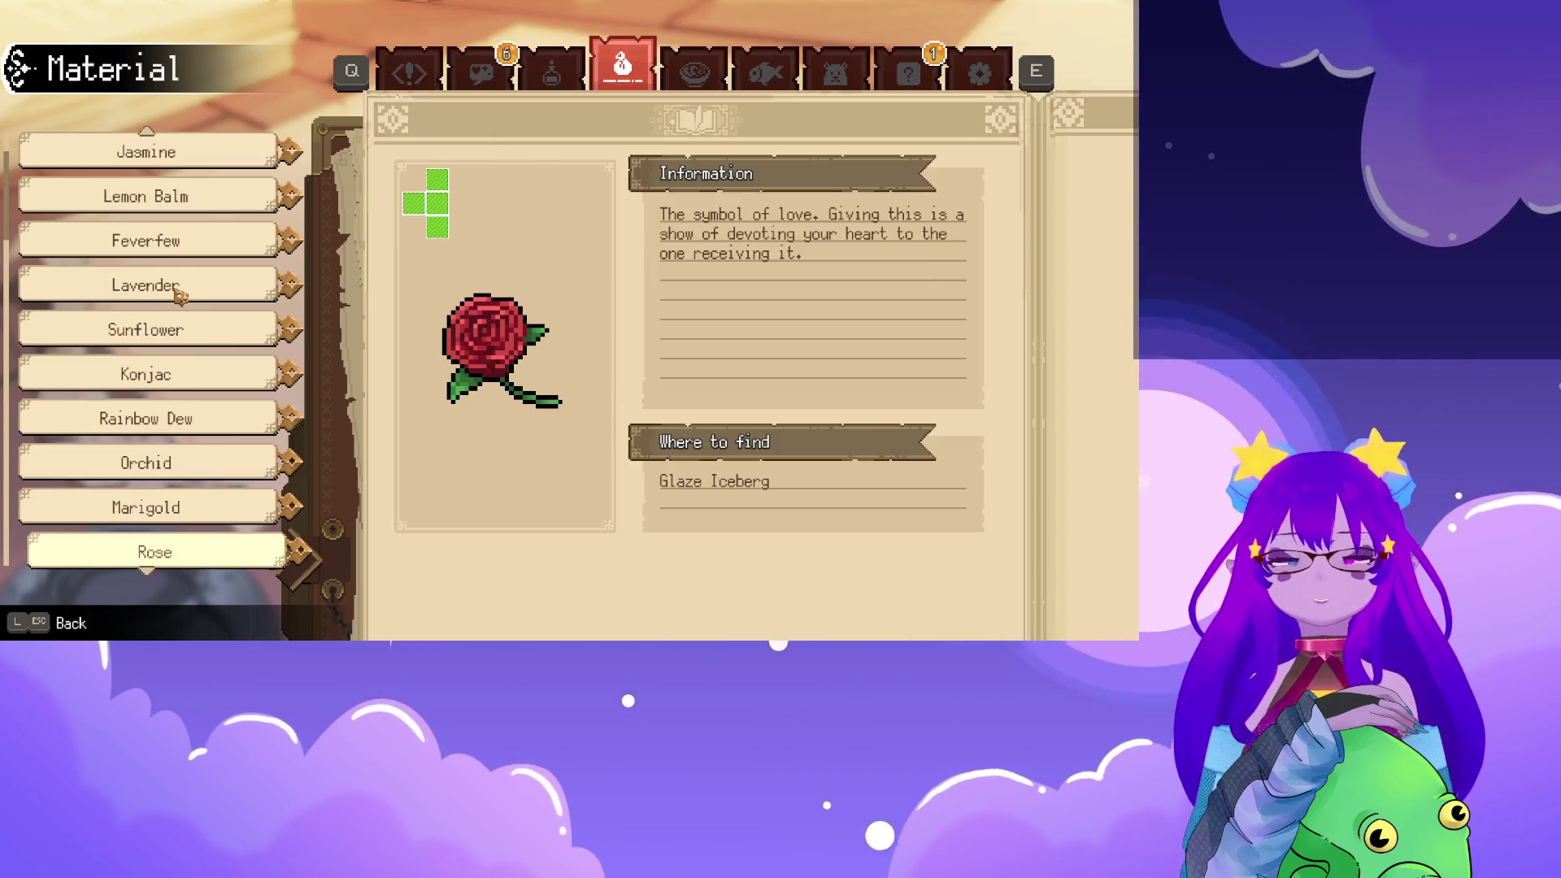
{"action": "left_click", "coordinate": [180, 294]}
{"action": "key", "text": "Down"}
{"action": "key", "text": "Down"}
{"action": "key", "text": "Down"}
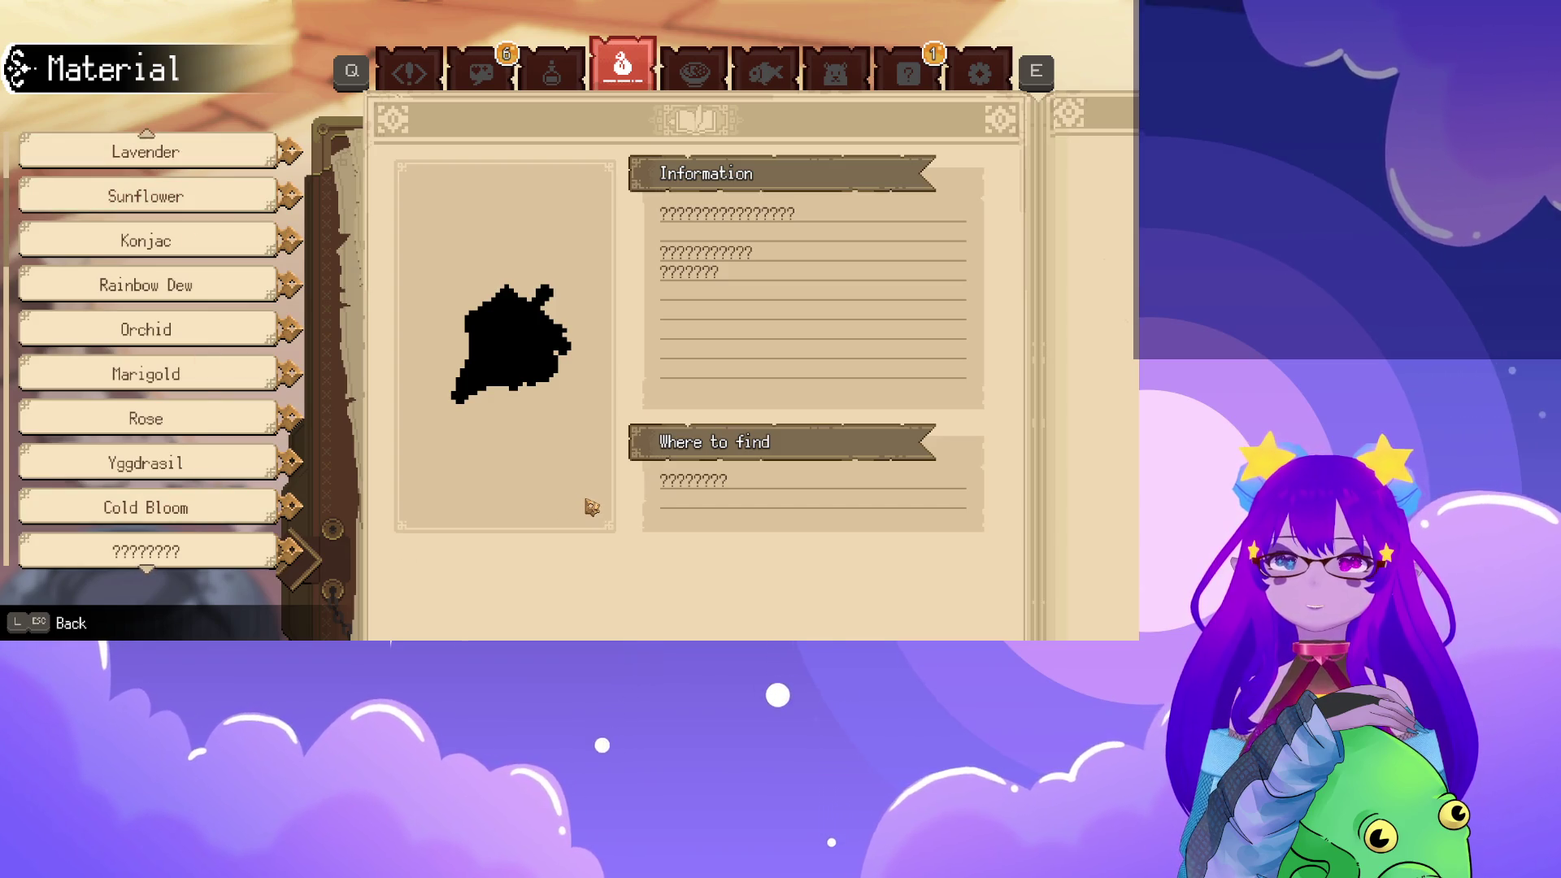
Cycle the journal through the Food, Monster and Fish pages, then return to Potions
{"action": "key", "text": "e"}
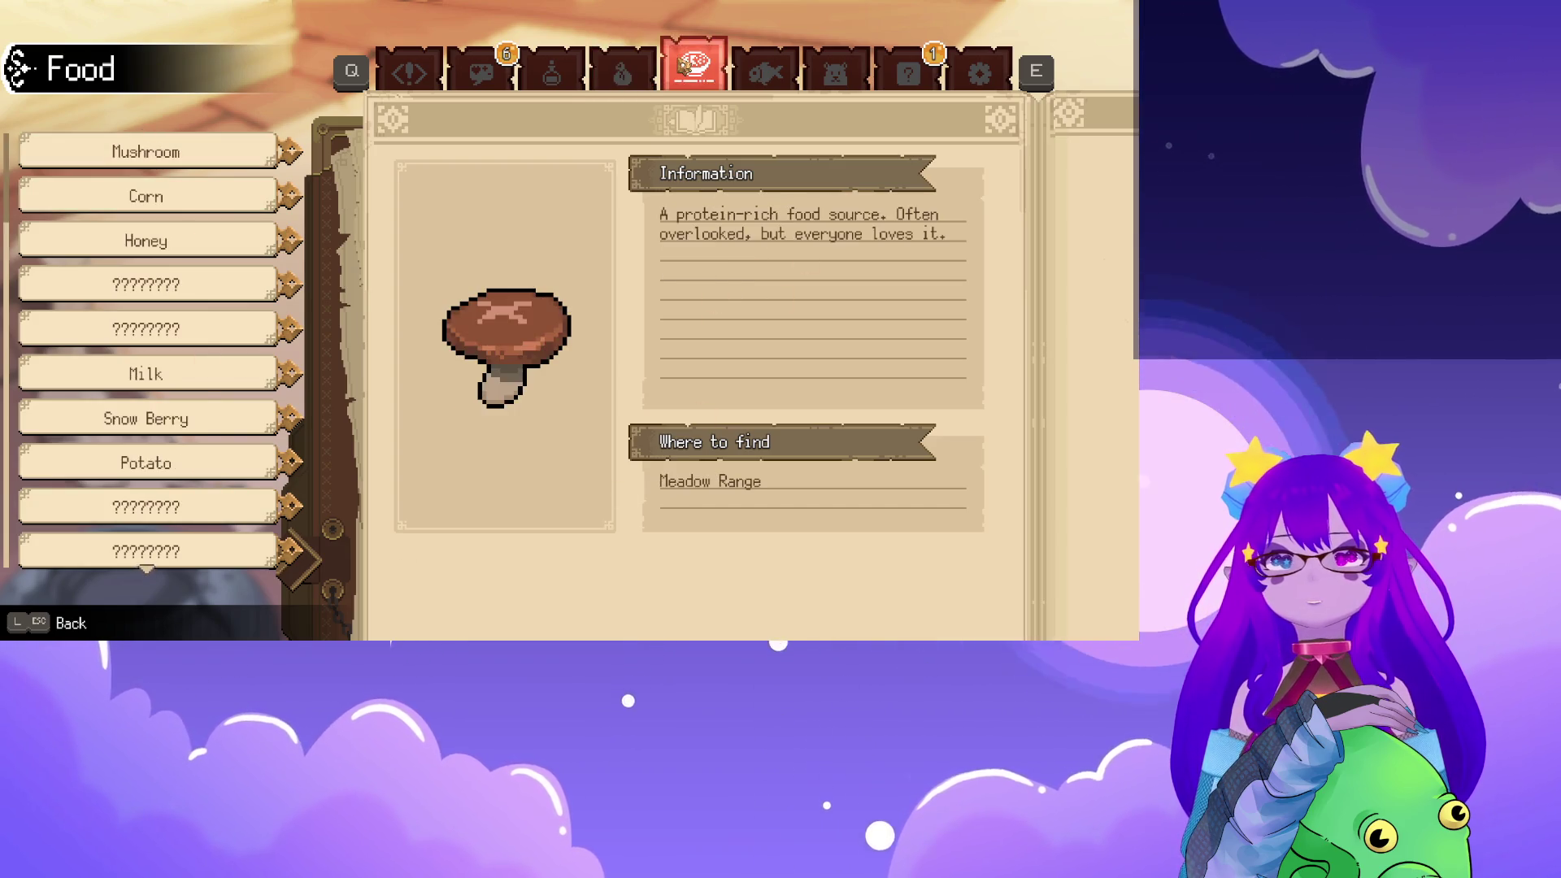
{"action": "key", "text": "e"}
{"action": "key", "text": "e"}
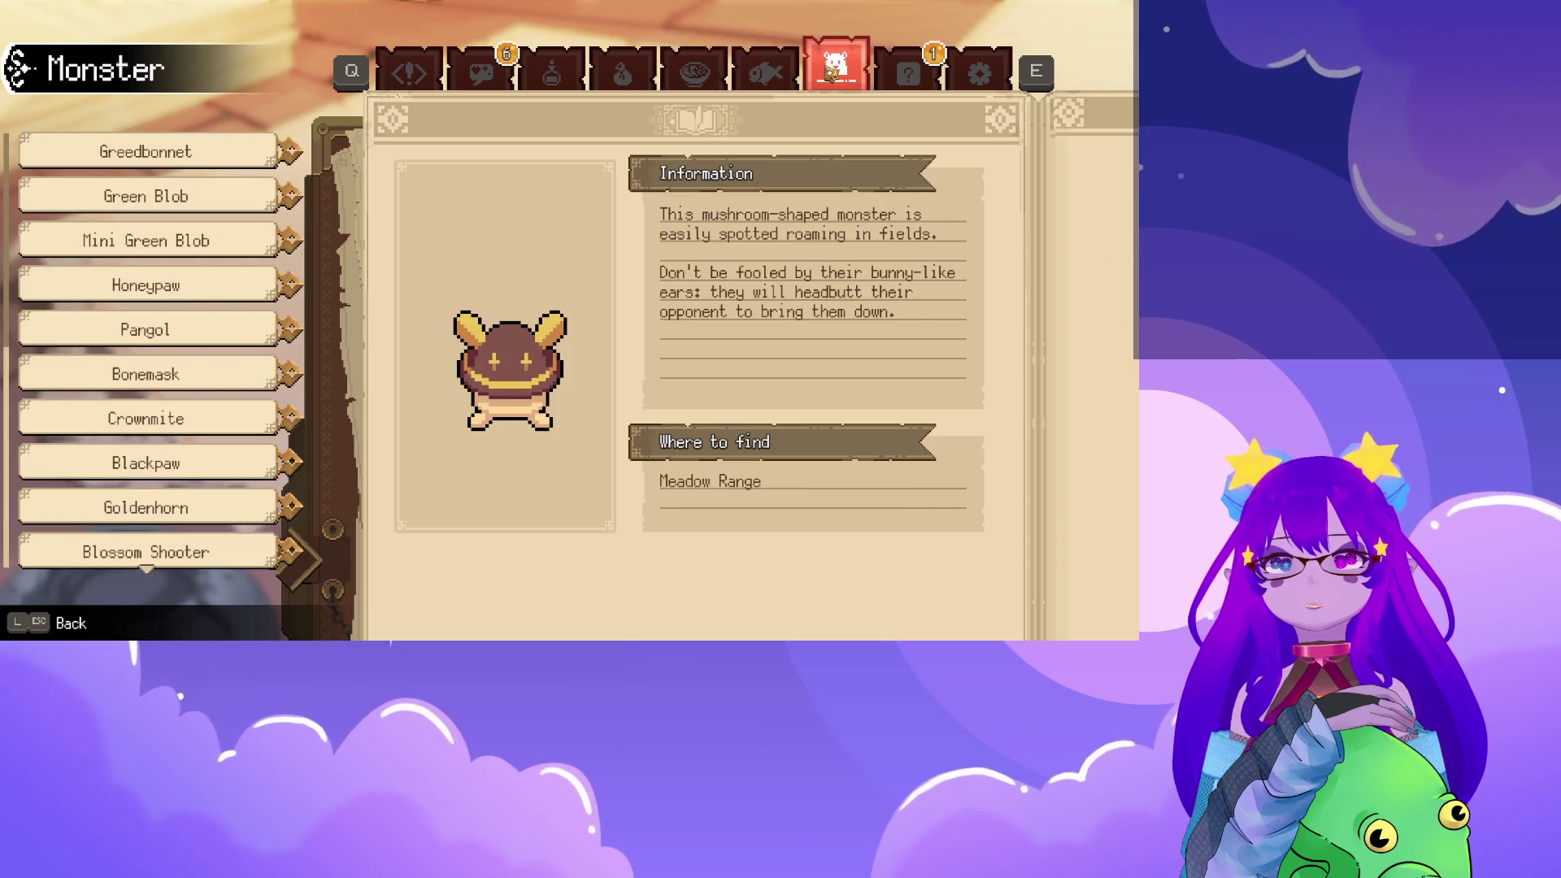
{"action": "key", "text": "q"}
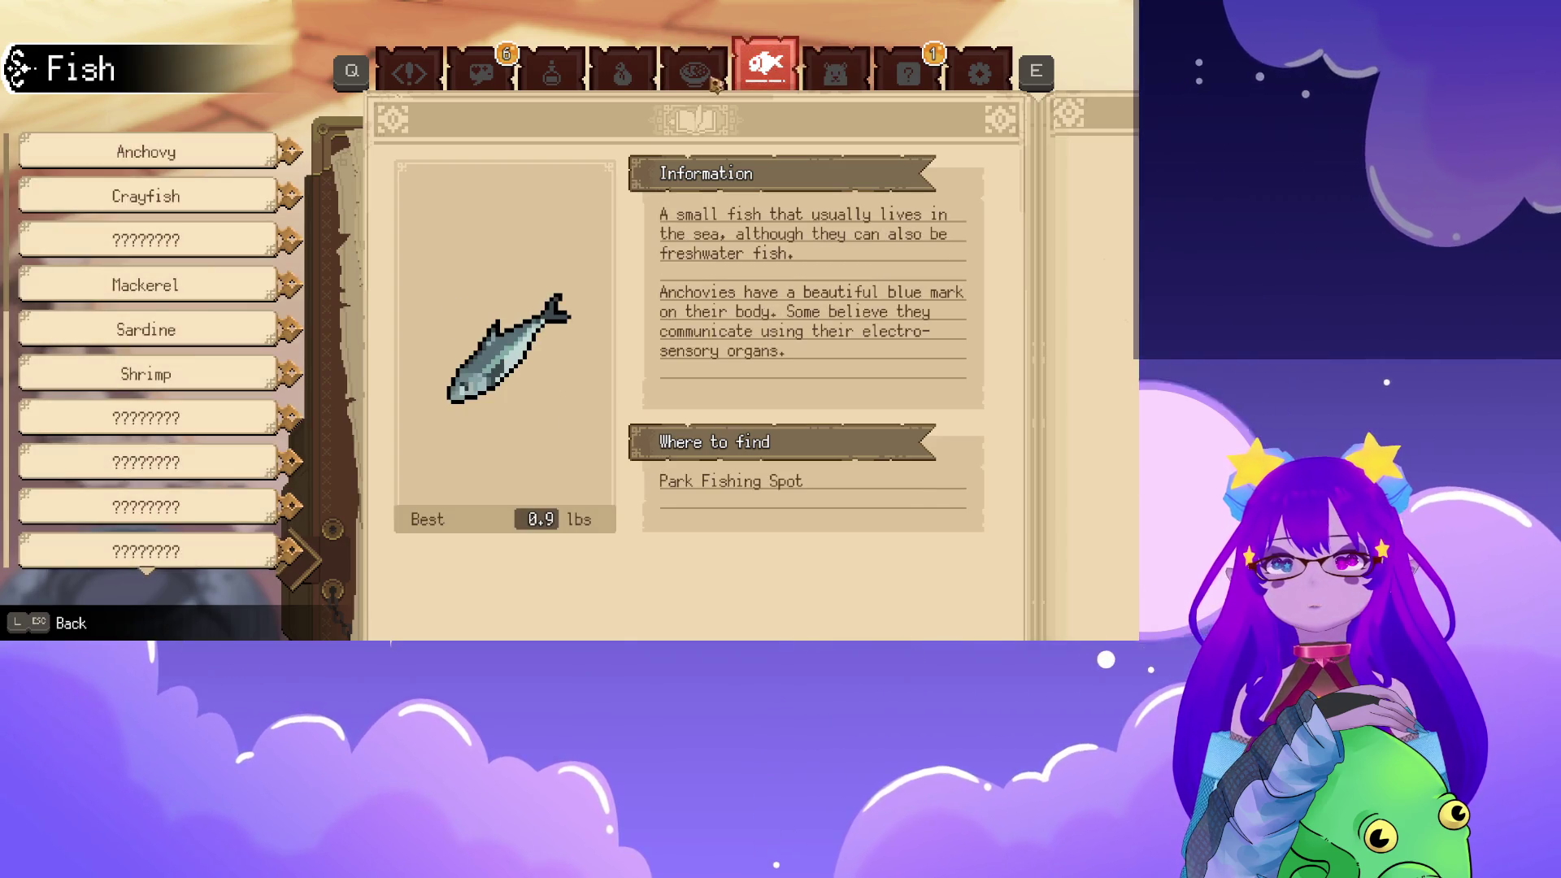
{"action": "left_click", "coordinate": [553, 70]}
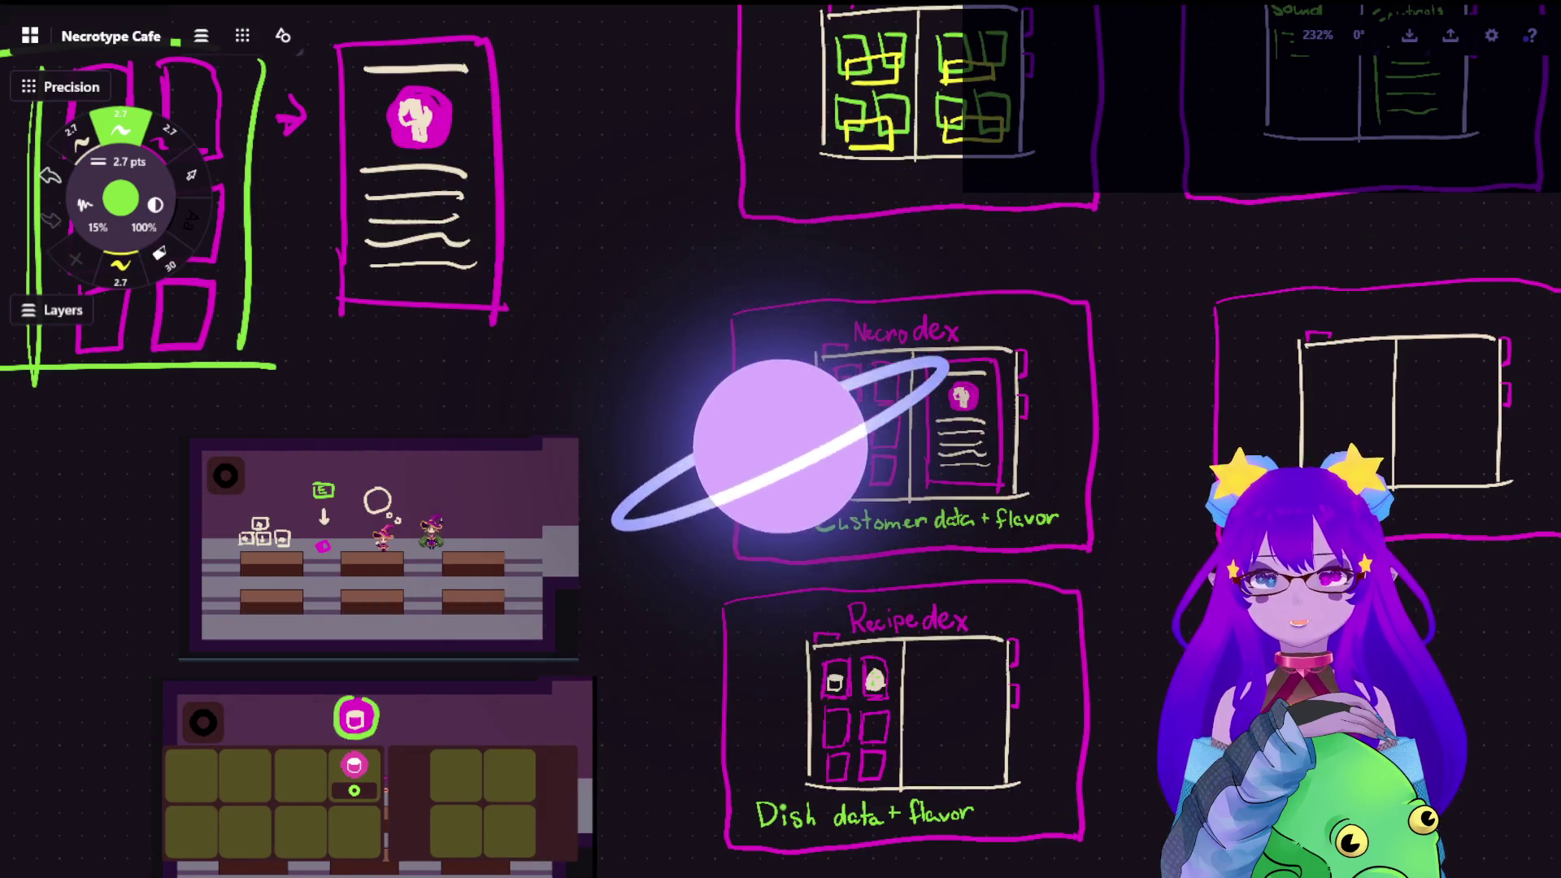
{"action": "scroll", "coordinate": [451, 500], "scroll_direction": "down", "scroll_amount": 3}
Move the café screenshot aside and paste the Potions screenshot onto the board at a smaller size
{"action": "left_click_drag", "start_coordinate": [451, 500], "coordinate": [970, 579]}
{"action": "scroll", "coordinate": [971, 579], "scroll_direction": "down", "scroll_amount": 4}
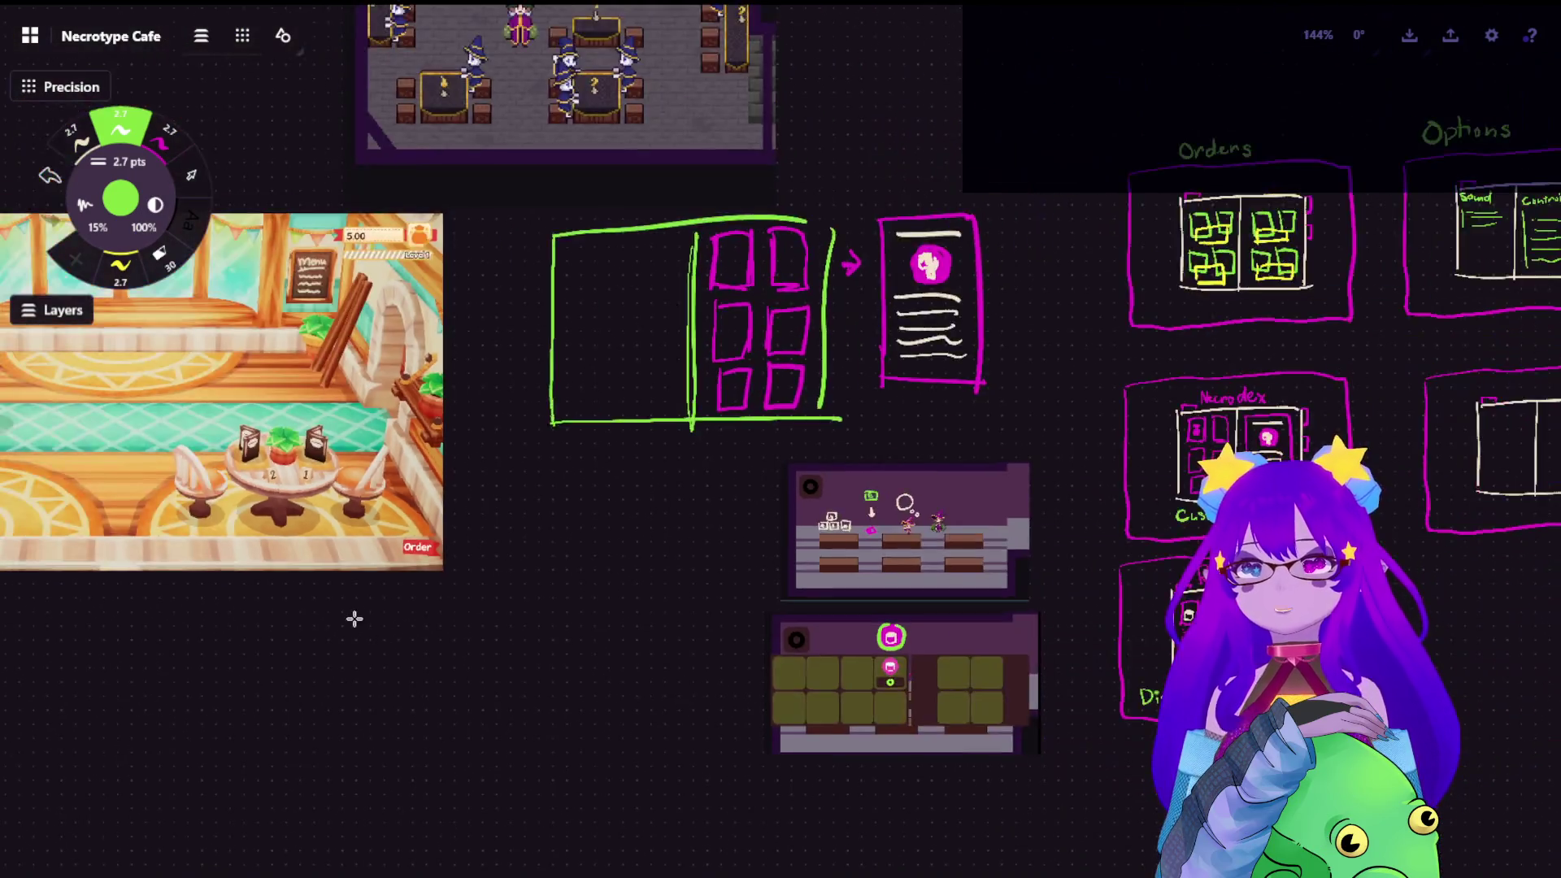
{"action": "scroll", "coordinate": [354, 610], "scroll_direction": "down", "scroll_amount": 3}
{"action": "left_click_drag", "start_coordinate": [354, 610], "coordinate": [814, 213]}
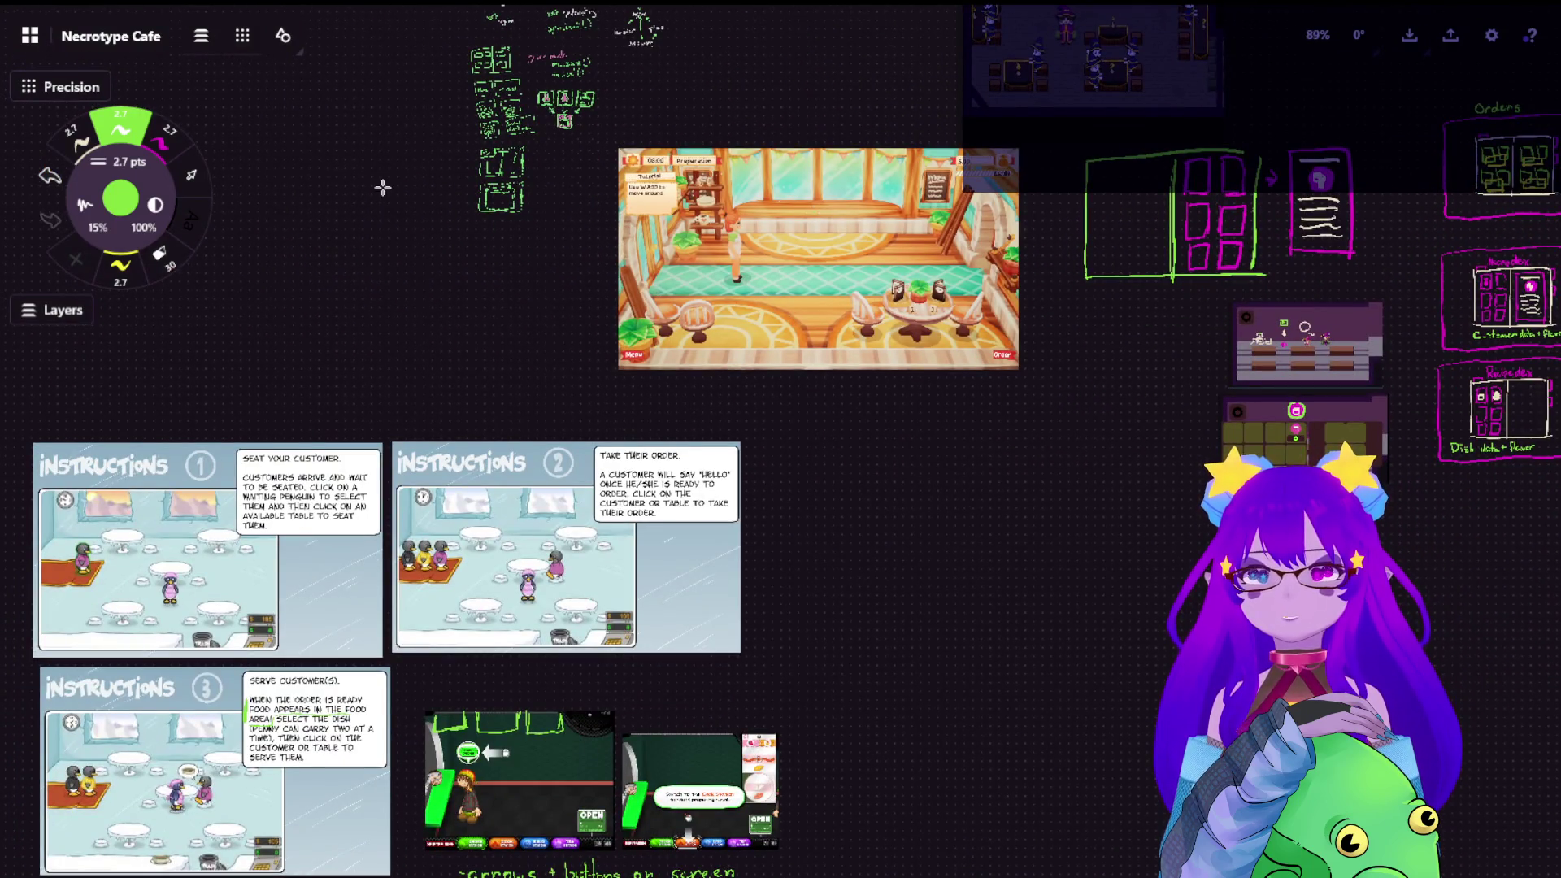
{"action": "left_click", "coordinate": [818, 256]}
{"action": "left_click_drag", "start_coordinate": [818, 256], "coordinate": [945, 538]}
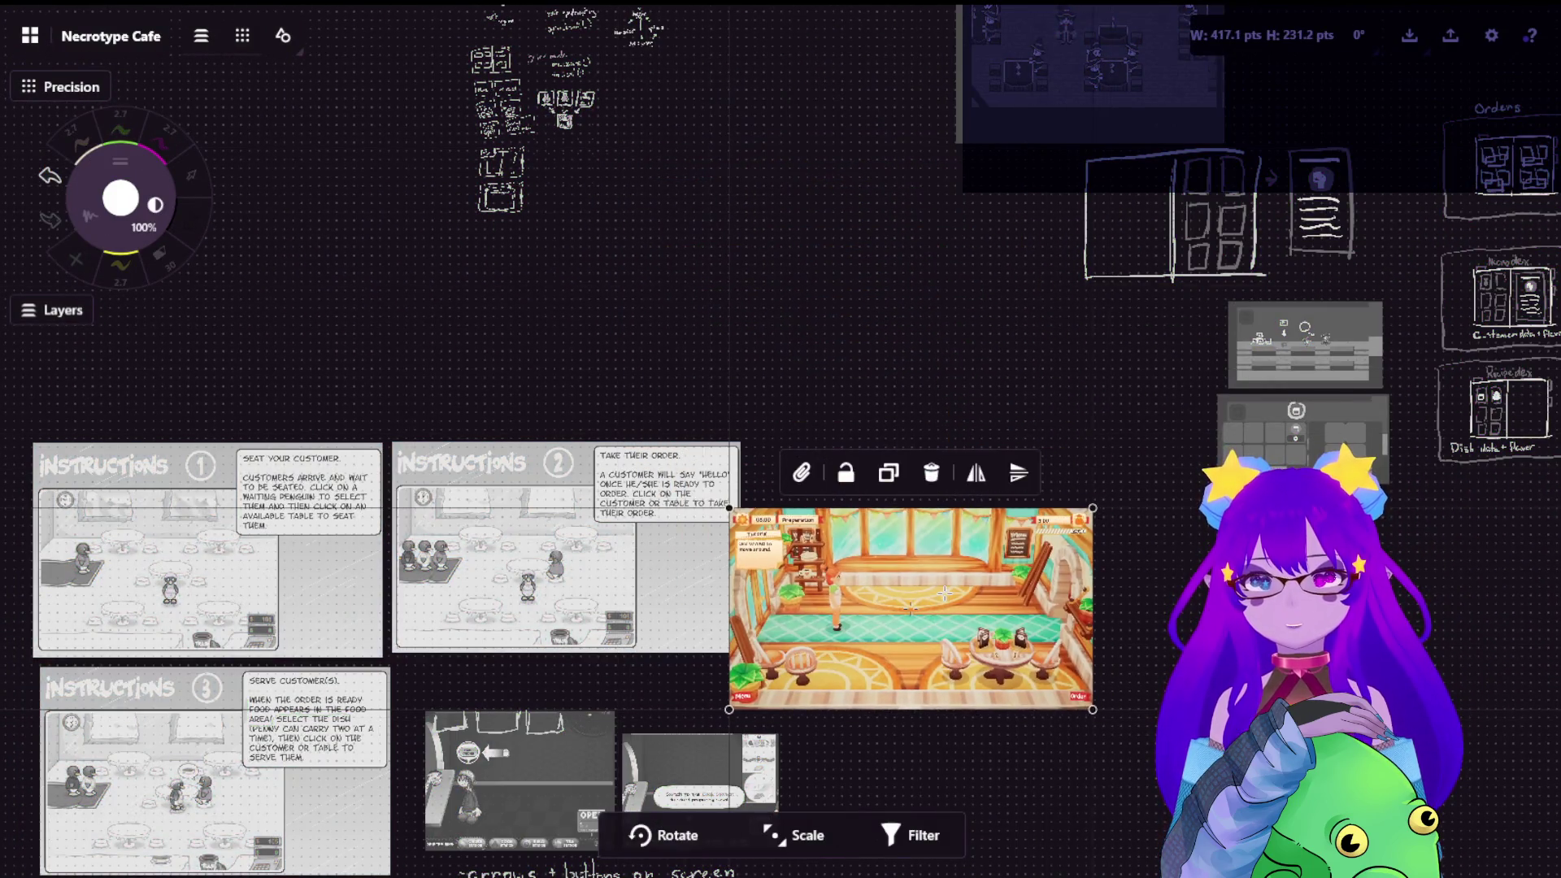
{"action": "key", "text": "ctrl+v"}
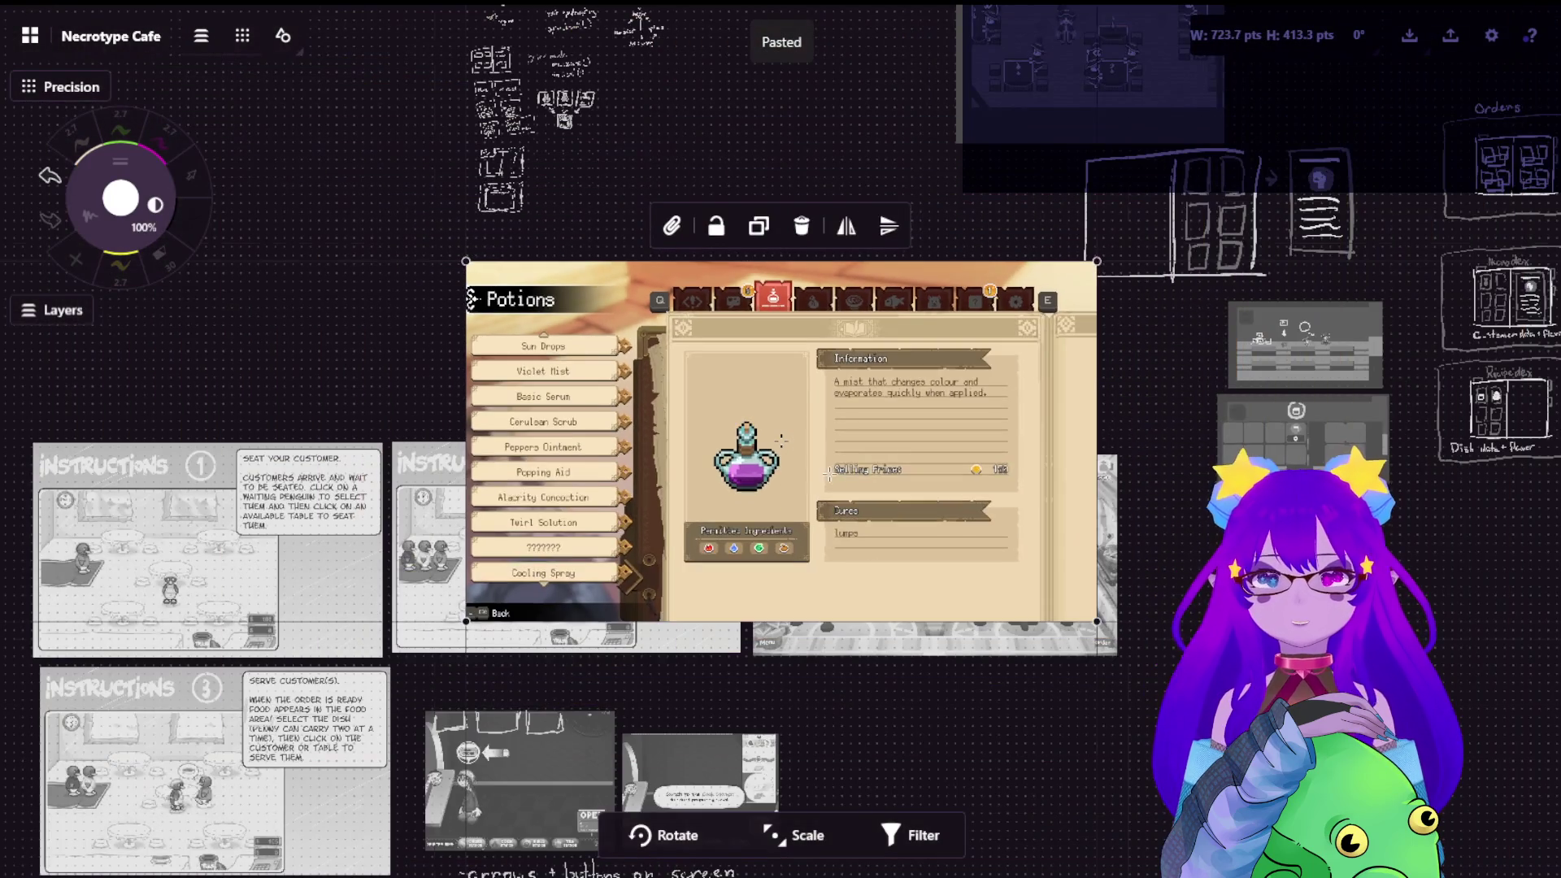
{"action": "left_click_drag", "start_coordinate": [830, 479], "coordinate": [897, 381]}
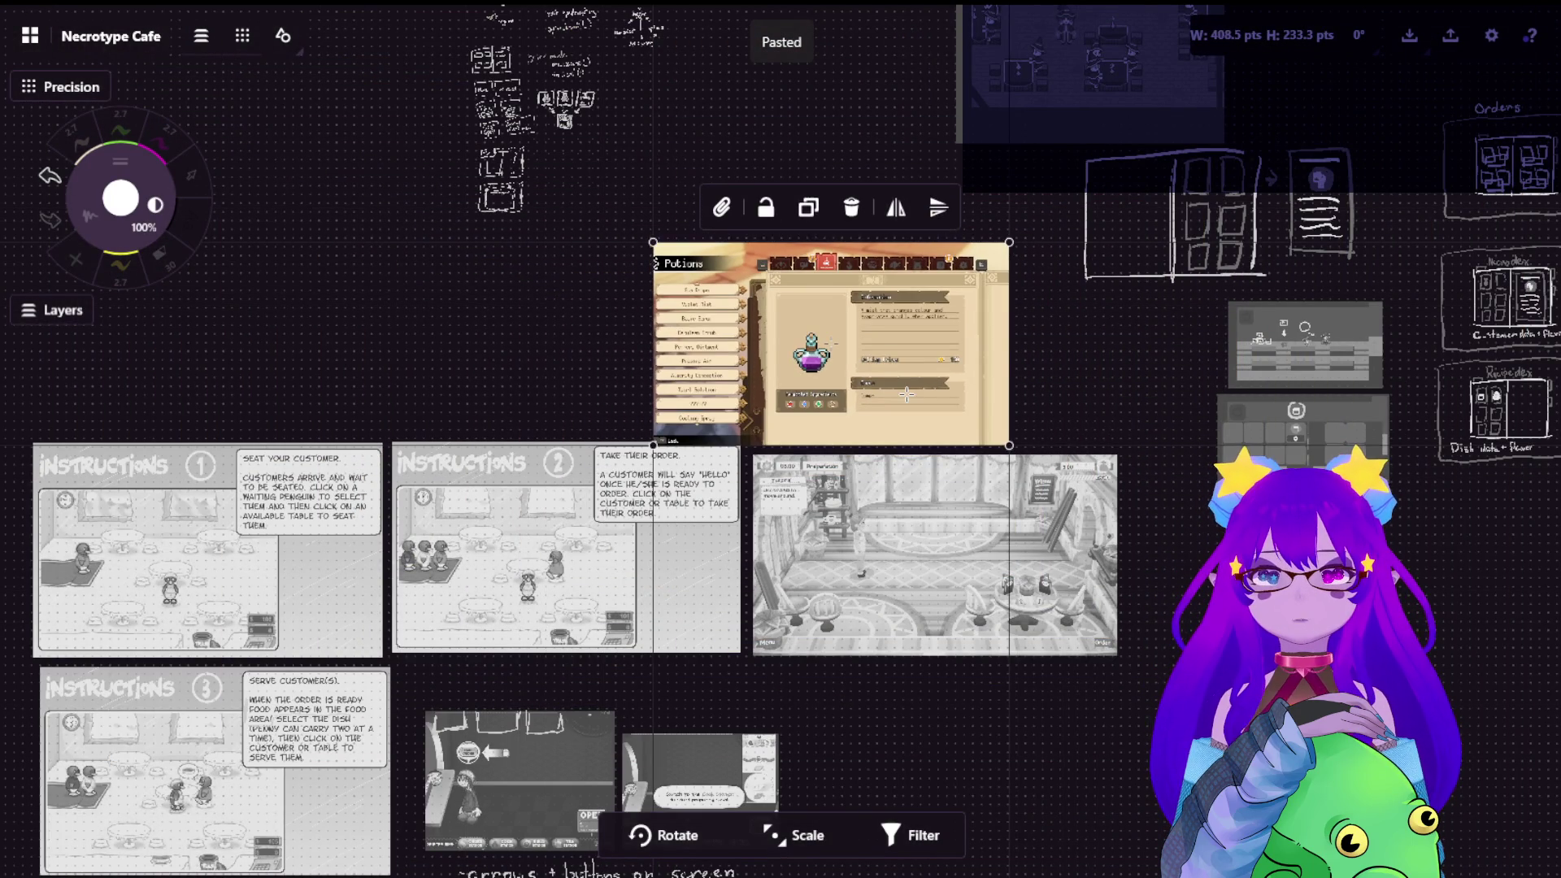
{"action": "key", "text": "Escape"}
Copy the blank book-page sketch and place the copy left of the Potions screenshot
{"action": "left_click_drag", "start_coordinate": [1098, 366], "coordinate": [366, 549]}
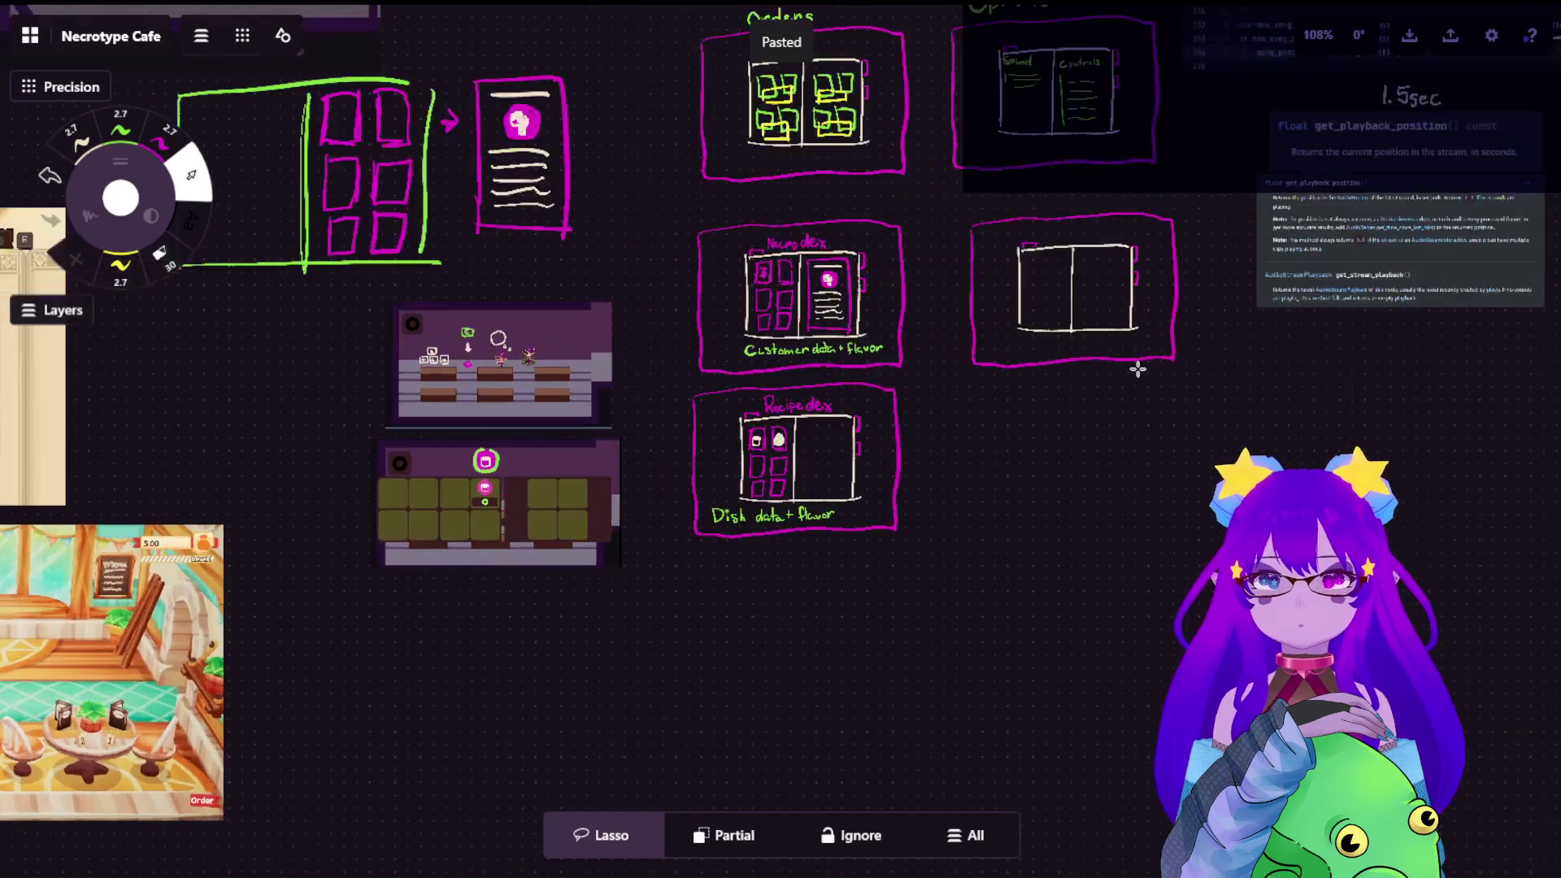
{"action": "left_click_drag", "start_coordinate": [1018, 217], "coordinate": [1219, 366]}
{"action": "key", "text": "ctrl+c"}
{"action": "left_click_drag", "start_coordinate": [251, 457], "coordinate": [1226, 400]}
{"action": "scroll", "coordinate": [1037, 365], "scroll_direction": "up", "scroll_amount": 5}
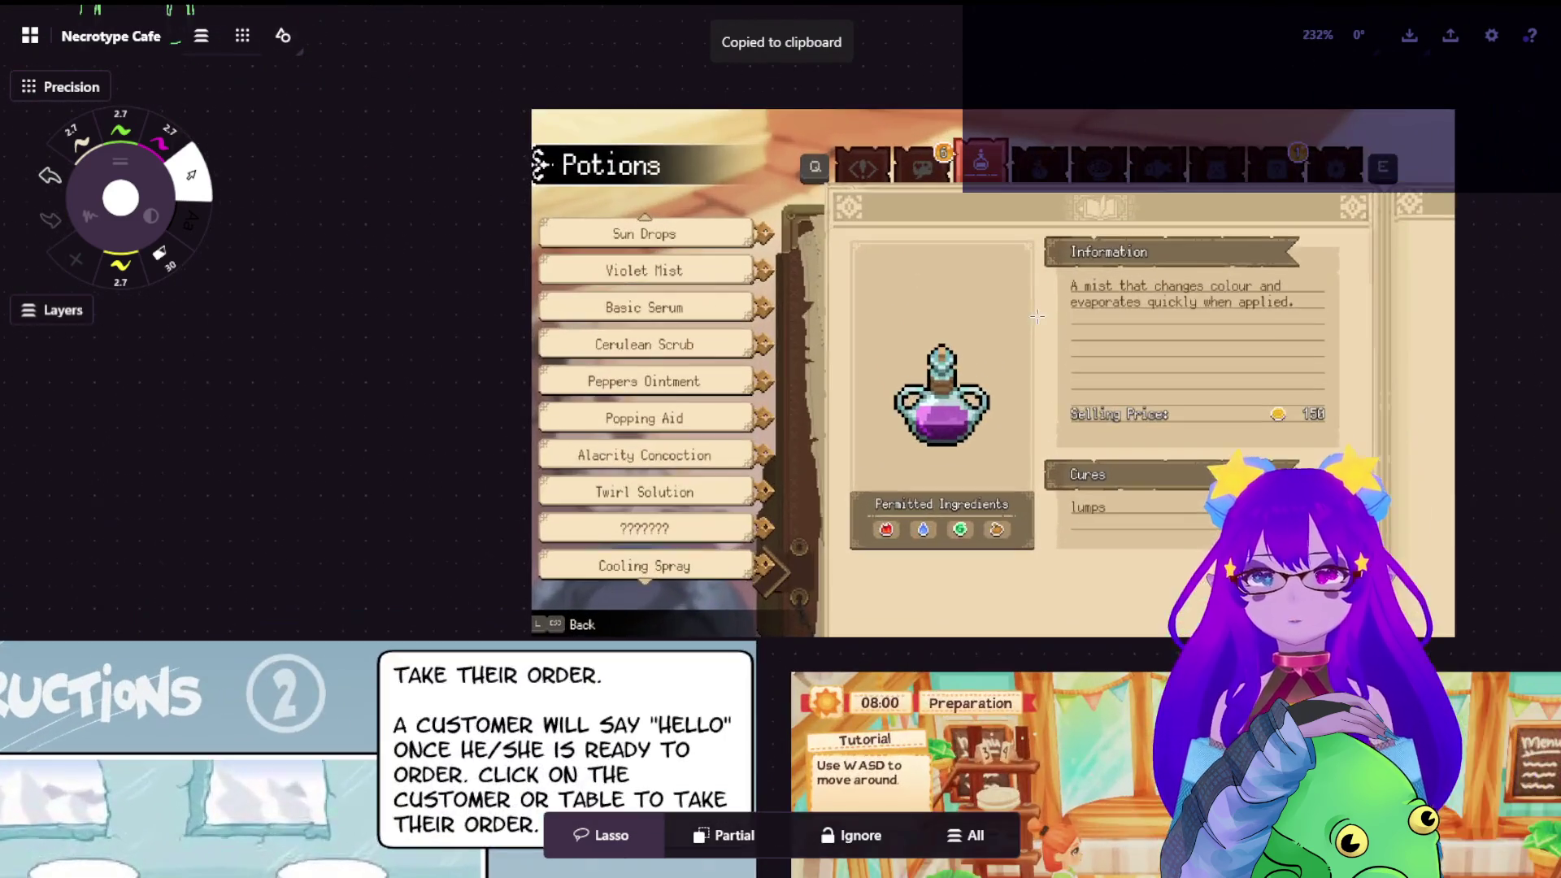
{"action": "key", "text": "ctrl+v"}
{"action": "left_click_drag", "start_coordinate": [879, 414], "coordinate": [311, 469]}
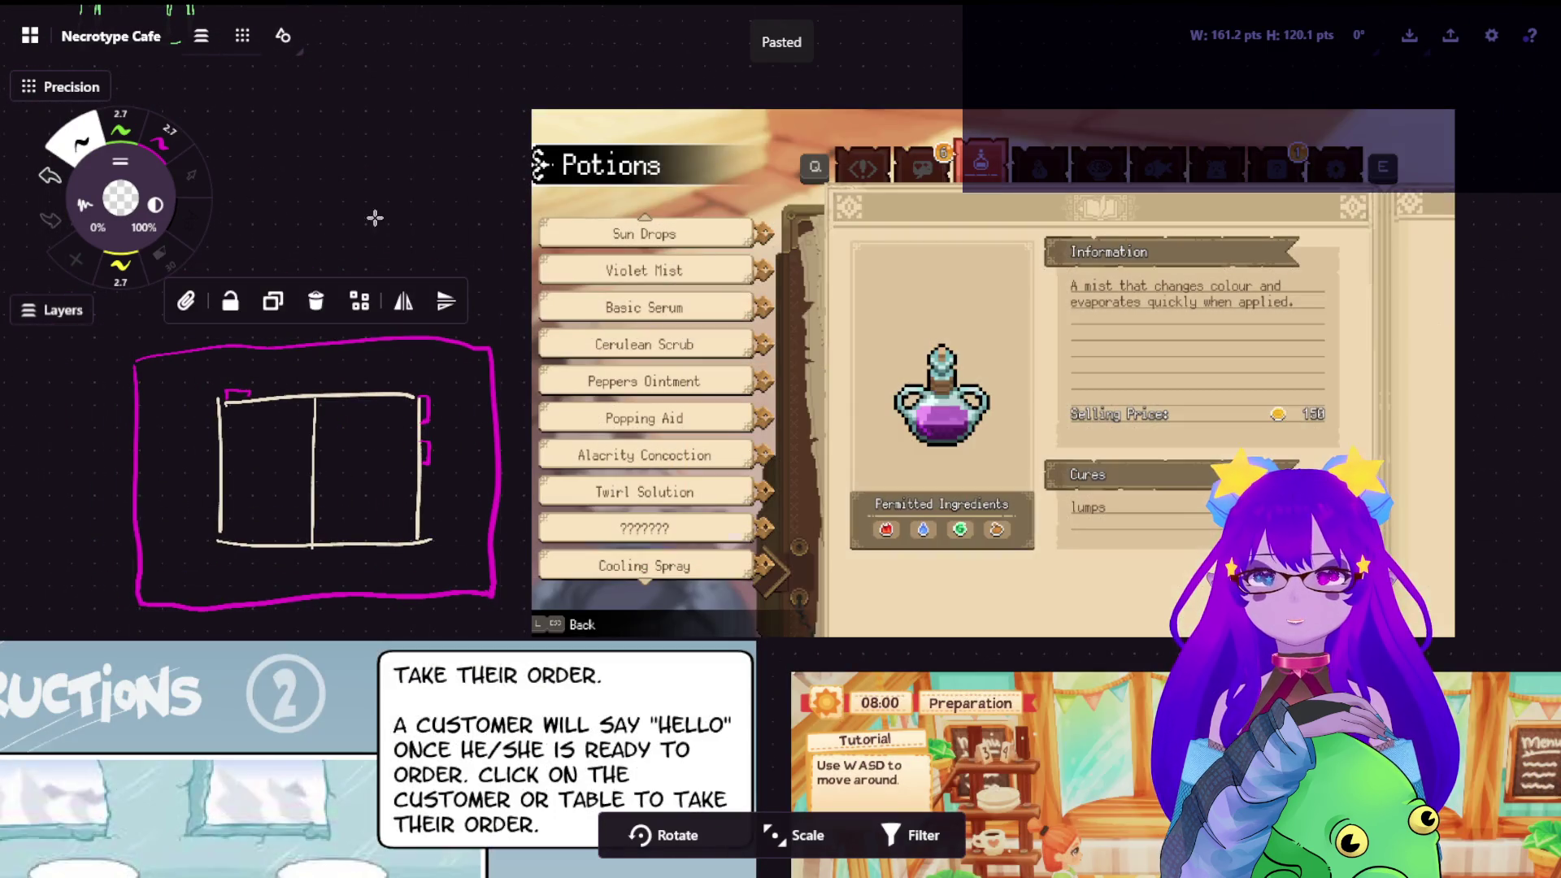
{"action": "left_click", "coordinate": [374, 217]}
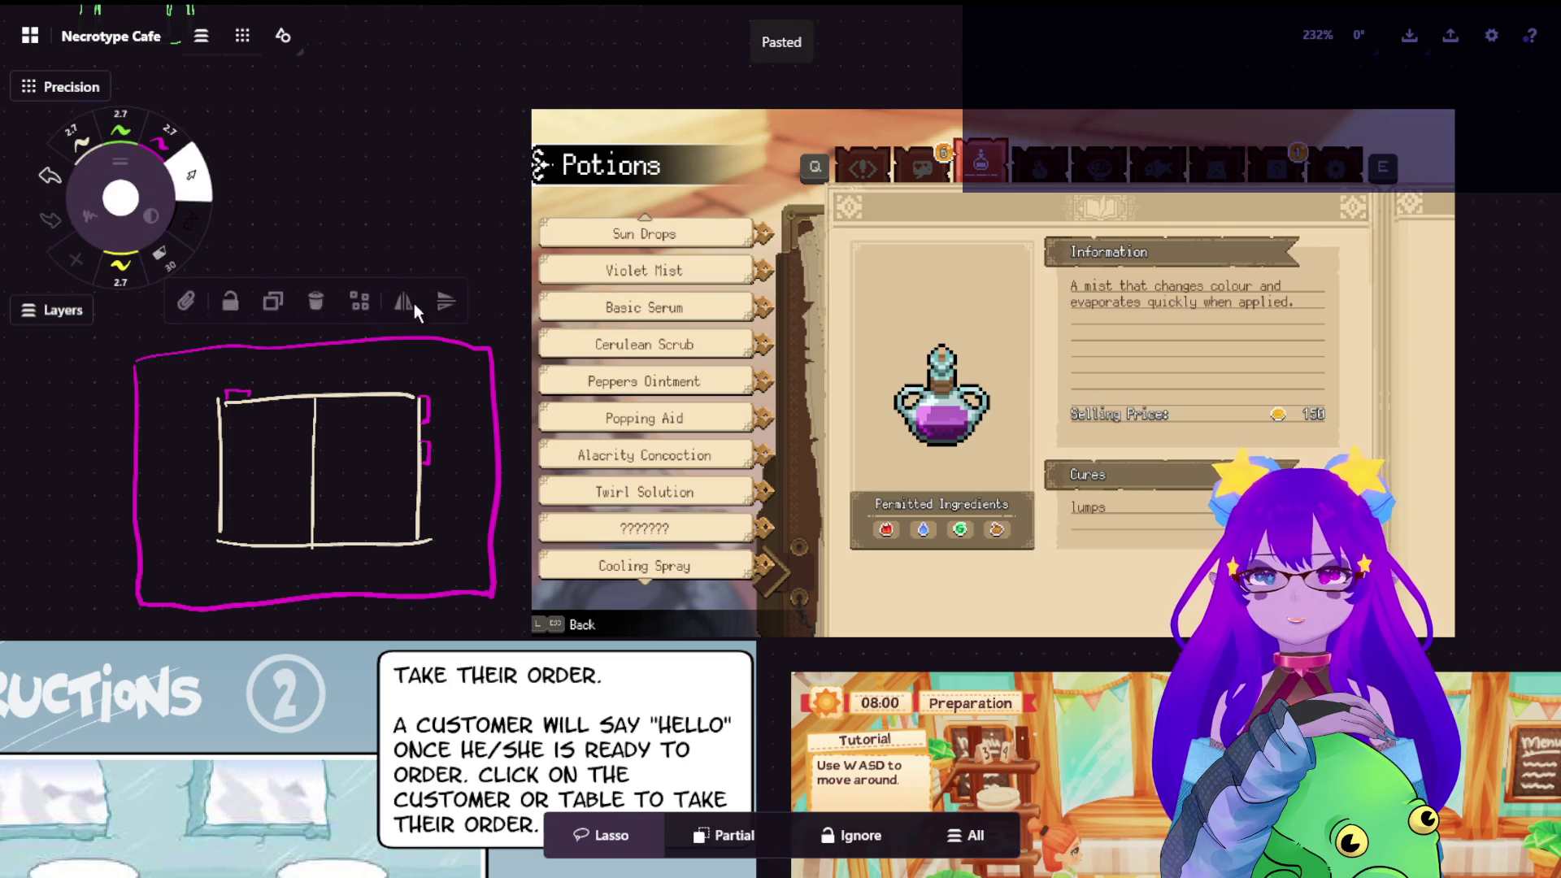
{"action": "scroll", "coordinate": [458, 213], "scroll_direction": "up", "scroll_amount": 4}
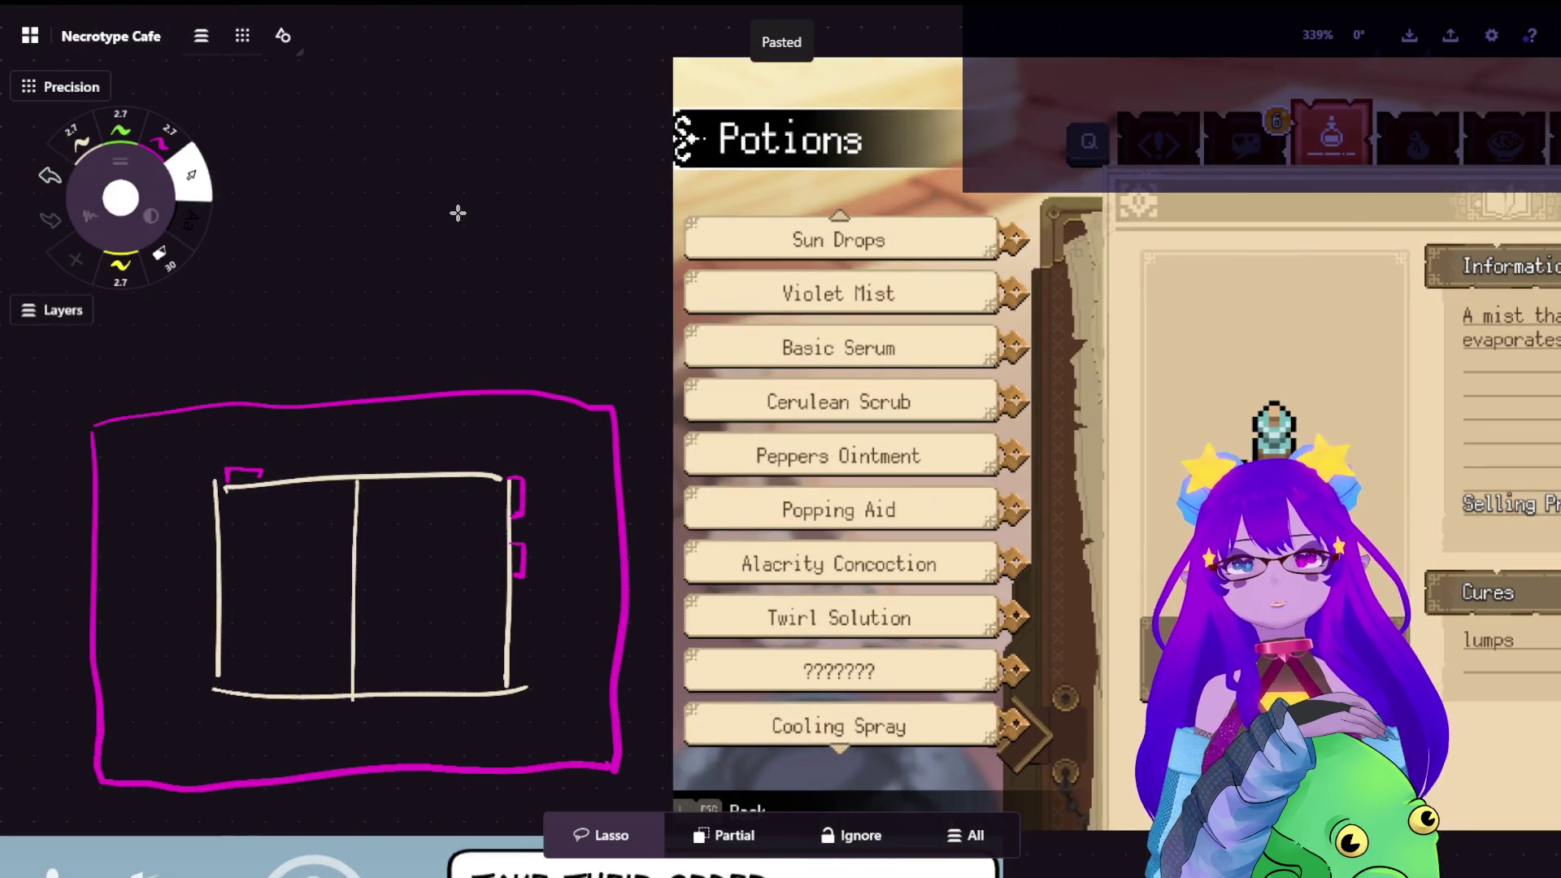
Draw green list lines and a picture box, then magenta text lines on the copied book sketch
{"action": "left_click", "coordinate": [119, 126]}
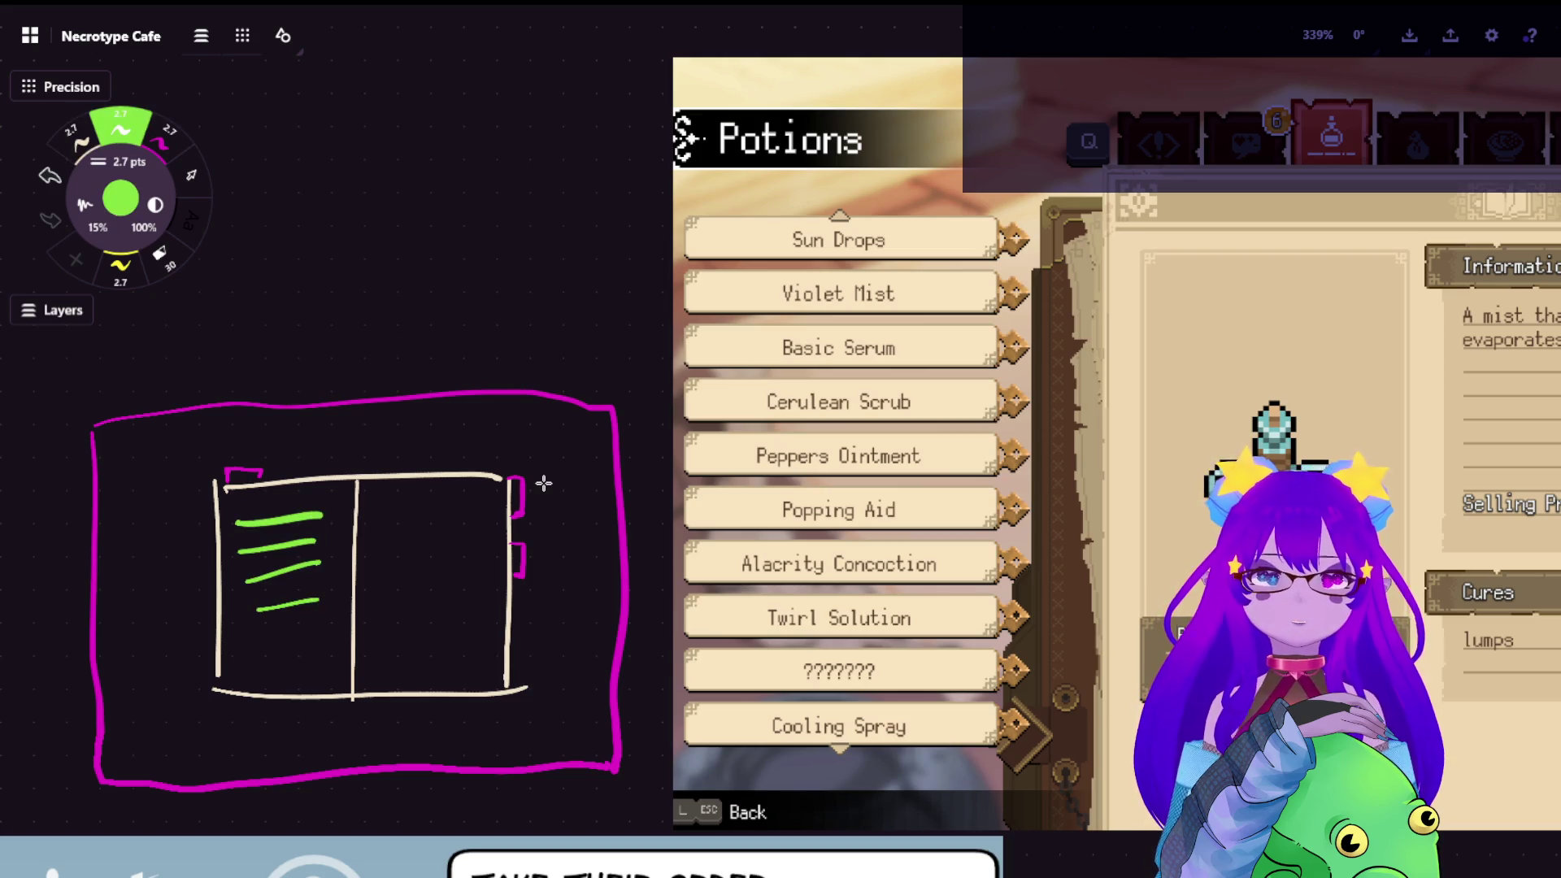
{"action": "scroll", "coordinate": [262, 155], "scroll_direction": "down", "scroll_amount": 3}
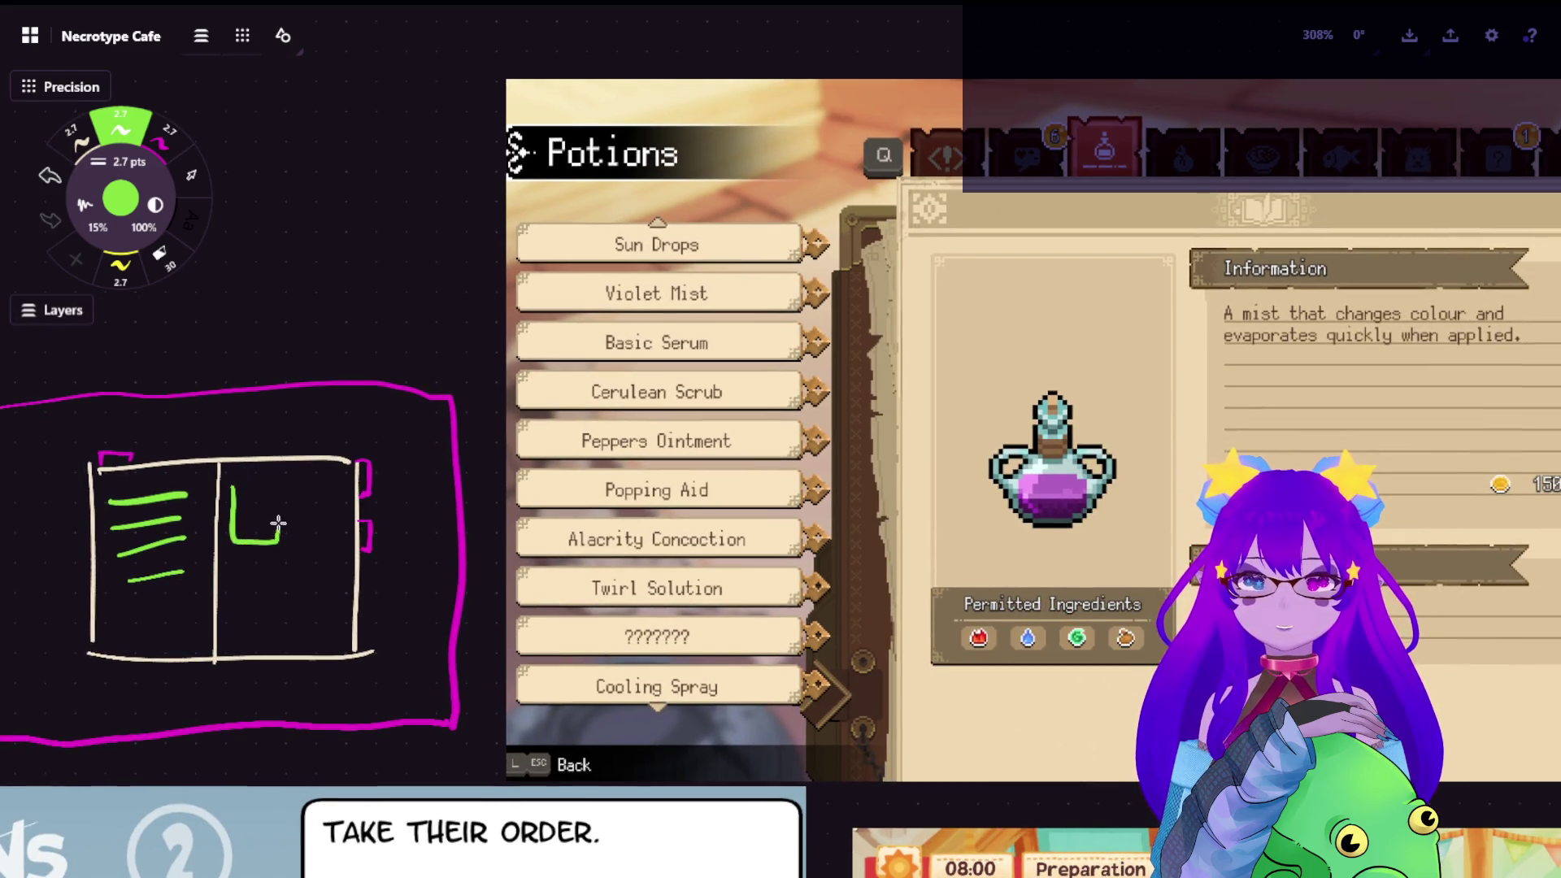
{"action": "left_click", "coordinate": [160, 147]}
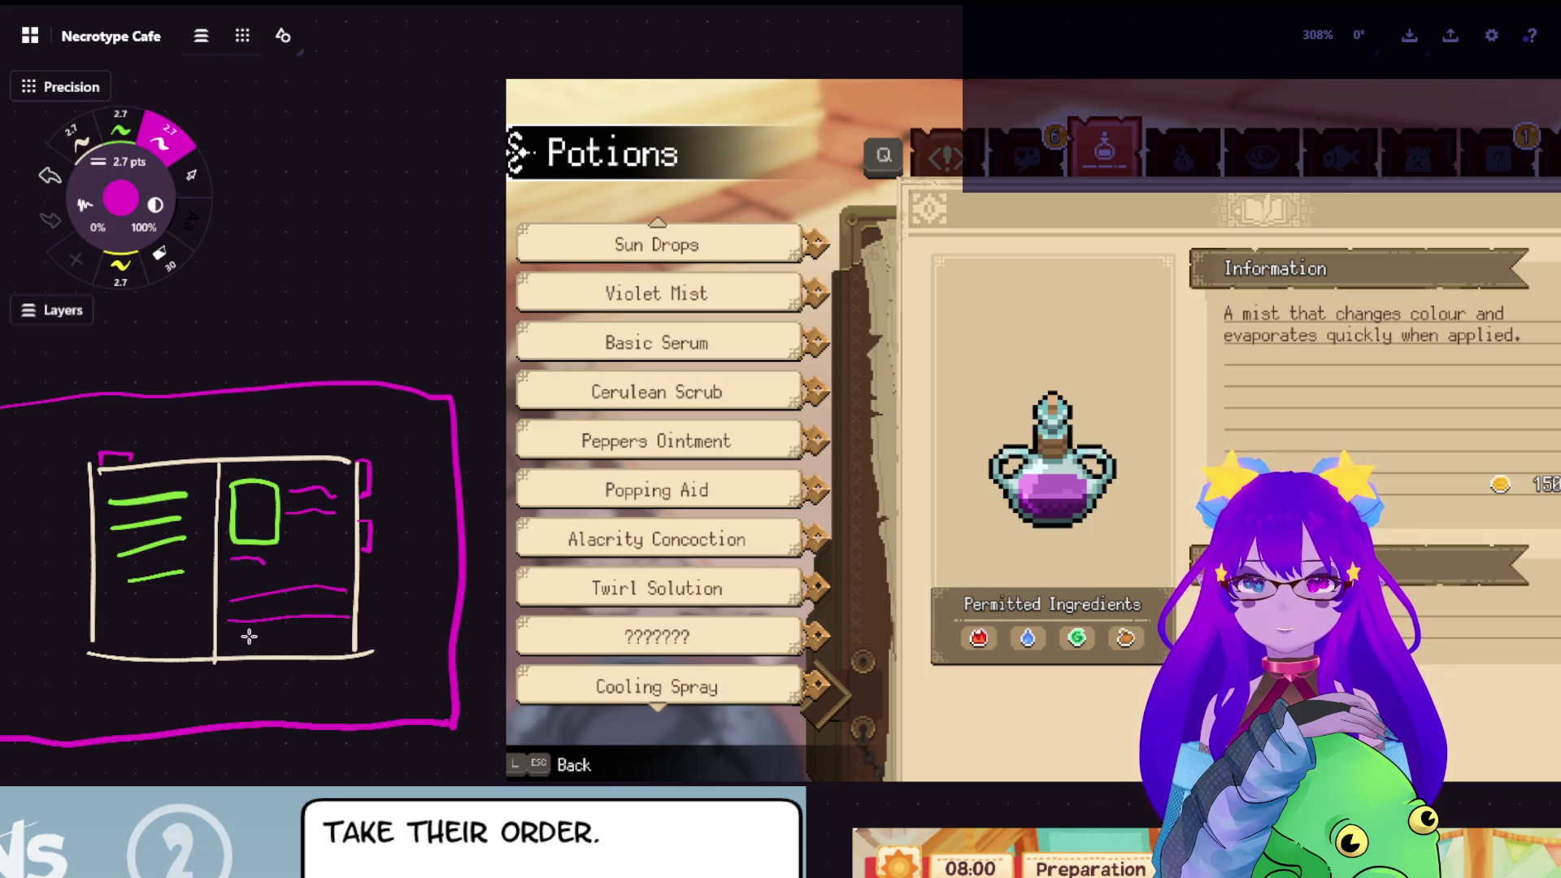
{"action": "scroll", "coordinate": [1081, 434], "scroll_direction": "down", "scroll_amount": 5}
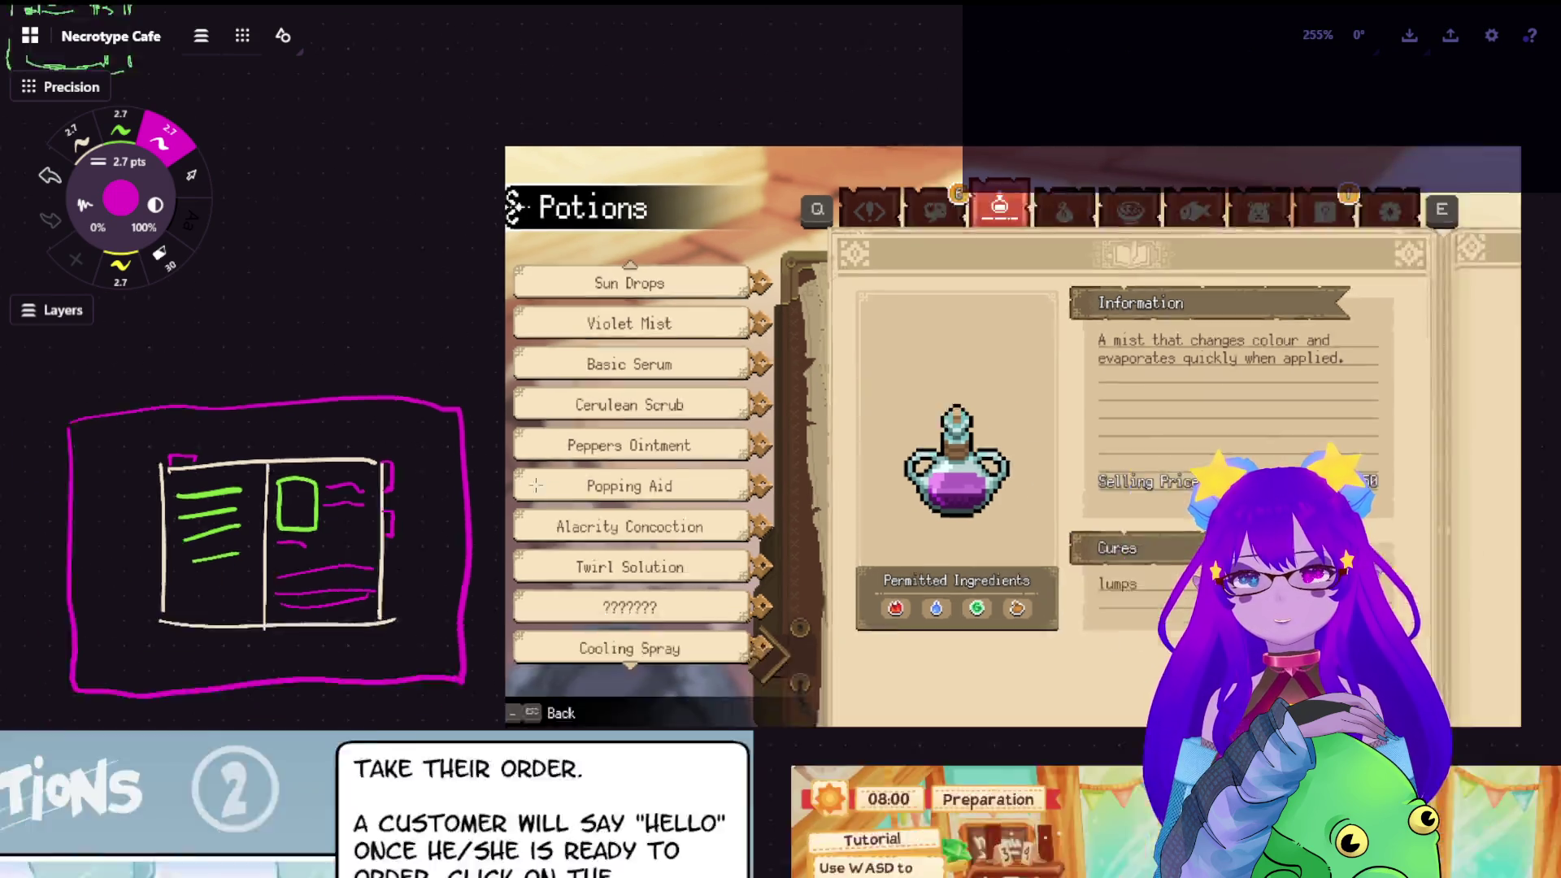
{"action": "scroll", "coordinate": [1306, 322], "scroll_direction": "down", "scroll_amount": 2}
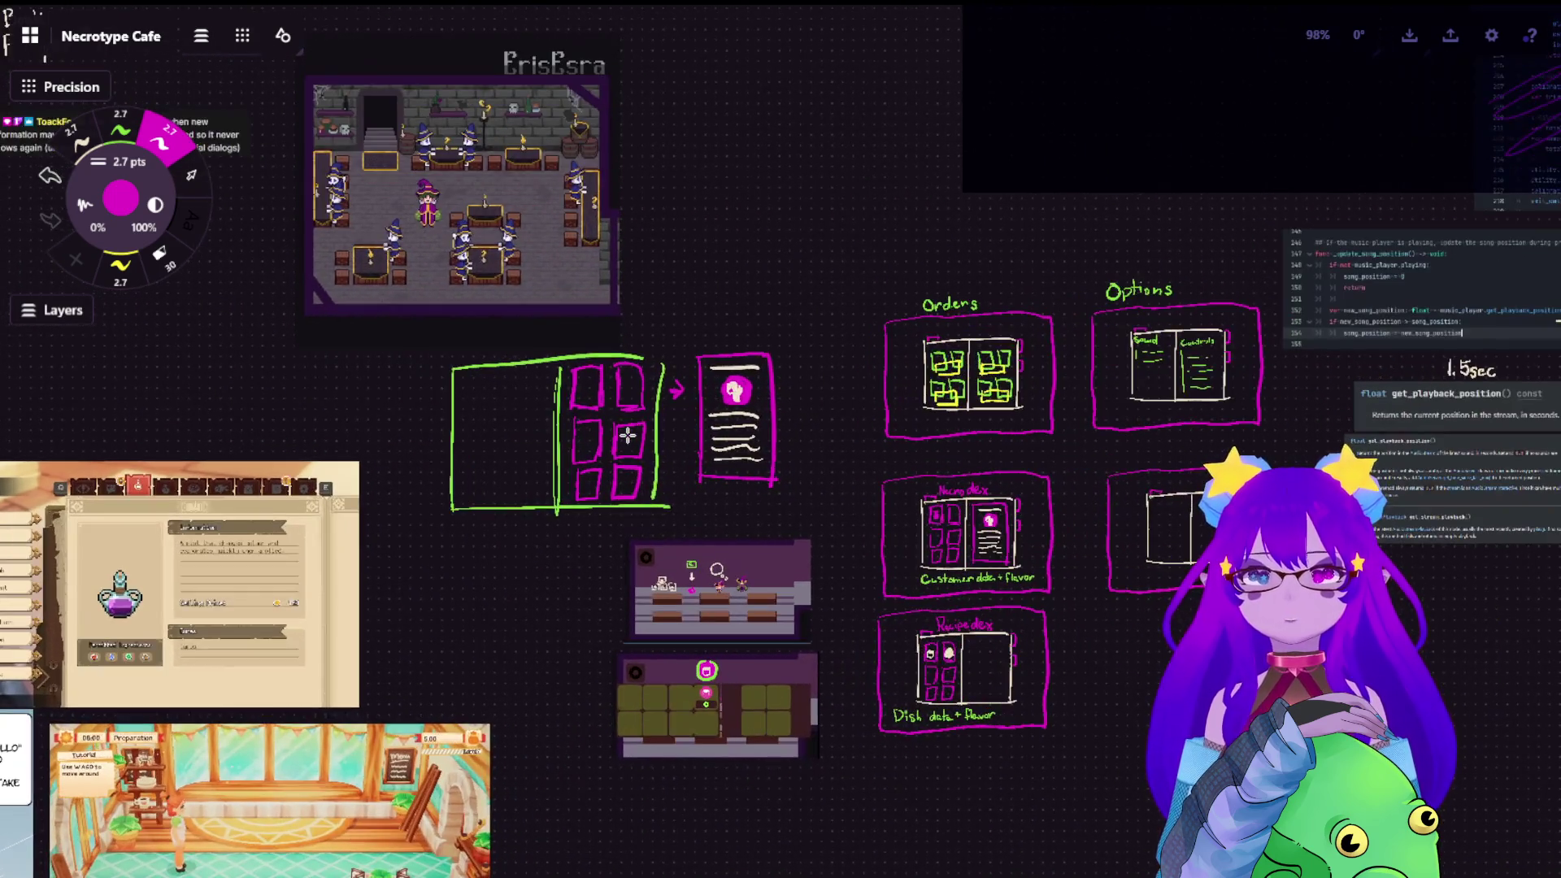
{"action": "scroll", "coordinate": [634, 433], "scroll_direction": "up", "scroll_amount": 8}
{"action": "scroll", "coordinate": [491, 370], "scroll_direction": "up", "scroll_amount": 1}
{"action": "scroll", "coordinate": [576, 298], "scroll_direction": "up", "scroll_amount": 1}
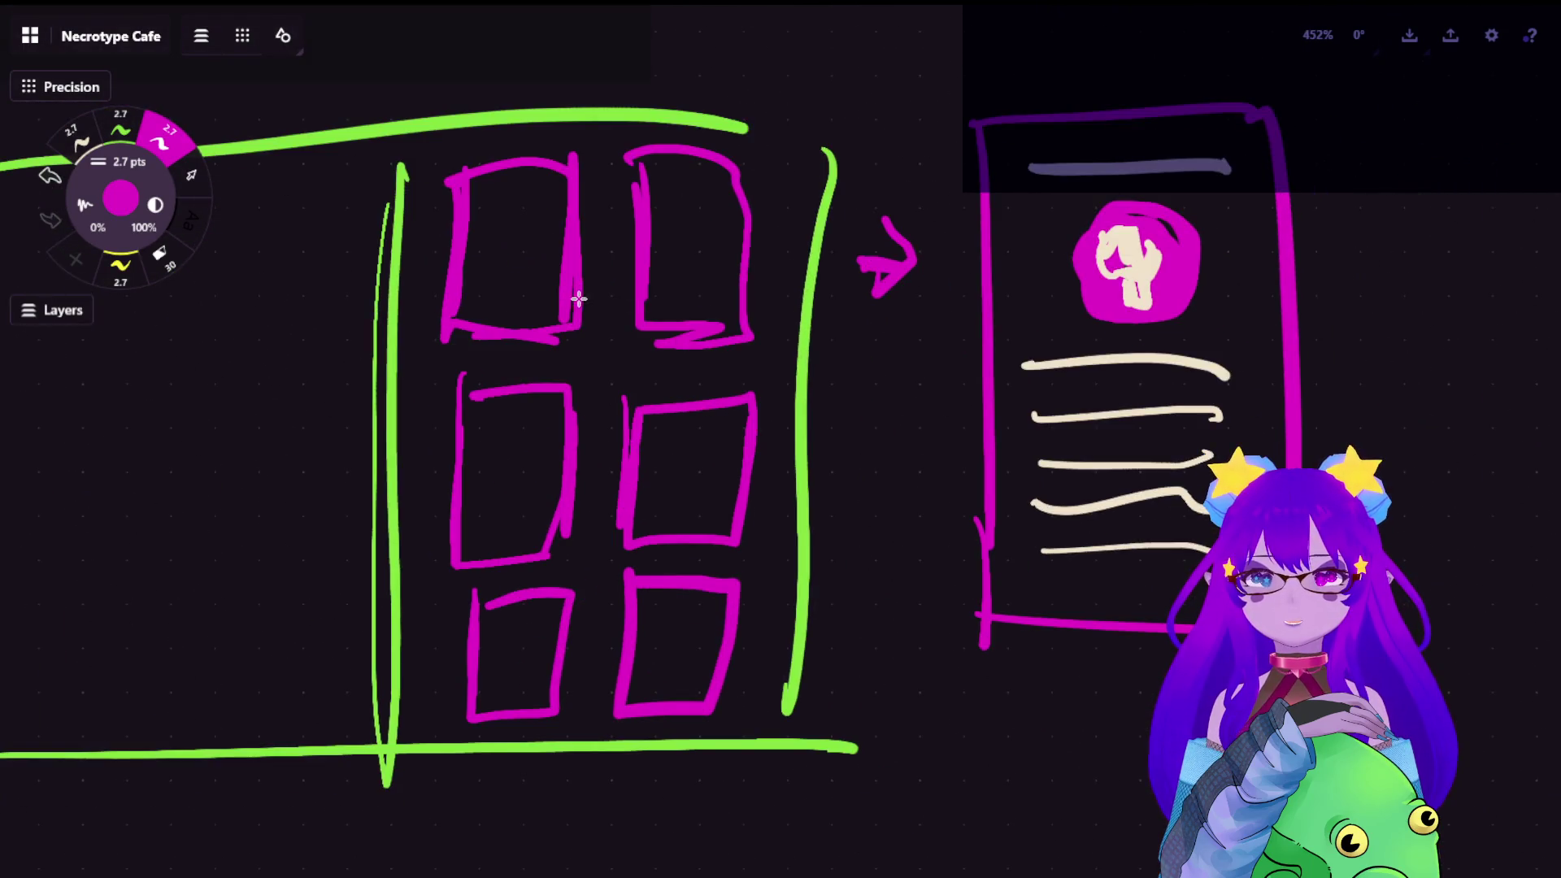
{"action": "scroll", "coordinate": [580, 308], "scroll_direction": "down", "scroll_amount": 4}
{"action": "scroll", "coordinate": [610, 488], "scroll_direction": "down", "scroll_amount": 3}
{"action": "scroll", "coordinate": [610, 391], "scroll_direction": "up", "scroll_amount": 5}
{"action": "scroll", "coordinate": [908, 360], "scroll_direction": "up", "scroll_amount": 4}
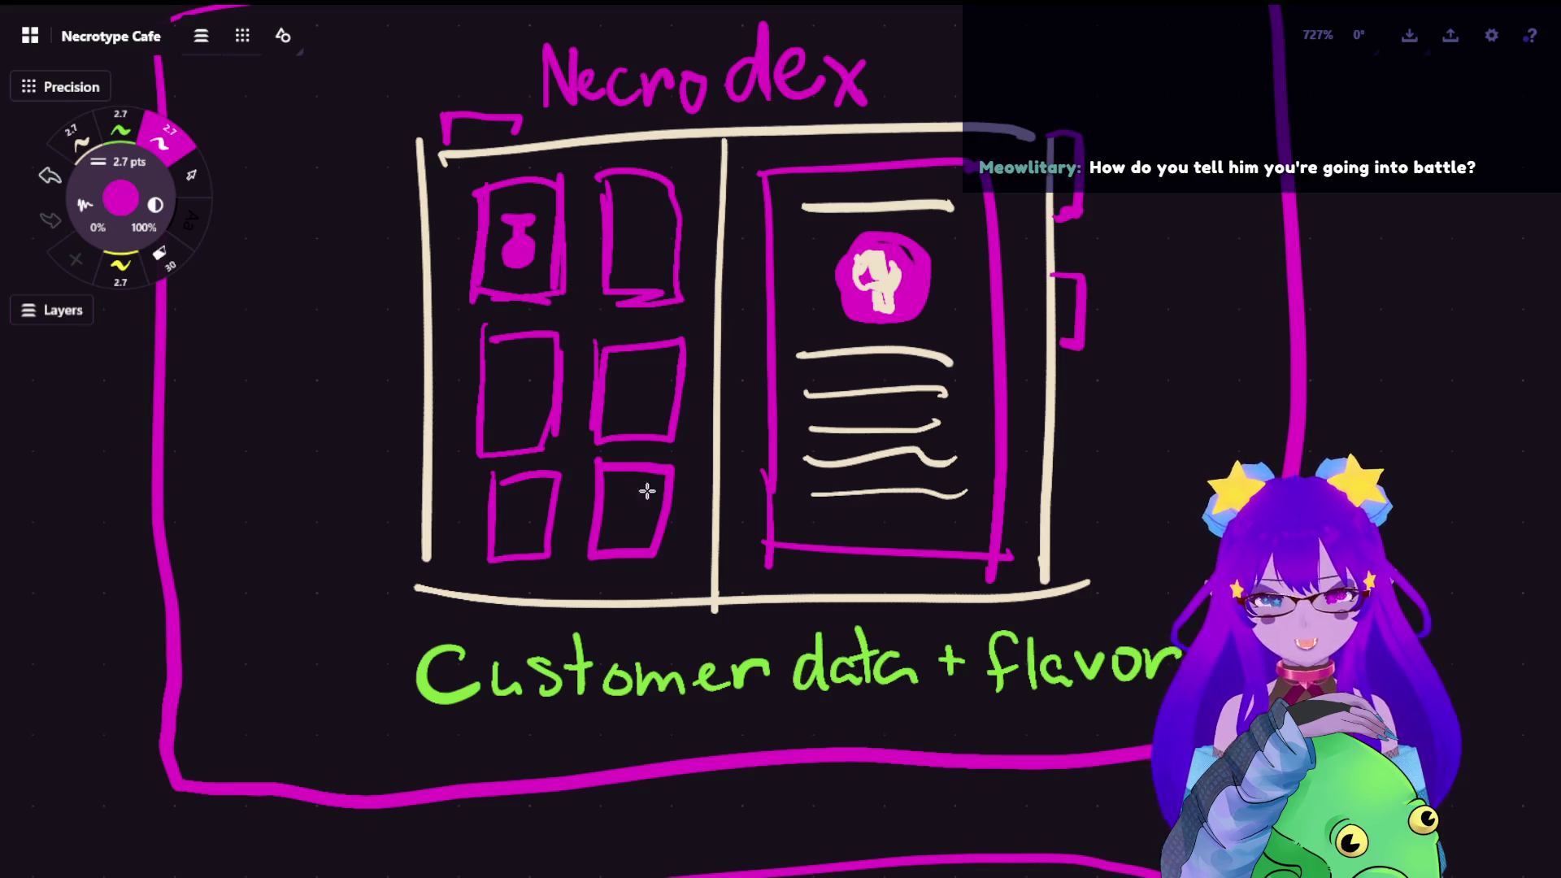
{"action": "scroll", "coordinate": [638, 488], "scroll_direction": "down", "scroll_amount": 5}
{"action": "scroll", "coordinate": [639, 488], "scroll_direction": "down", "scroll_amount": 4}
{"action": "scroll", "coordinate": [733, 489], "scroll_direction": "down", "scroll_amount": 4}
{"action": "mouse_move", "coordinate": [731, 488]}
{"action": "left_mouse_down"}
{"action": "mouse_move", "coordinate": [944, 483]}
{"action": "mouse_move", "coordinate": [732, 367]}
{"action": "left_mouse_up"}
{"action": "scroll", "coordinate": [853, 305], "scroll_direction": "up", "scroll_amount": 3}
{"action": "scroll", "coordinate": [908, 301], "scroll_direction": "up", "scroll_amount": 4}
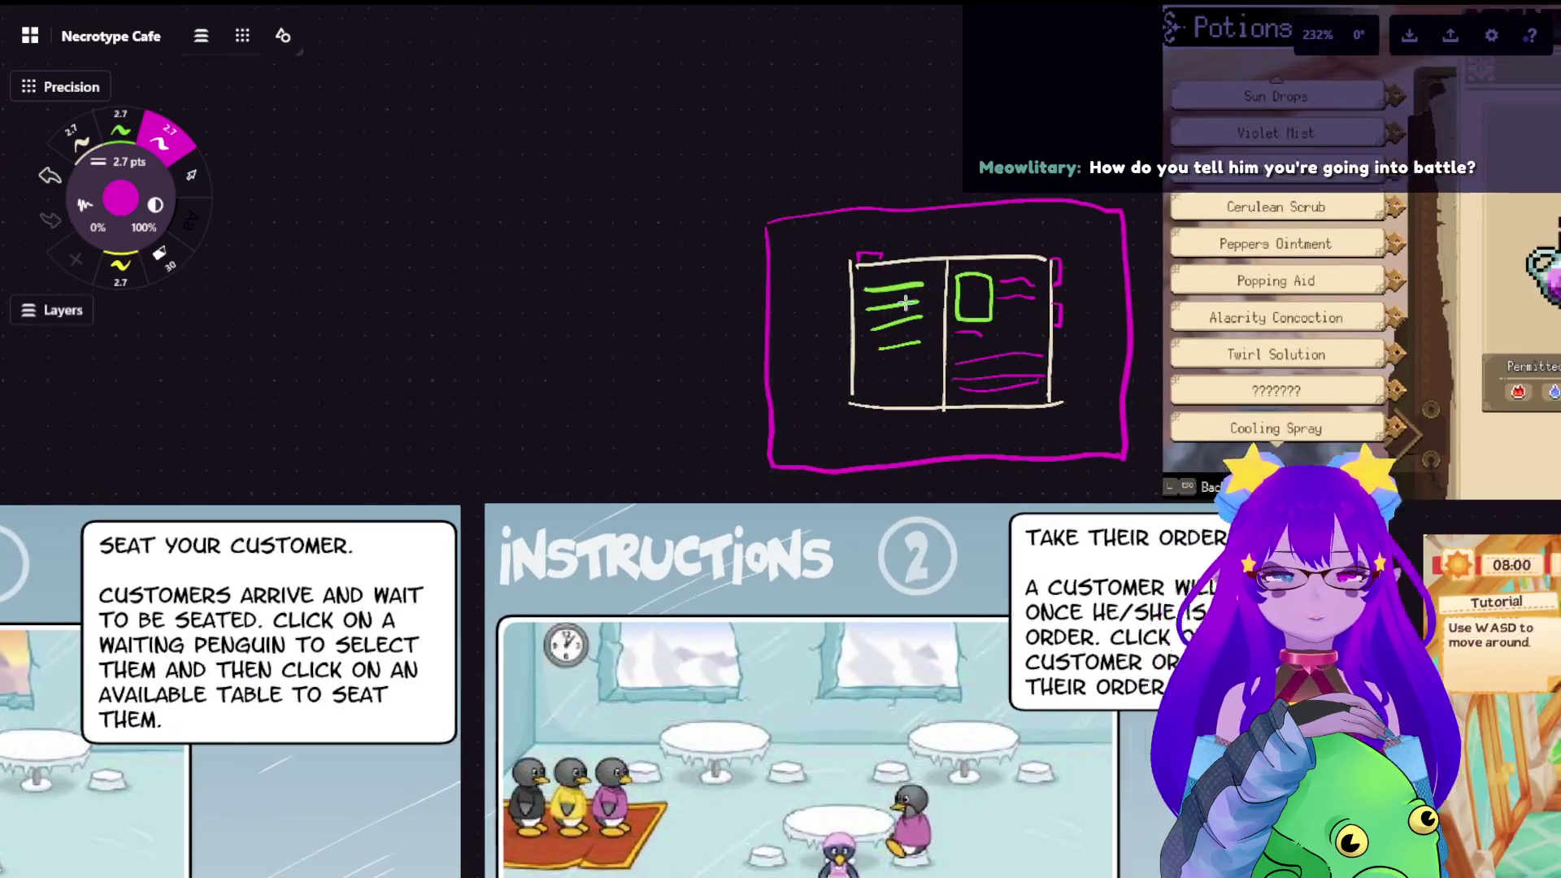
{"action": "left_click_drag", "start_coordinate": [907, 301], "coordinate": [773, 336]}
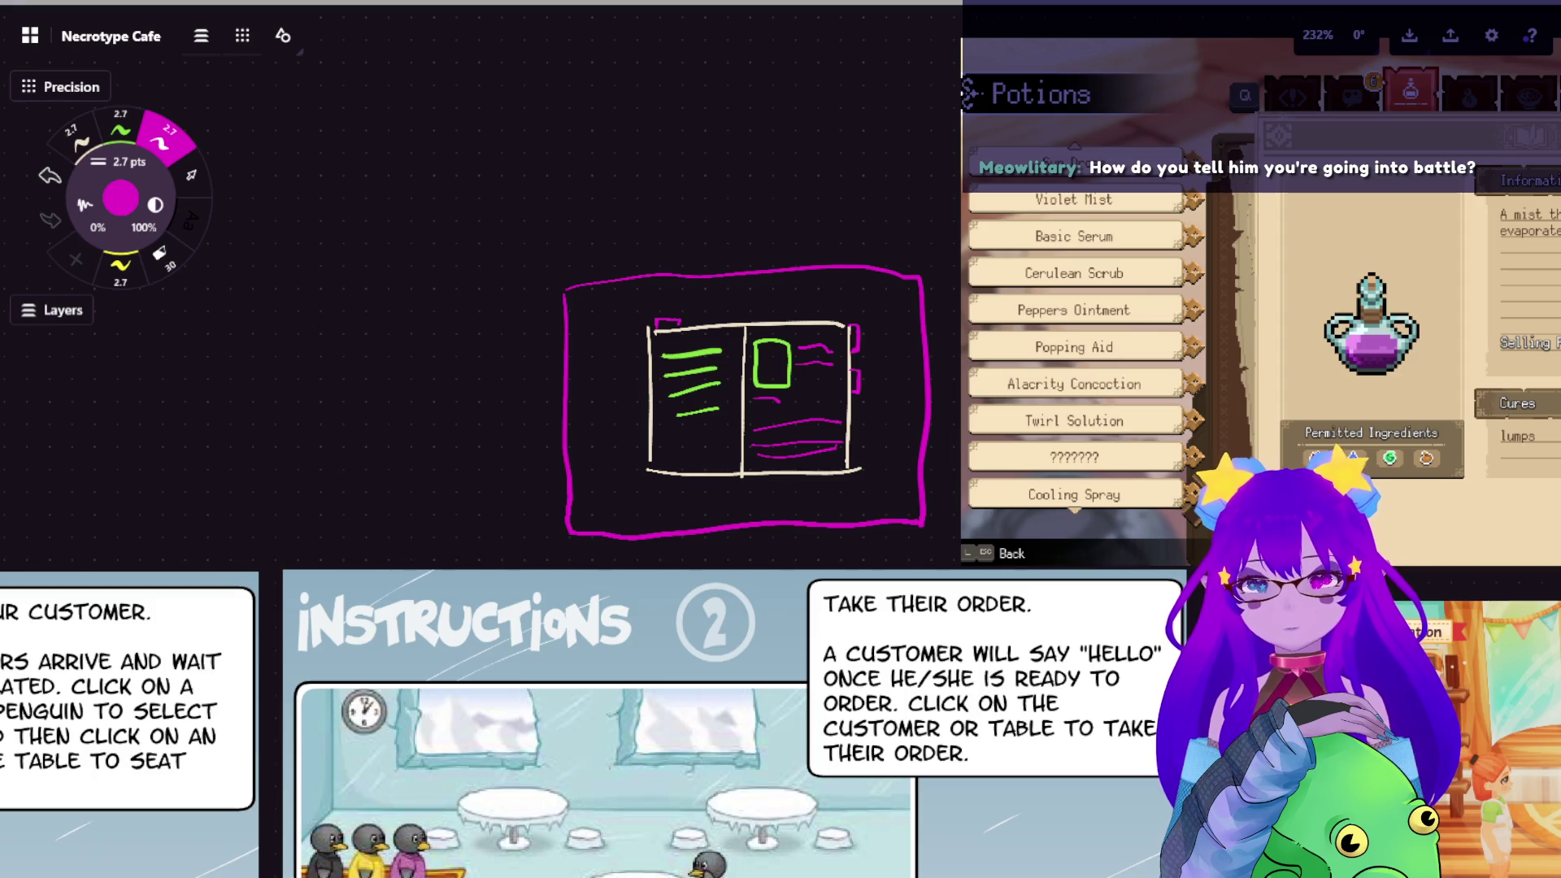
{"action": "scroll", "coordinate": [1023, 524], "scroll_direction": "down", "scroll_amount": 5}
{"action": "scroll", "coordinate": [873, 442], "scroll_direction": "up", "scroll_amount": 6}
{"action": "scroll", "coordinate": [873, 441], "scroll_direction": "up", "scroll_amount": 2}
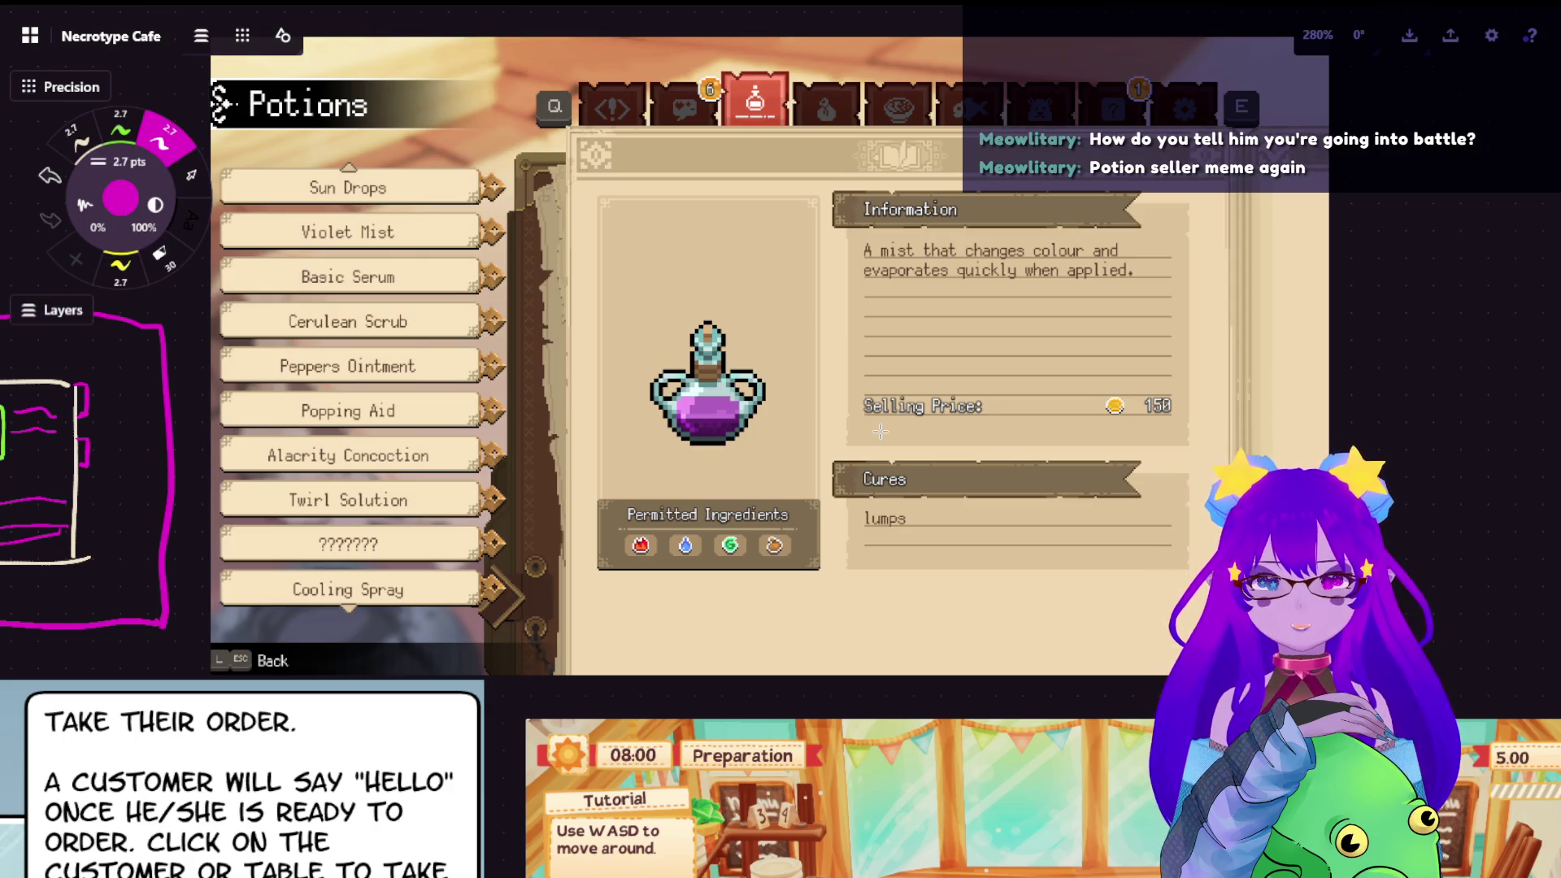
{"action": "scroll", "coordinate": [934, 474], "scroll_direction": "down", "scroll_amount": 6}
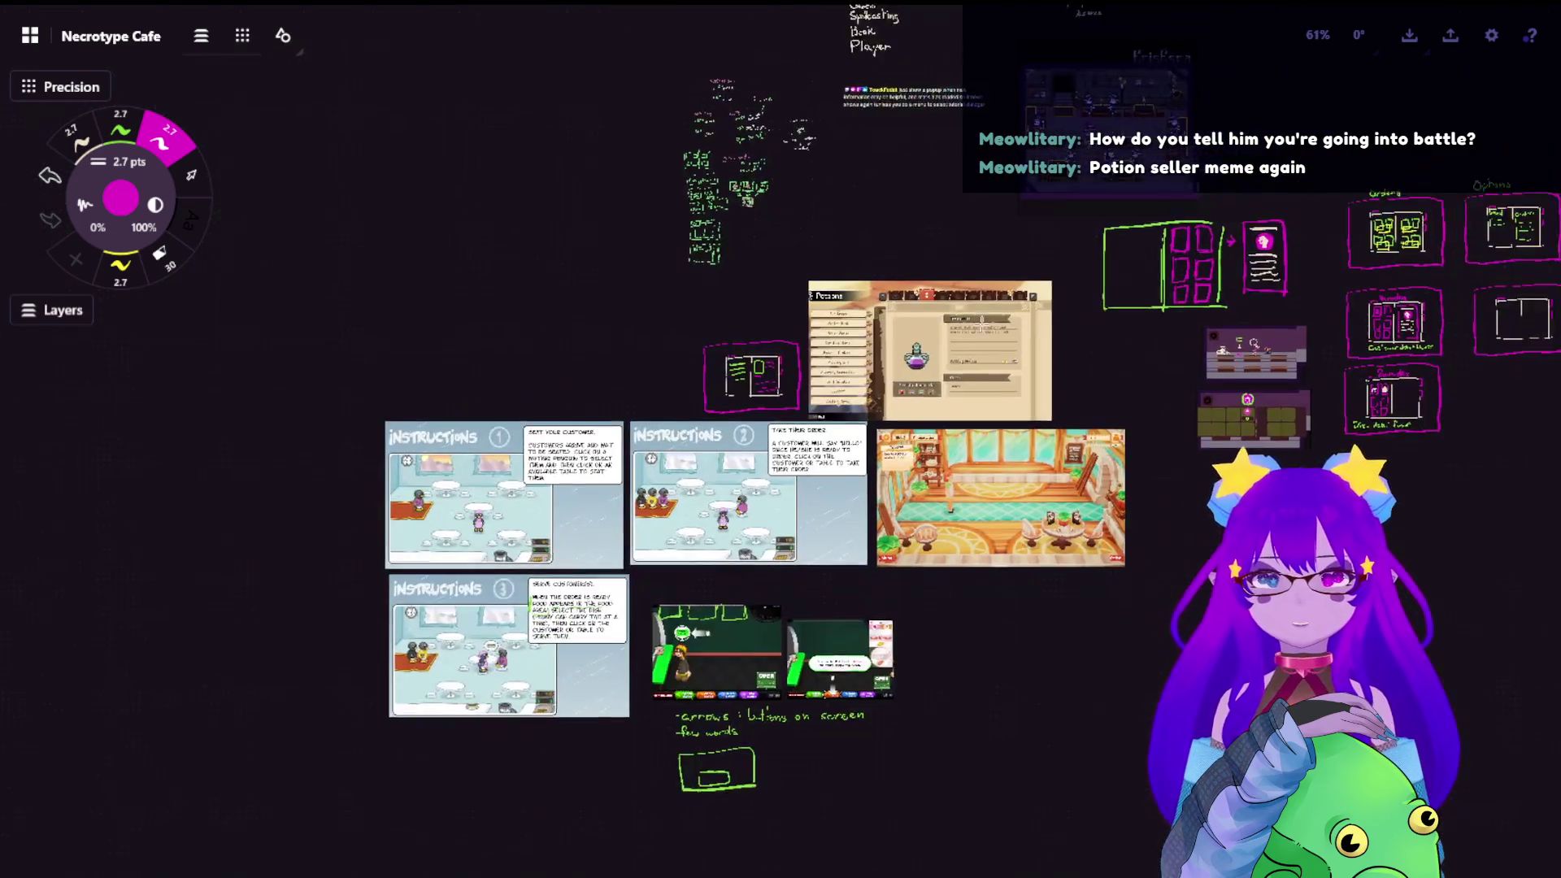
{"action": "scroll", "coordinate": [946, 459], "scroll_direction": "up", "scroll_amount": 4}
{"action": "scroll", "coordinate": [947, 459], "scroll_direction": "up", "scroll_amount": 3}
{"action": "scroll", "coordinate": [947, 458], "scroll_direction": "up", "scroll_amount": 4}
{"action": "scroll", "coordinate": [845, 418], "scroll_direction": "up", "scroll_amount": 4}
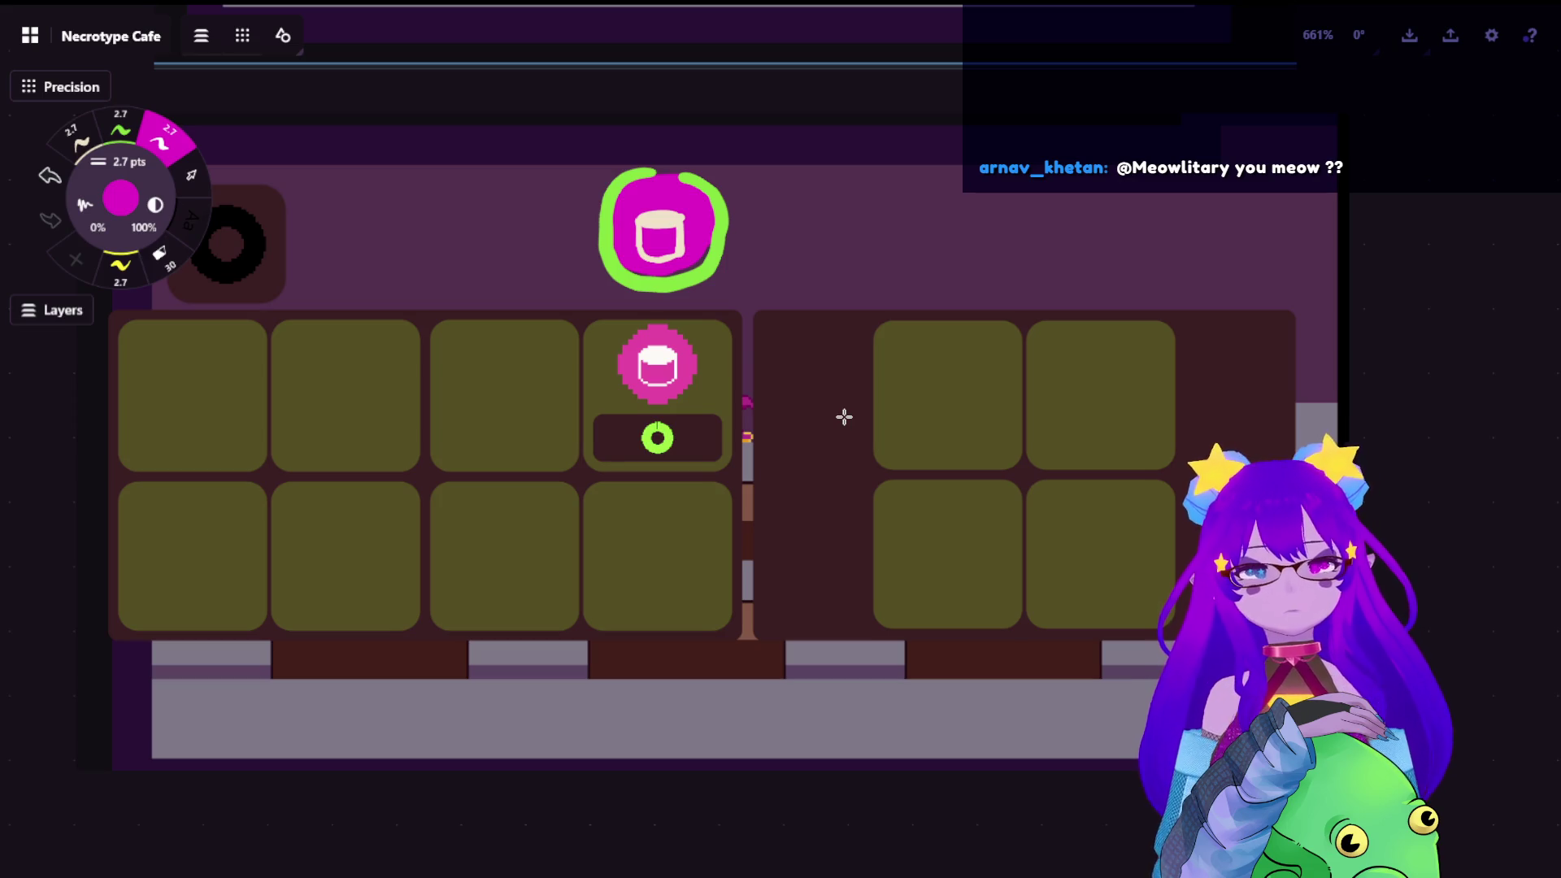
{"action": "scroll", "coordinate": [766, 558], "scroll_direction": "down", "scroll_amount": 5}
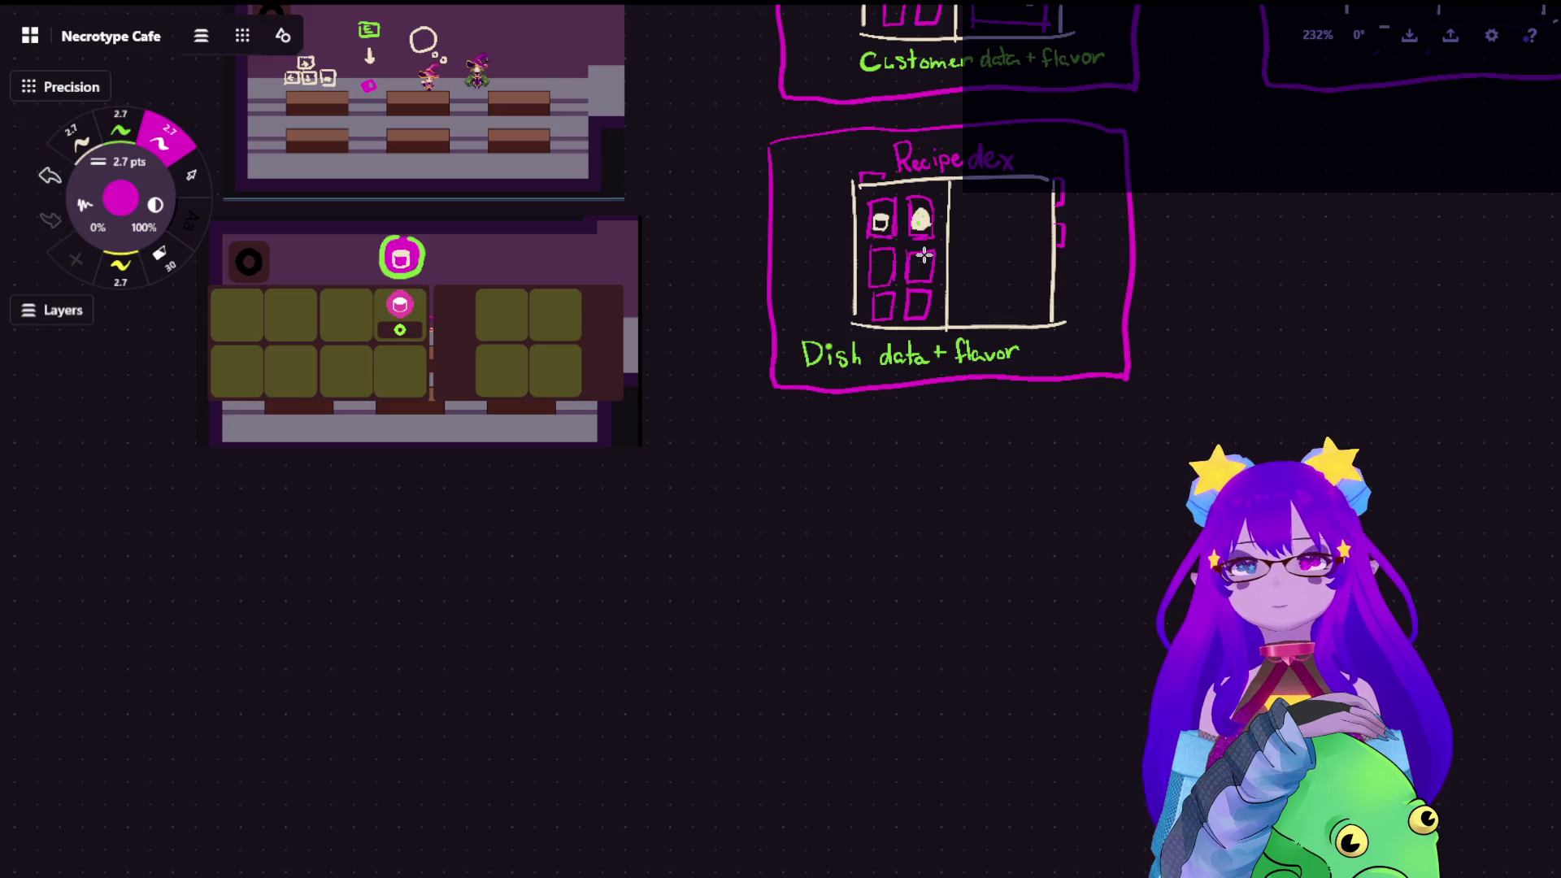
{"action": "scroll", "coordinate": [903, 525], "scroll_direction": "up", "scroll_amount": 6}
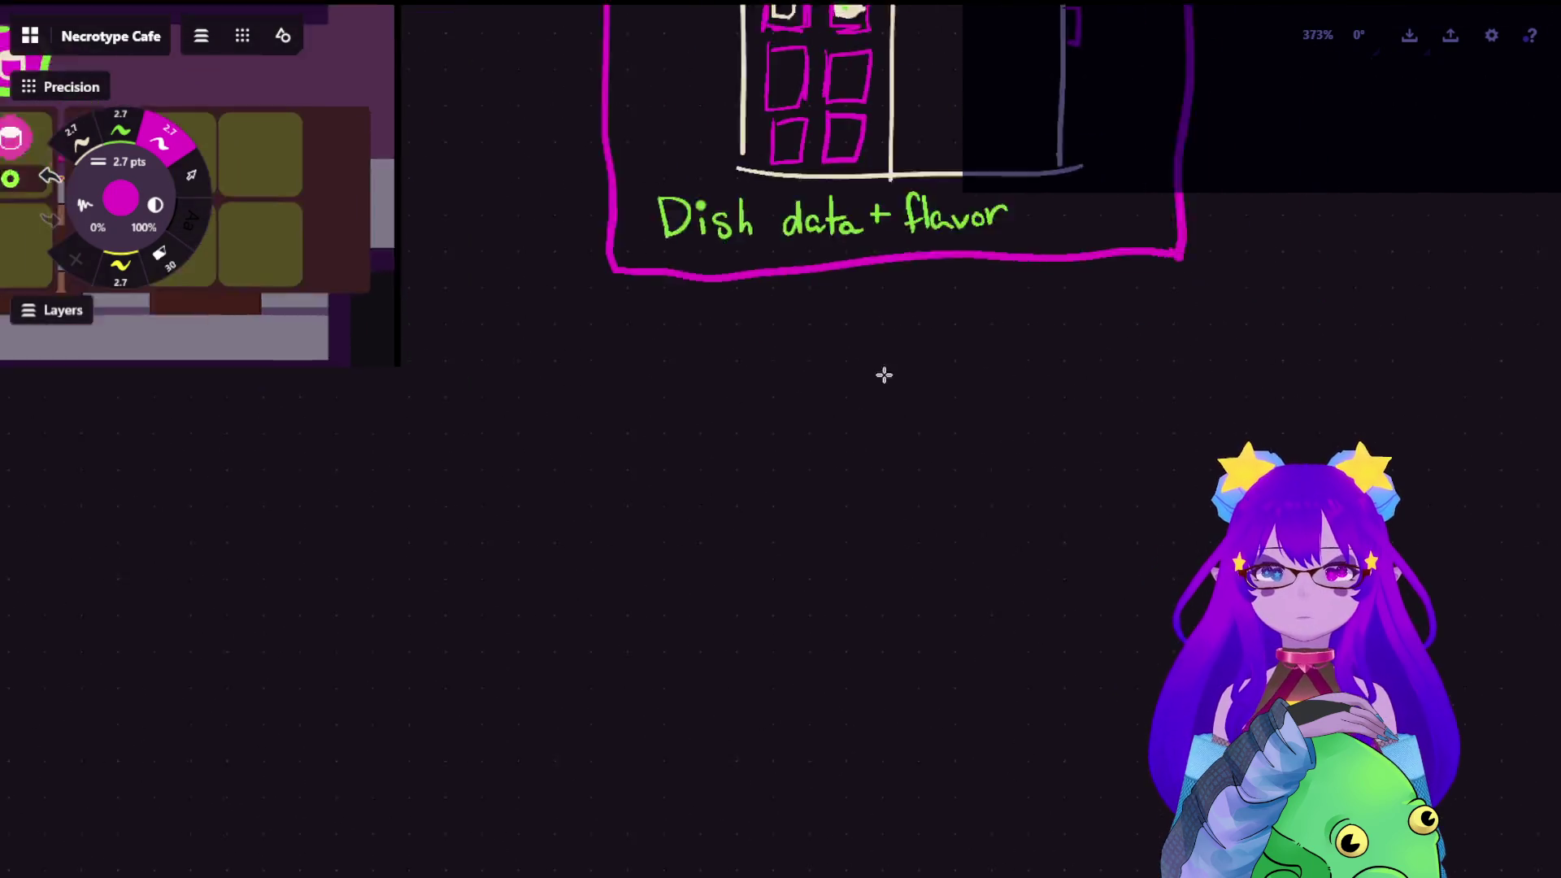
Draw a new cream rectangular box on the board
{"action": "left_click", "coordinate": [74, 137]}
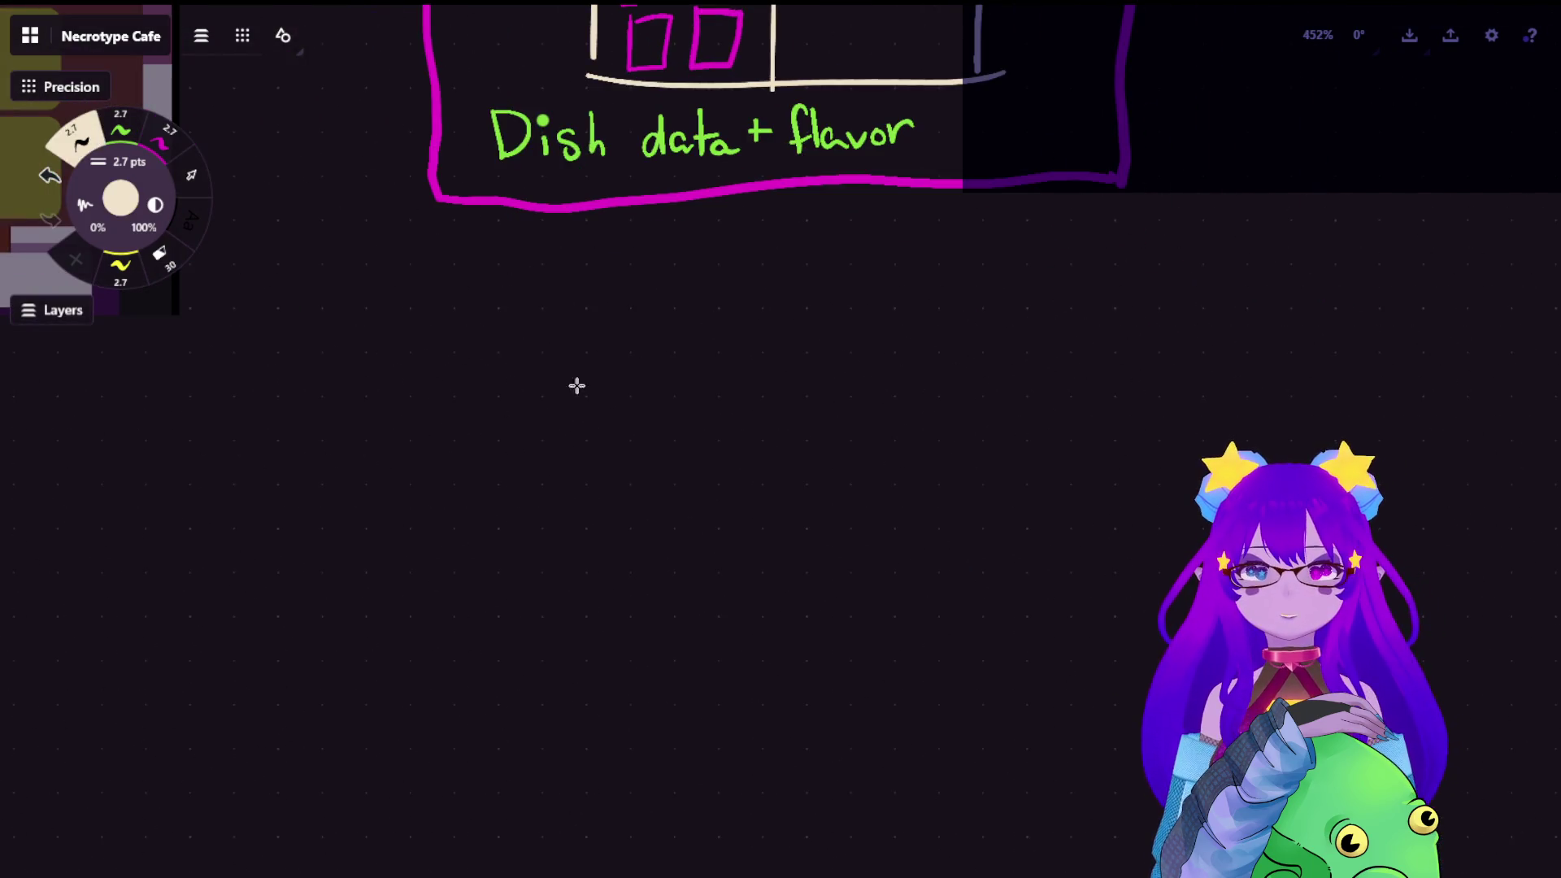
{"action": "mouse_move", "coordinate": [498, 357]}
{"action": "left_mouse_down"}
{"action": "mouse_move", "coordinate": [529, 632]}
{"action": "mouse_move", "coordinate": [1095, 321]}
{"action": "mouse_move", "coordinate": [1122, 628]}
{"action": "left_mouse_up"}
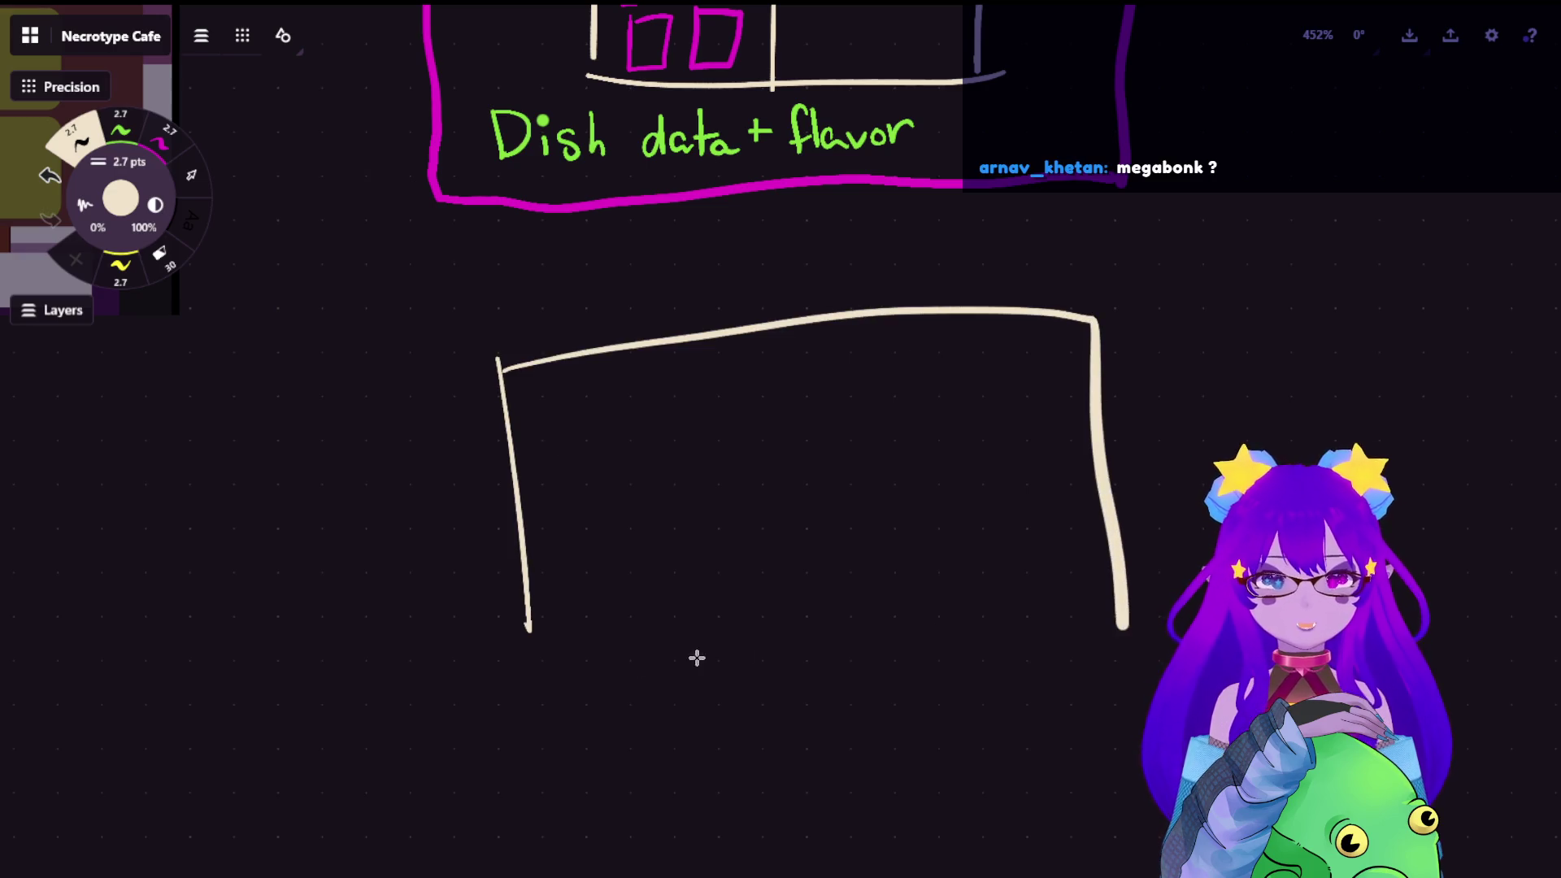
{"action": "left_click_drag", "start_coordinate": [555, 659], "coordinate": [1104, 672]}
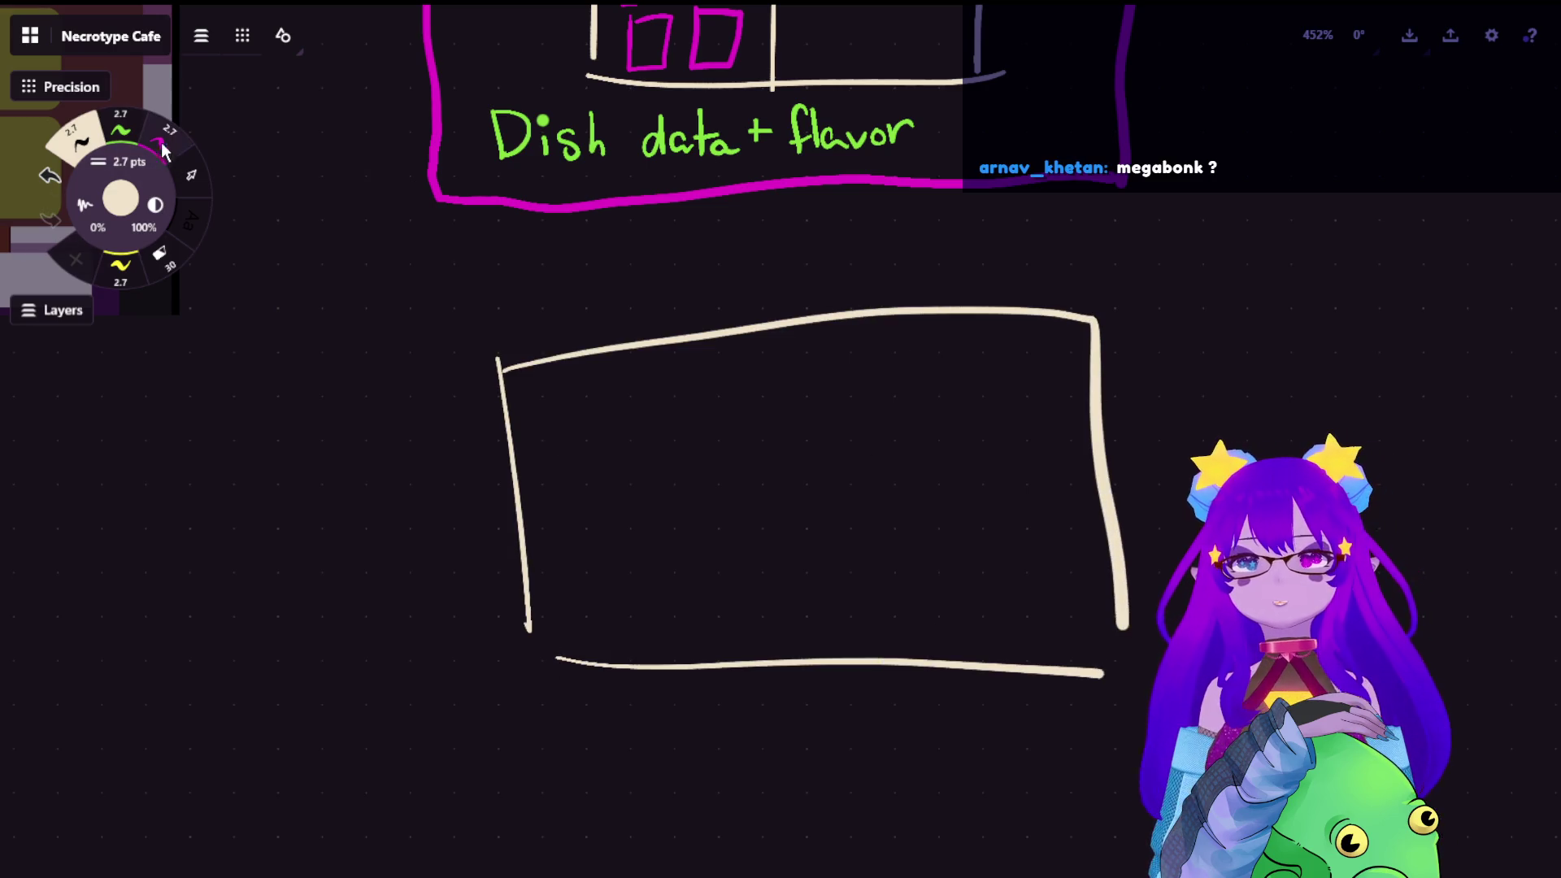
Draw a row of green circles in the box, fill the third solid and underline it
{"action": "left_click", "coordinate": [120, 125]}
{"action": "mouse_move", "coordinate": [612, 425]}
{"action": "left_mouse_down"}
{"action": "mouse_move", "coordinate": [690, 461]}
{"action": "mouse_move", "coordinate": [680, 427]}
{"action": "mouse_move", "coordinate": [872, 422]}
{"action": "left_mouse_up"}
{"action": "left_click_drag", "start_coordinate": [610, 500], "coordinate": [640, 536]}
{"action": "left_click_drag", "start_coordinate": [732, 421], "coordinate": [756, 461]}
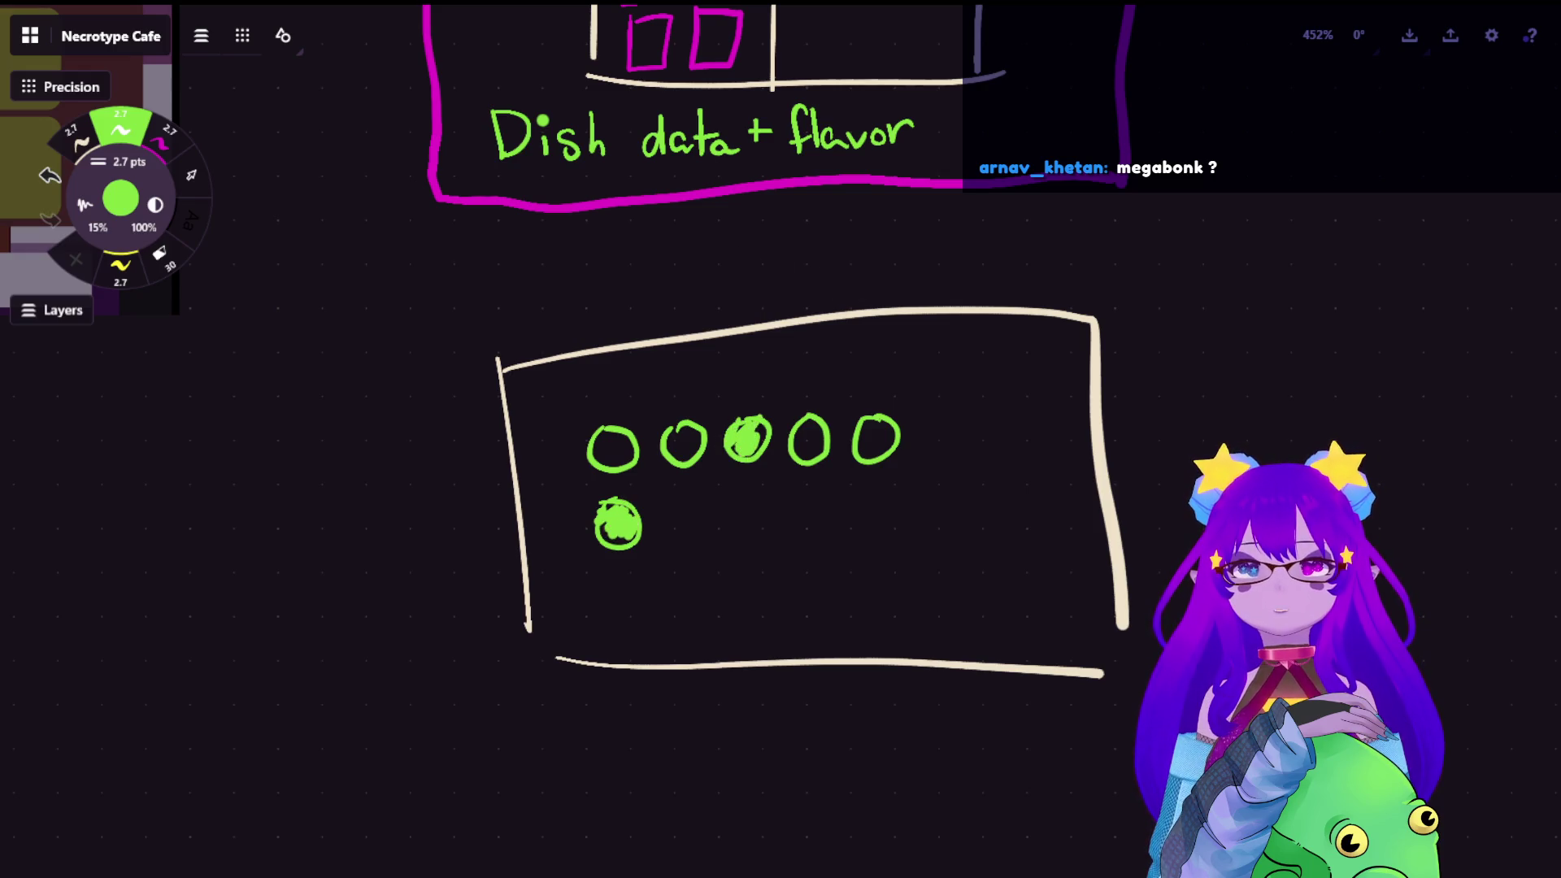
{"action": "mouse_move", "coordinate": [714, 473]}
{"action": "left_mouse_down"}
{"action": "mouse_move", "coordinate": [778, 471]}
{"action": "mouse_move", "coordinate": [768, 487]}
{"action": "left_mouse_up"}
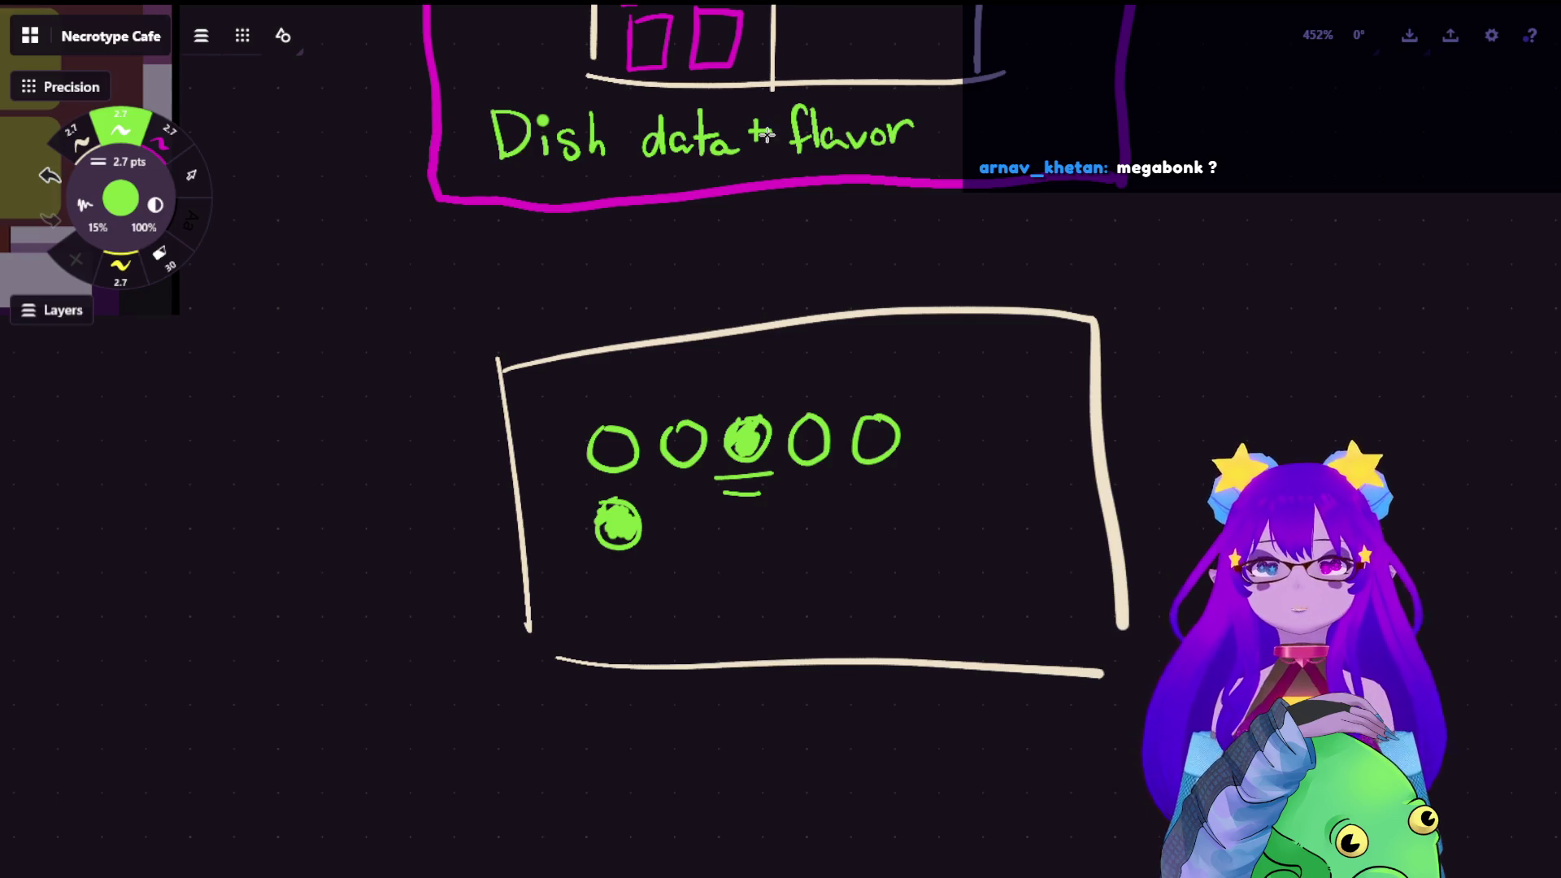
{"action": "scroll", "coordinate": [780, 133], "scroll_direction": "up", "scroll_amount": 3}
{"action": "scroll", "coordinate": [742, 430], "scroll_direction": "up", "scroll_amount": 3}
{"action": "scroll", "coordinate": [742, 430], "scroll_direction": "up", "scroll_amount": 2}
{"action": "scroll", "coordinate": [890, 238], "scroll_direction": "up", "scroll_amount": 2}
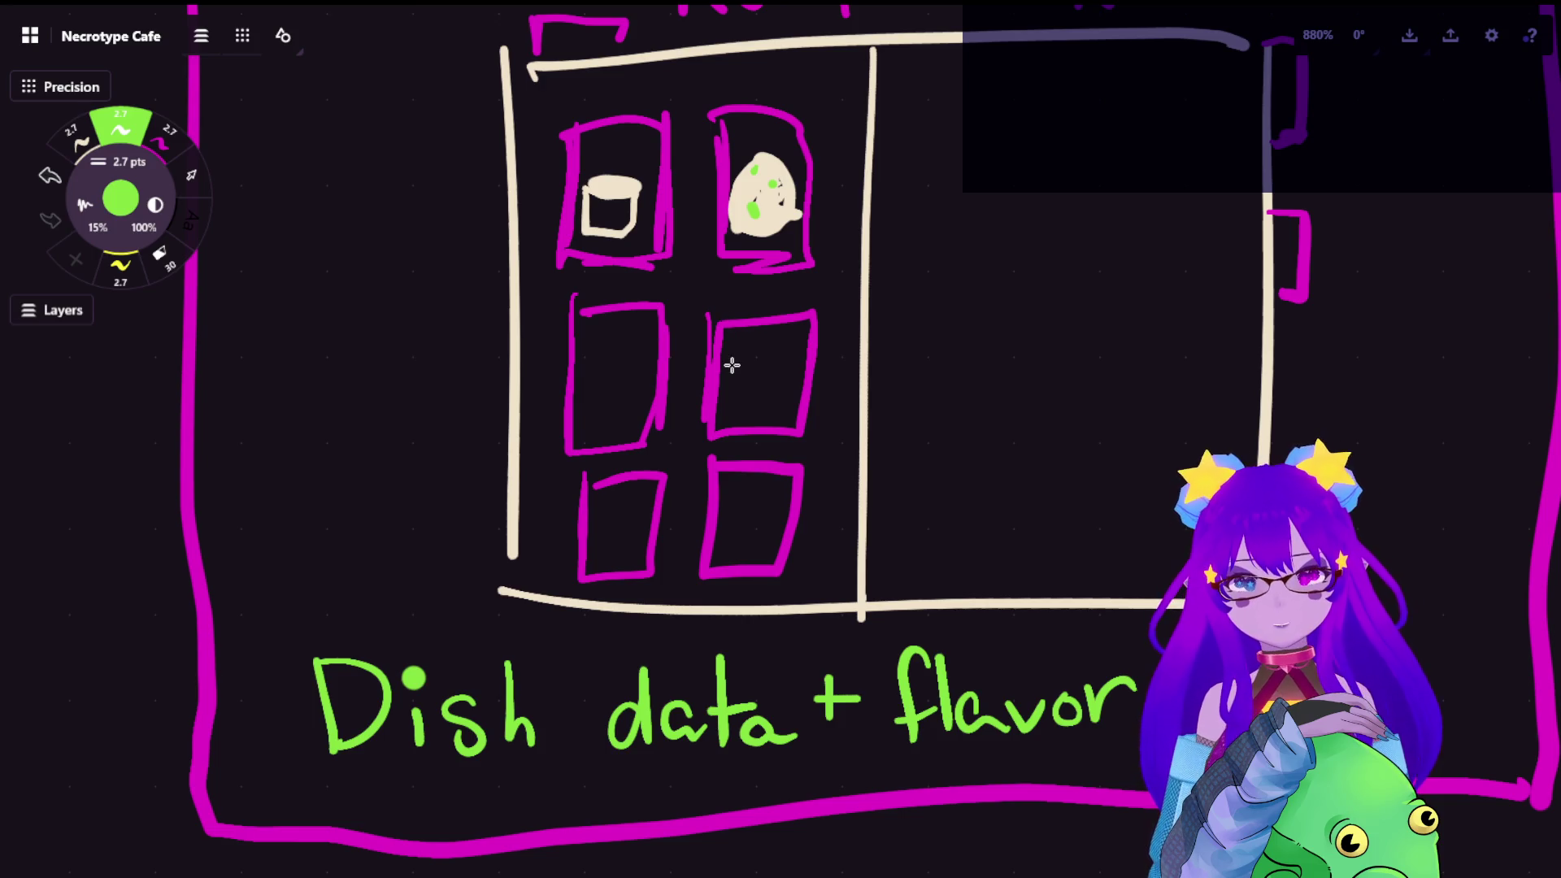
{"action": "scroll", "coordinate": [730, 366], "scroll_direction": "down", "scroll_amount": 3}
{"action": "scroll", "coordinate": [847, 574], "scroll_direction": "down", "scroll_amount": 2}
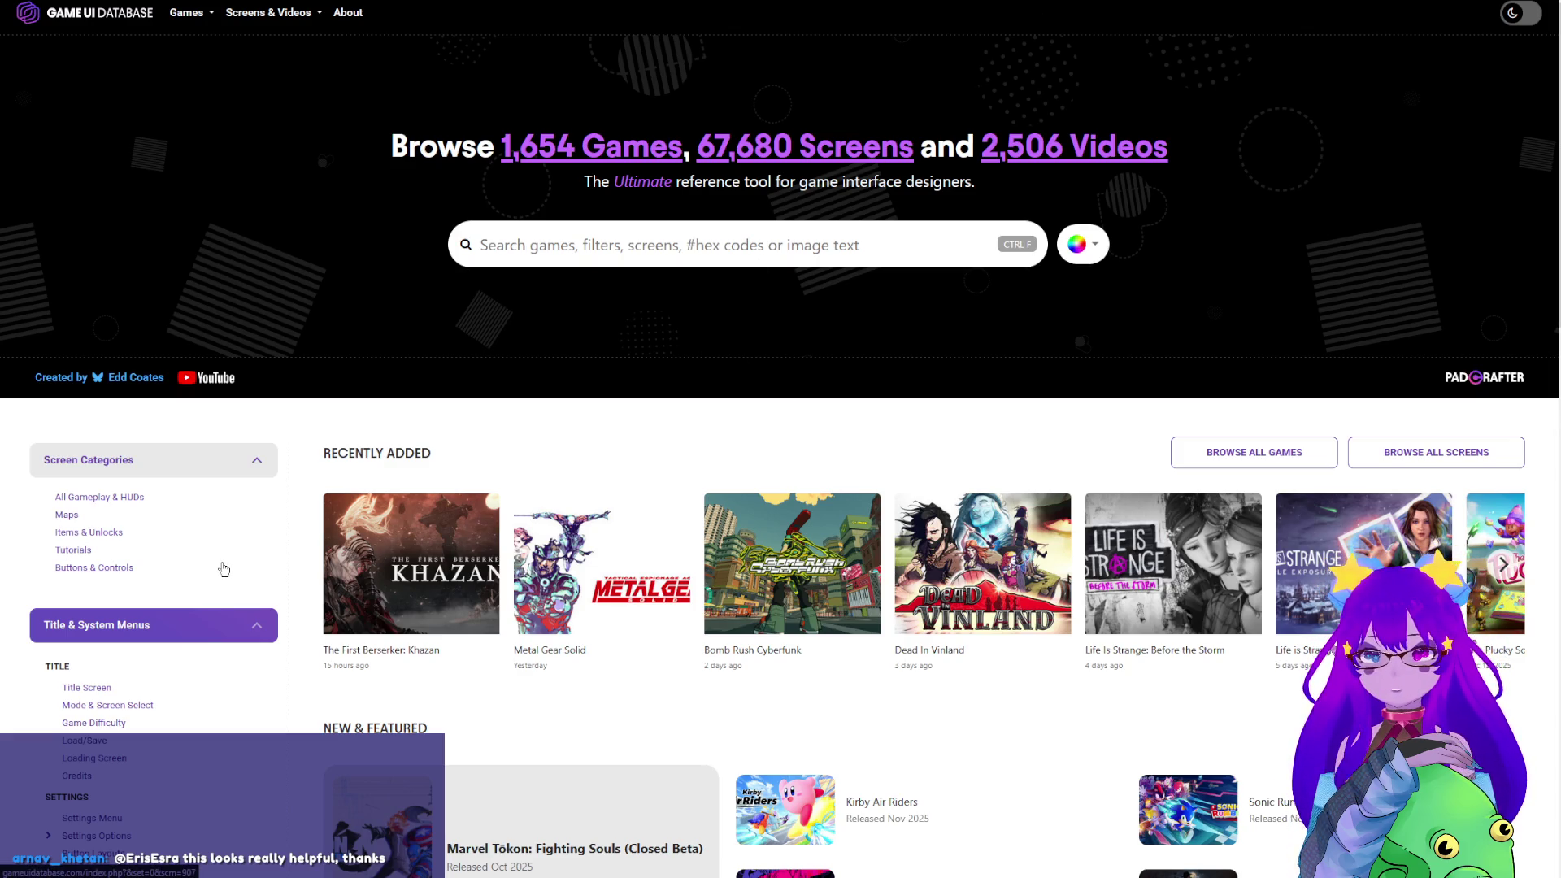
{"action": "scroll", "coordinate": [224, 569], "scroll_direction": "down", "scroll_amount": 3}
{"action": "scroll", "coordinate": [224, 568], "scroll_direction": "down", "scroll_amount": 2}
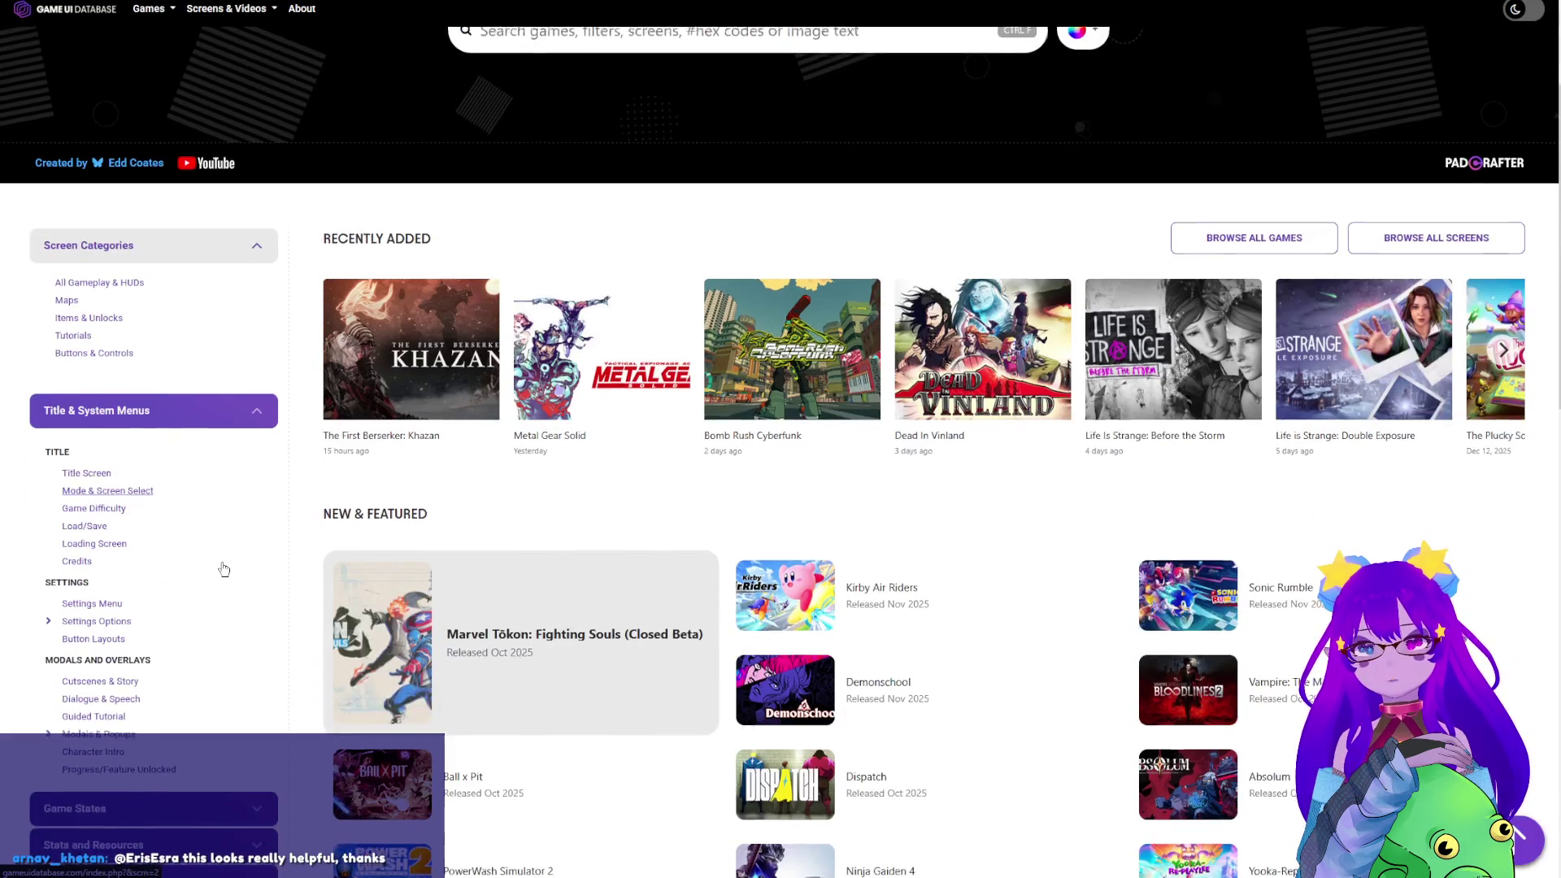
{"action": "scroll", "coordinate": [223, 568], "scroll_direction": "down", "scroll_amount": 1}
Browse the Settings Menu category, stepping through several enlarged examples, then return to the grid
{"action": "left_click", "coordinate": [92, 530]}
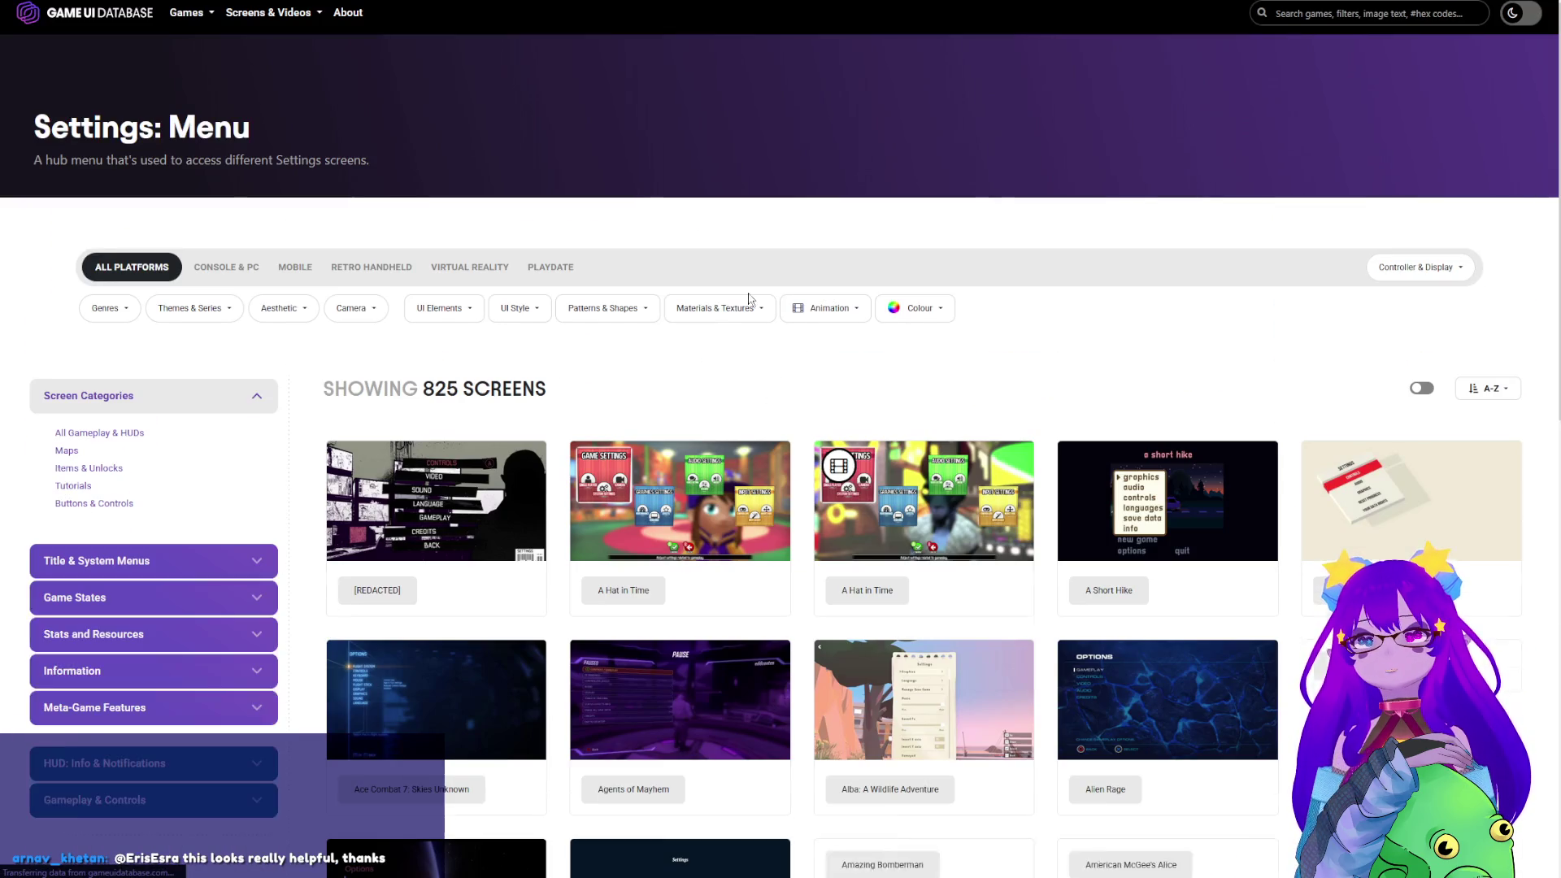
{"action": "scroll", "coordinate": [636, 197], "scroll_direction": "down", "scroll_amount": 1}
{"action": "left_click", "coordinate": [435, 427]}
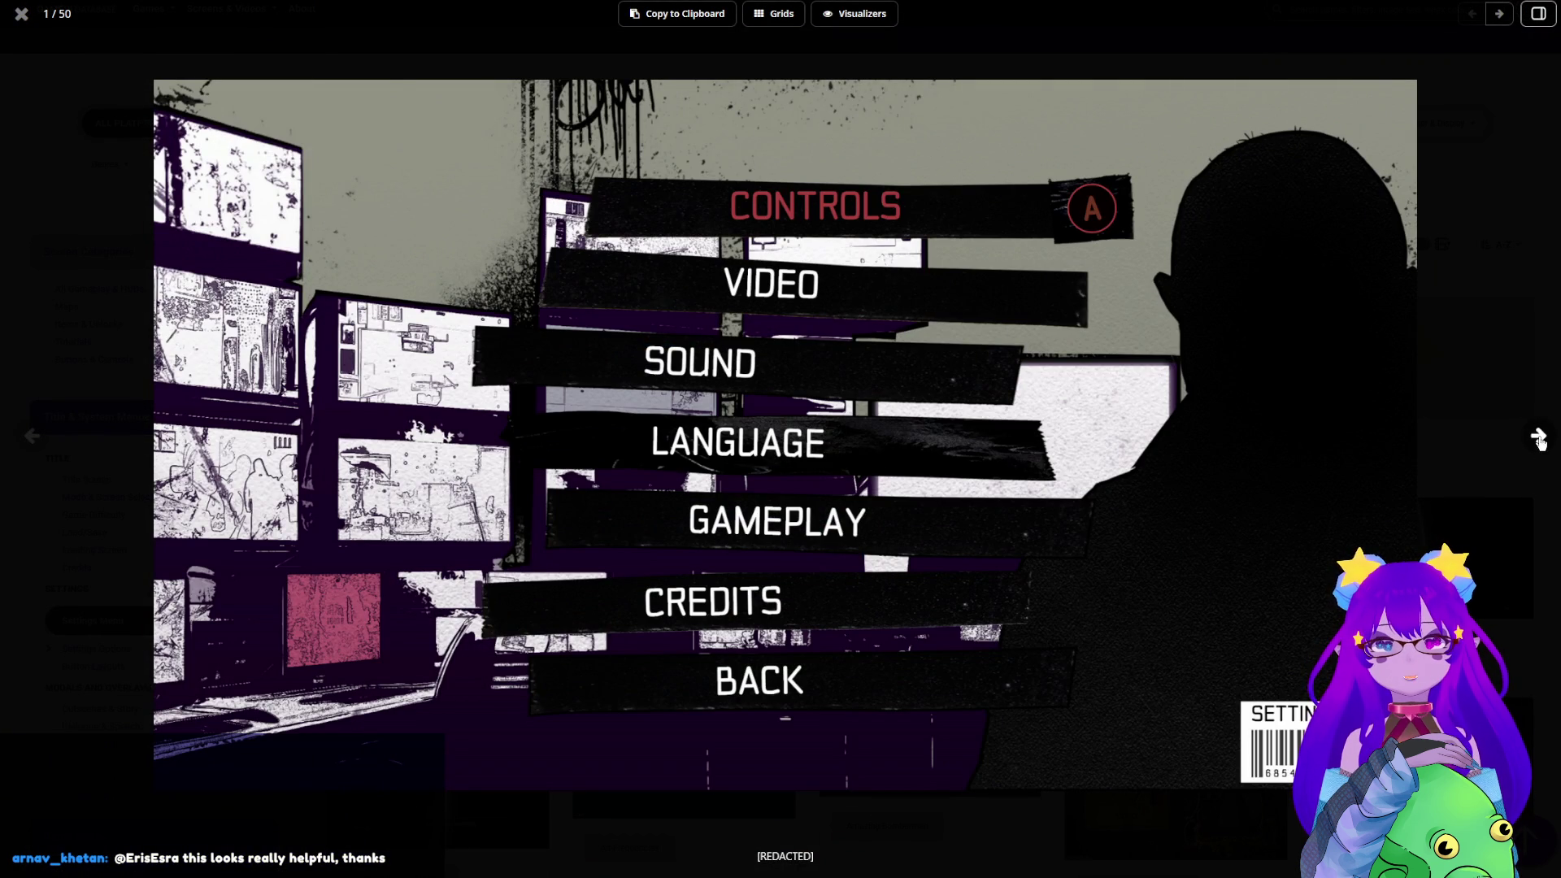
{"action": "left_click", "coordinate": [1537, 437]}
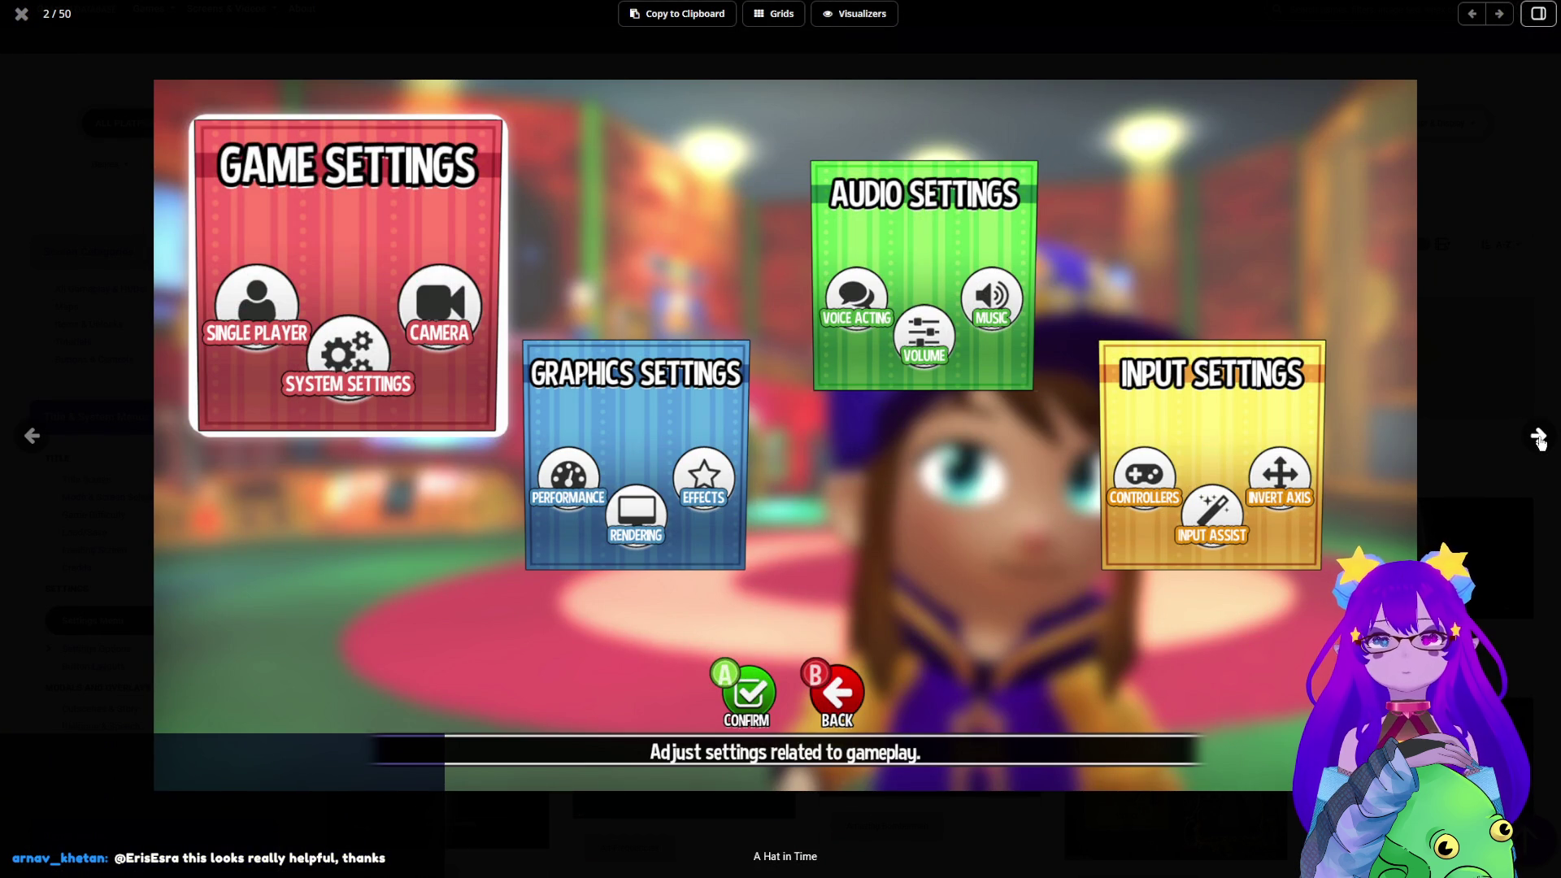
{"action": "left_click", "coordinate": [1539, 438]}
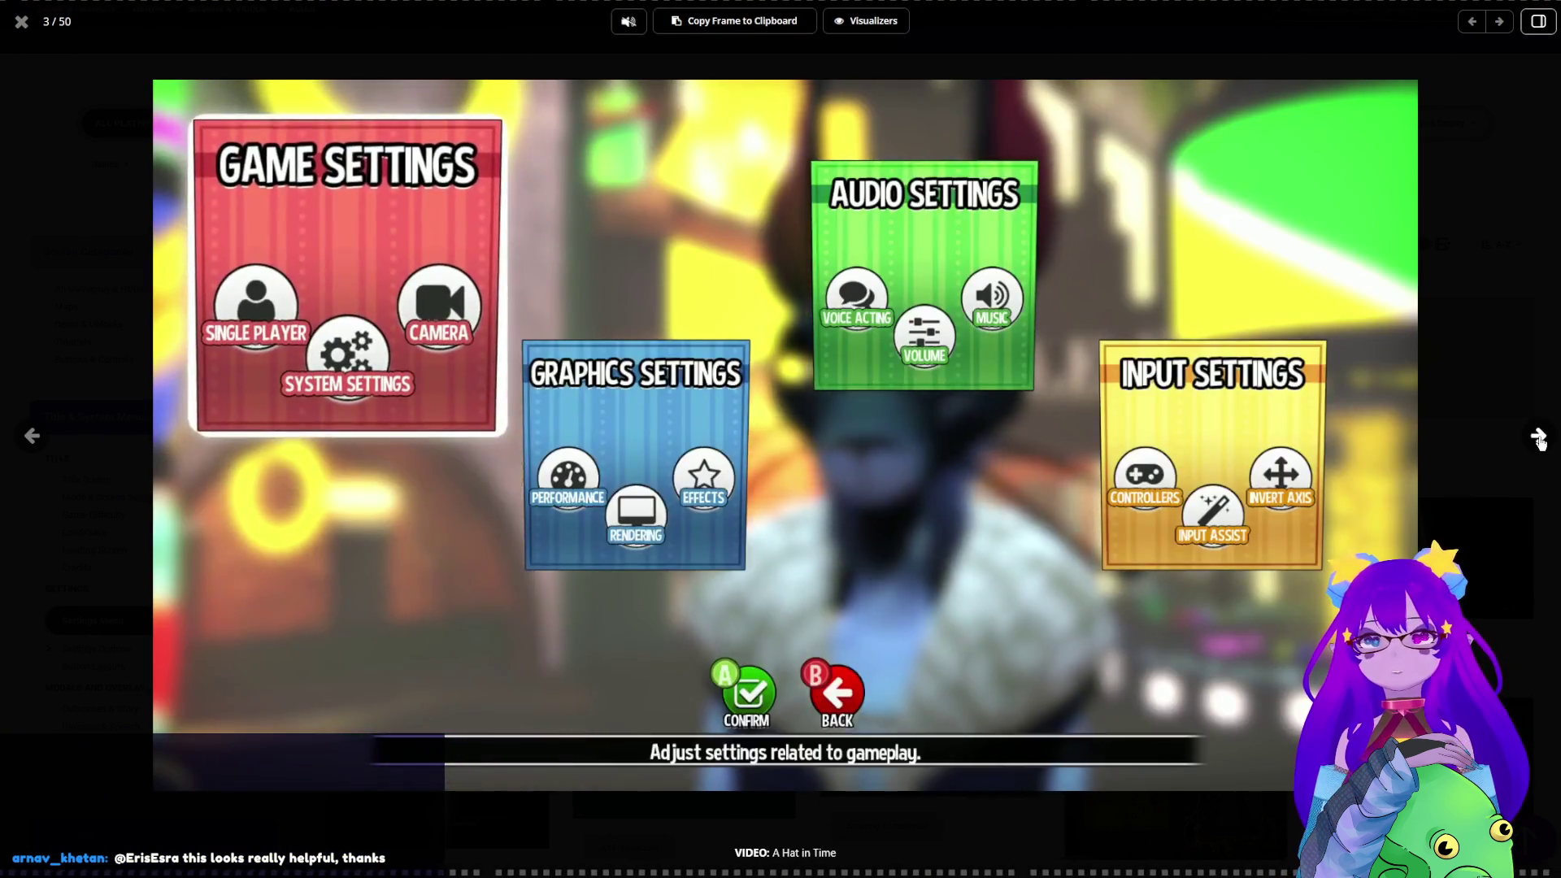
{"action": "left_click", "coordinate": [1539, 439]}
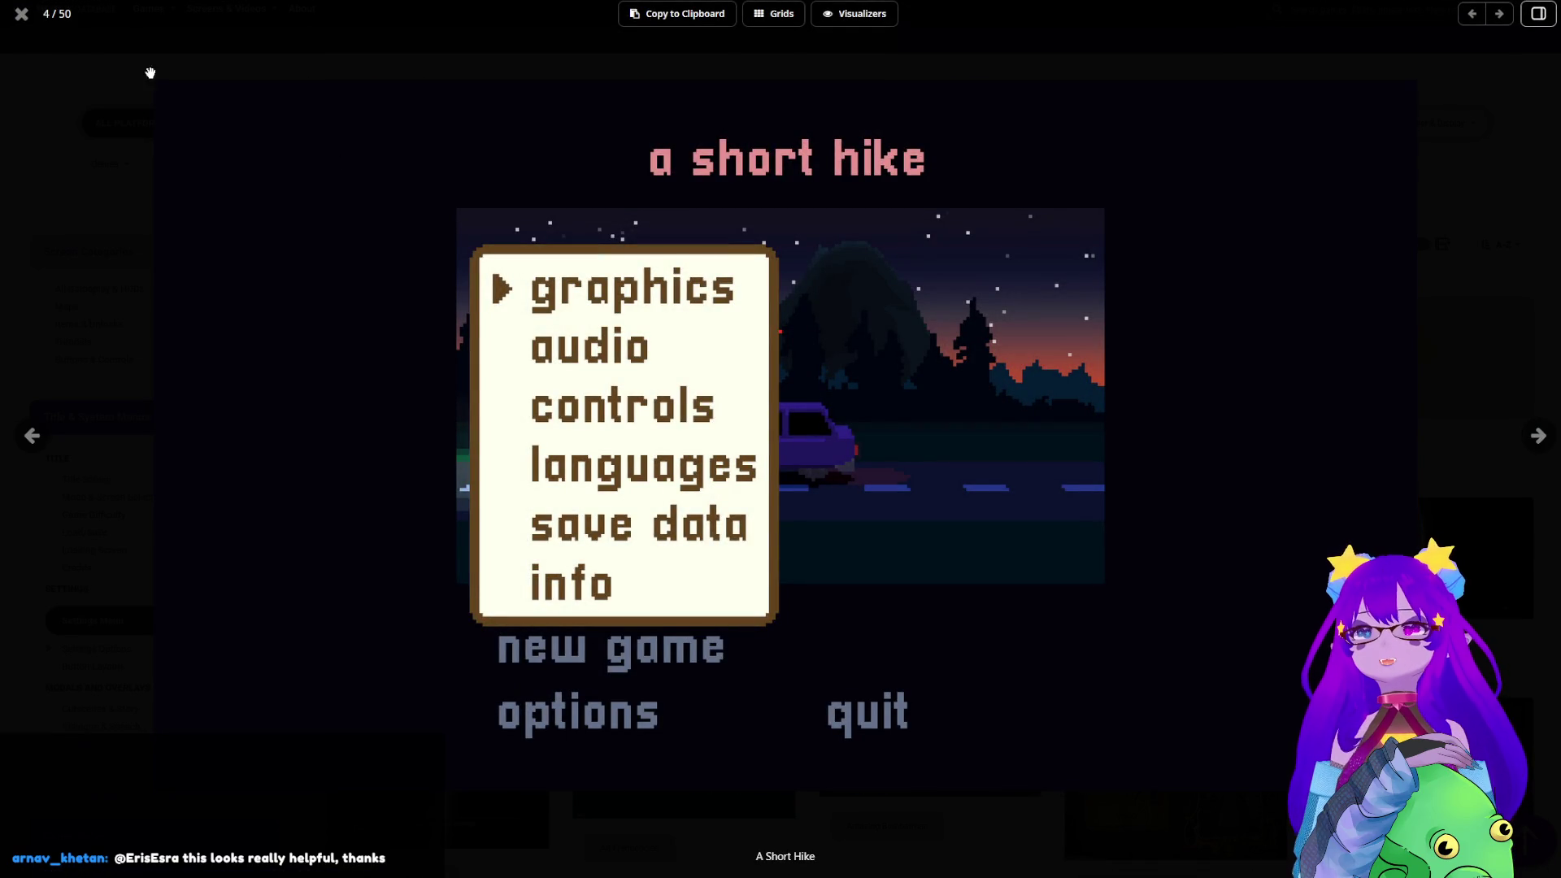
{"action": "left_click", "coordinate": [22, 14]}
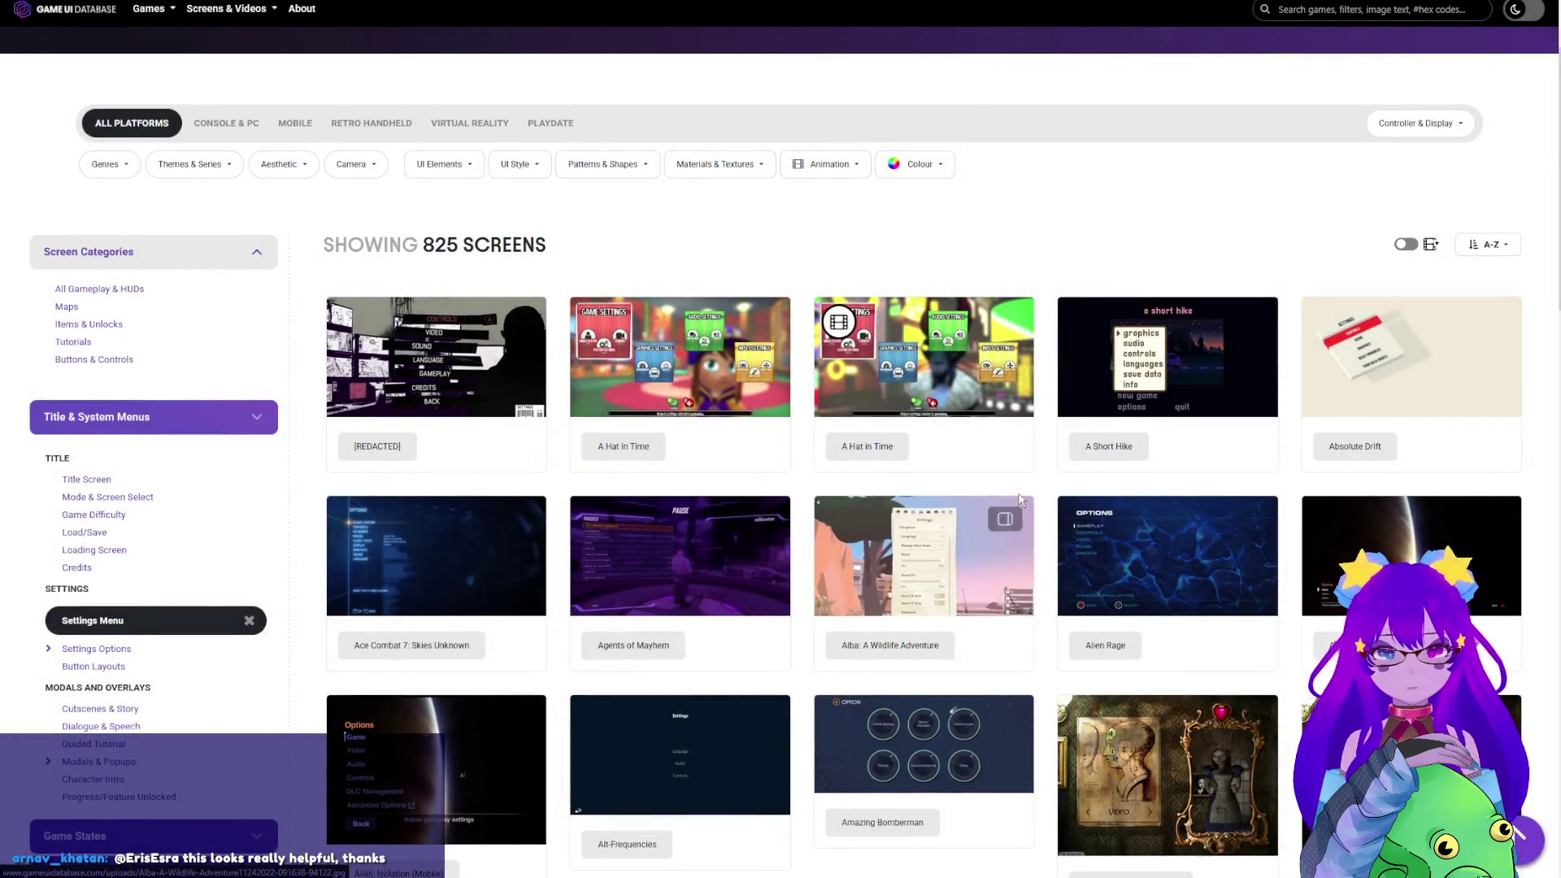
{"action": "scroll", "coordinate": [1020, 500], "scroll_direction": "down", "scroll_amount": 1}
{"action": "scroll", "coordinate": [839, 111], "scroll_direction": "up", "scroll_amount": 1}
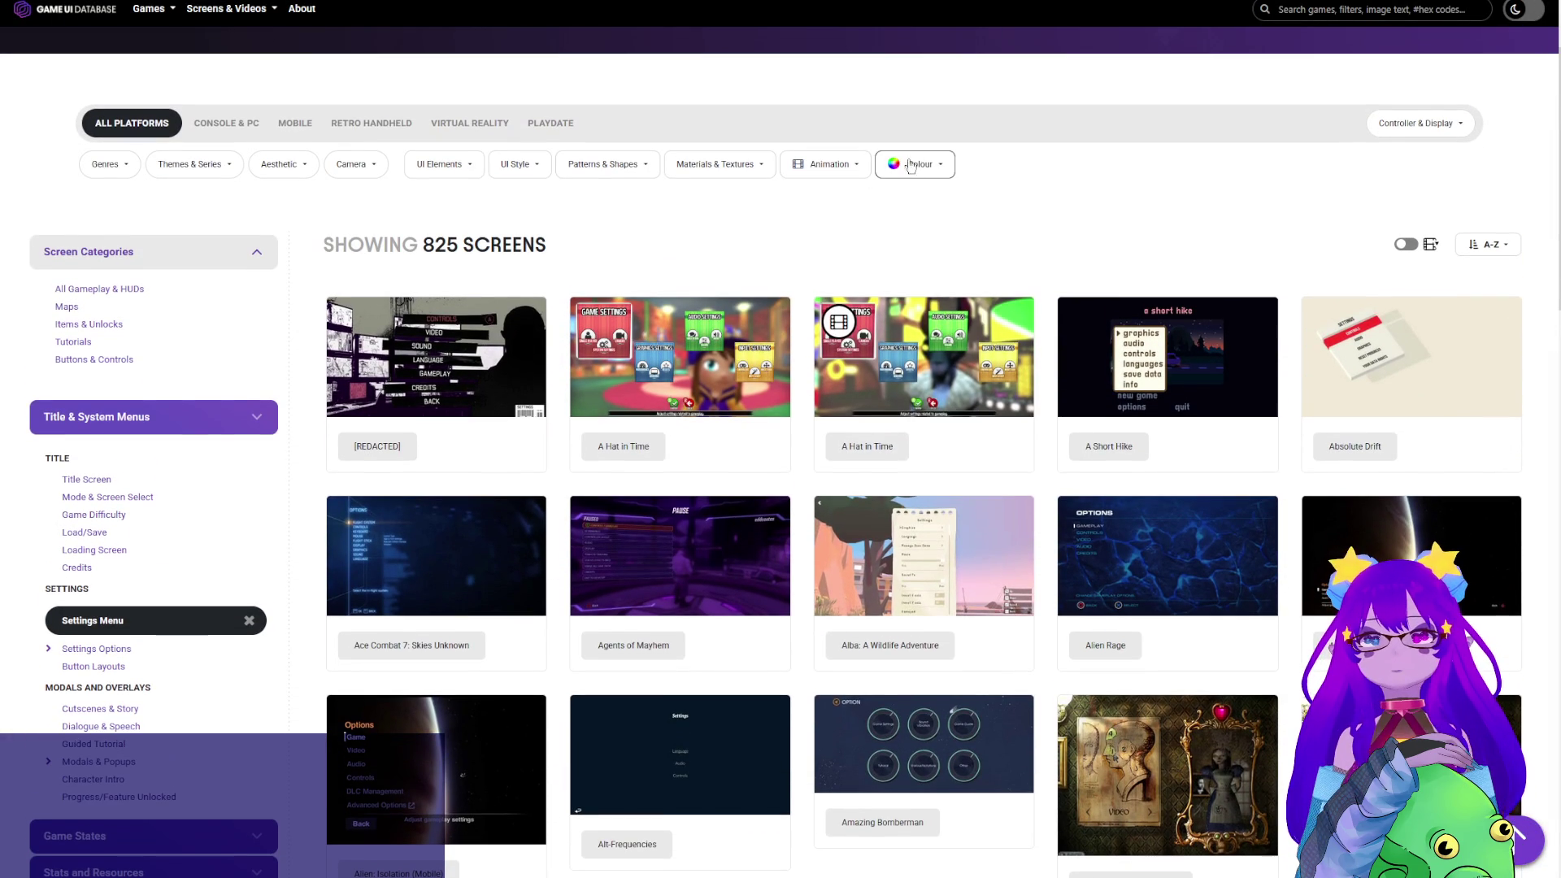
Filter the results by colour, picking a neon purple and applying Purple (Neon) for 96 screens
{"action": "left_click", "coordinate": [915, 166]}
{"action": "left_click", "coordinate": [1034, 217]}
{"action": "left_click_drag", "start_coordinate": [1037, 209], "coordinate": [1049, 204]}
{"action": "left_click", "coordinate": [1092, 183]}
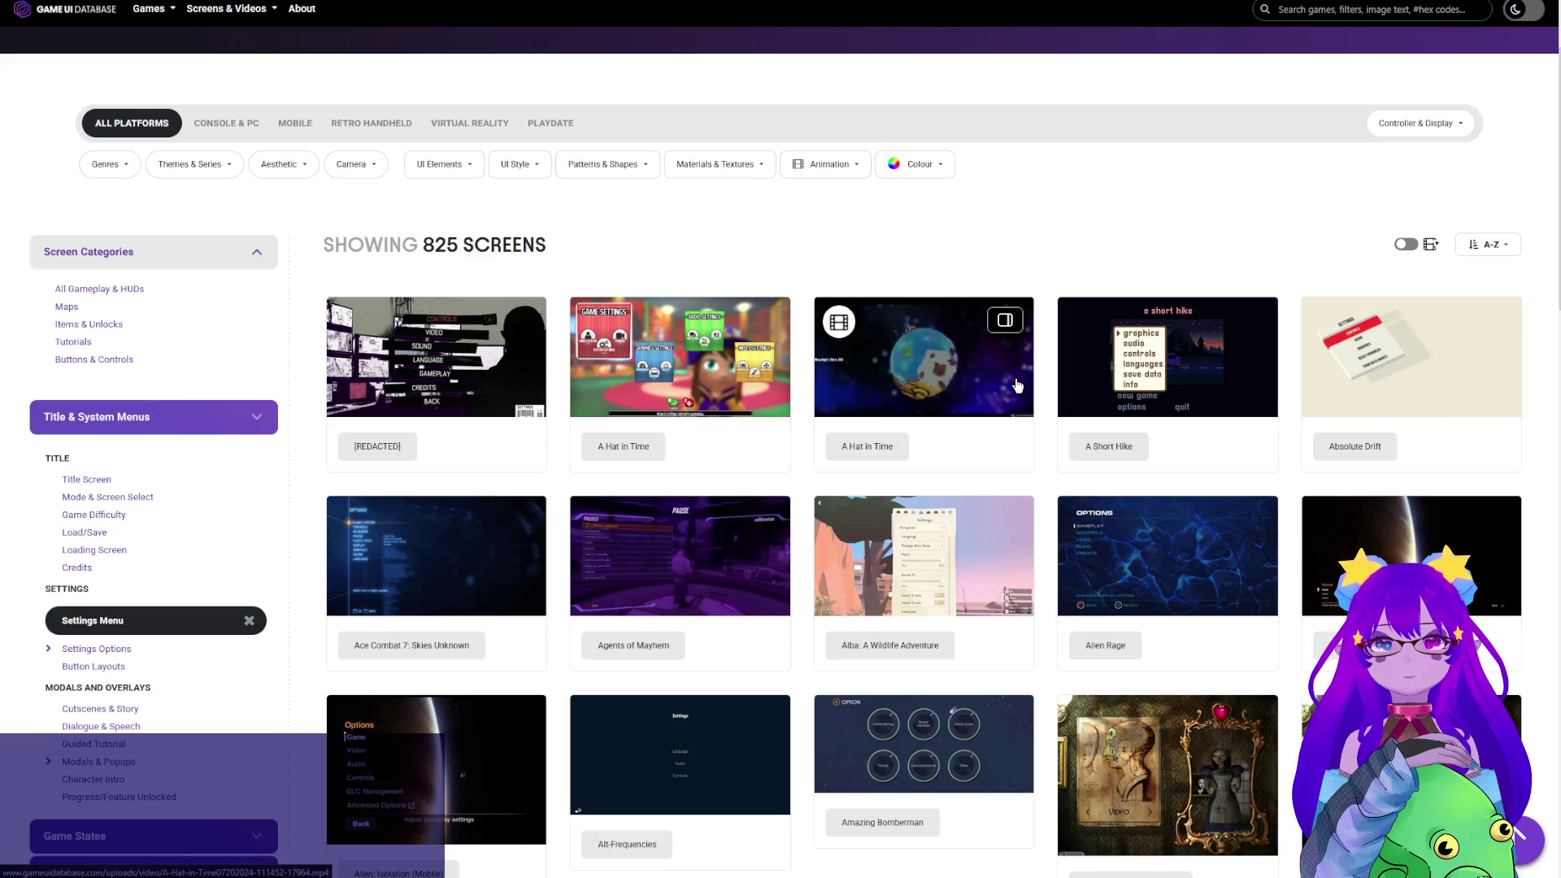
{"action": "left_click", "coordinate": [921, 163]}
{"action": "left_click", "coordinate": [1044, 273]}
{"action": "left_click", "coordinate": [1107, 178]}
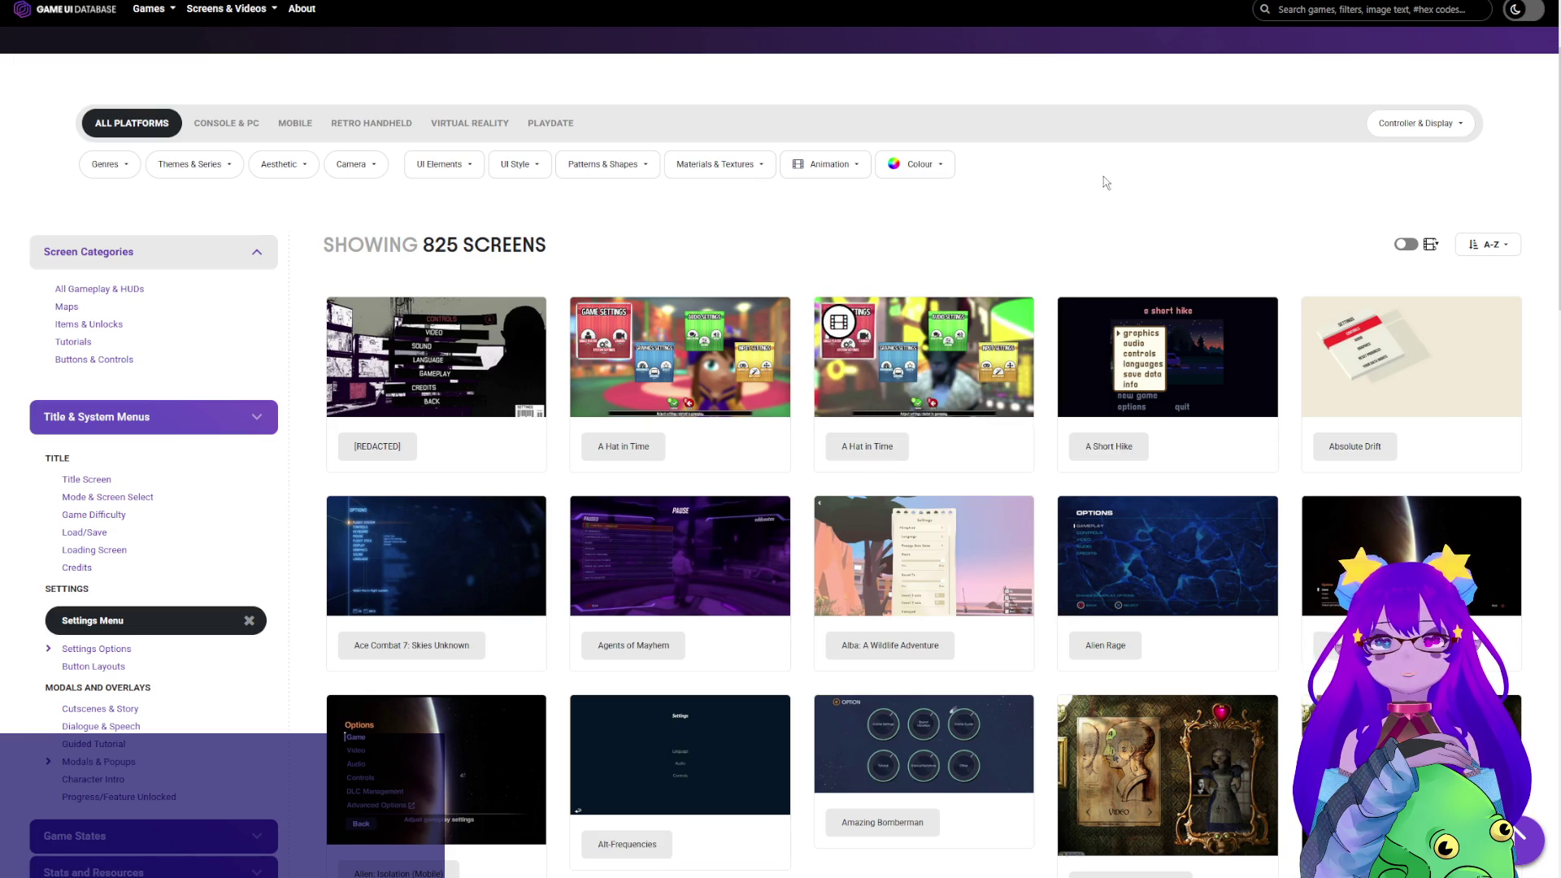
{"action": "left_click", "coordinate": [941, 171]}
{"action": "left_click", "coordinate": [1058, 218]}
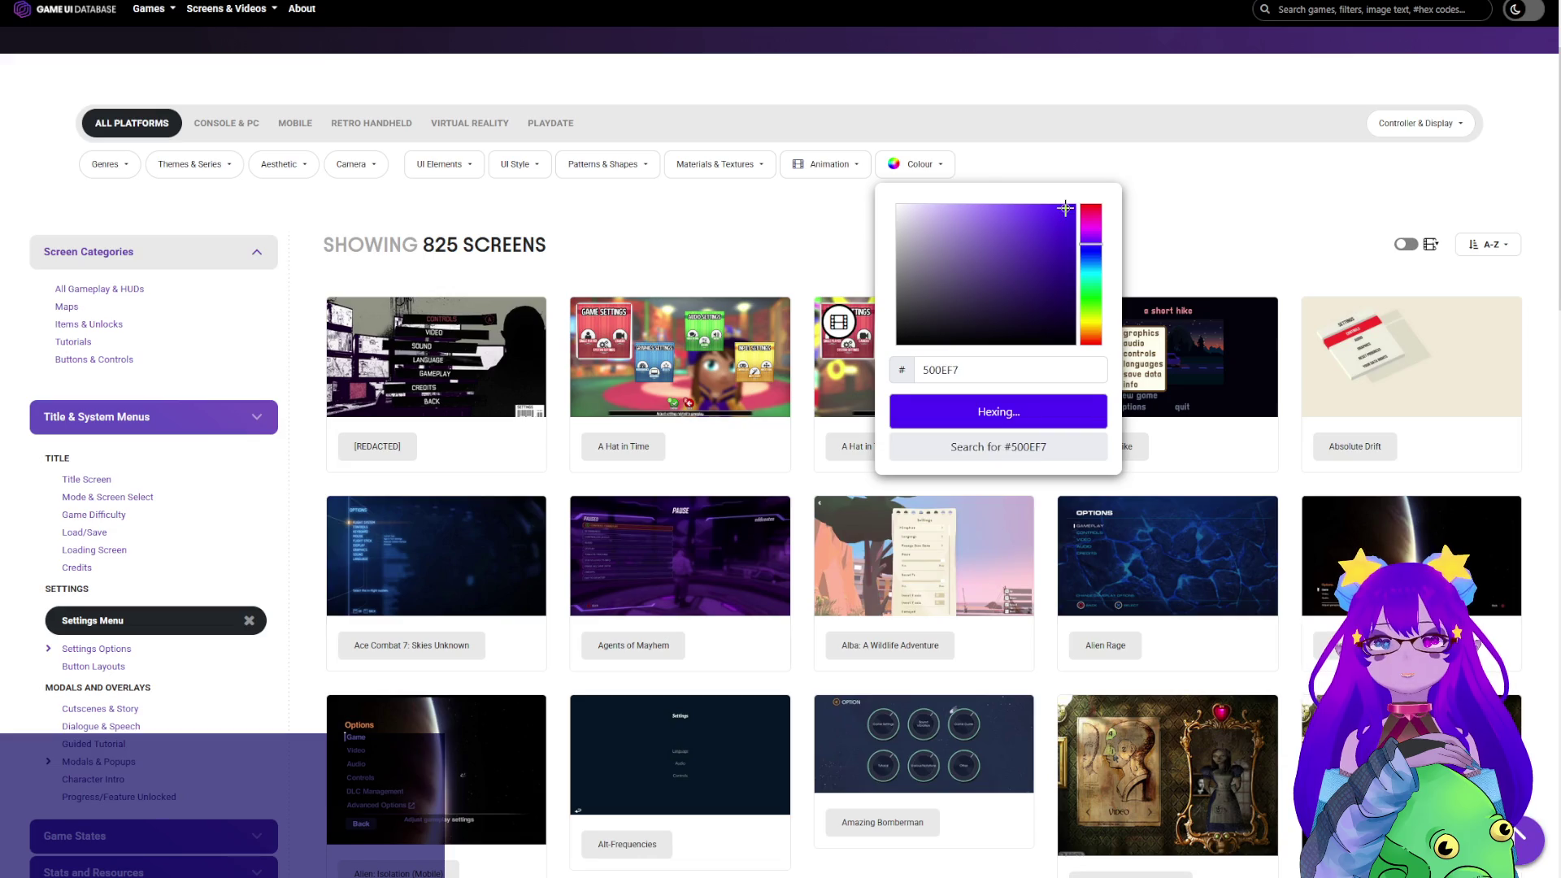
{"action": "left_click", "coordinate": [997, 412]}
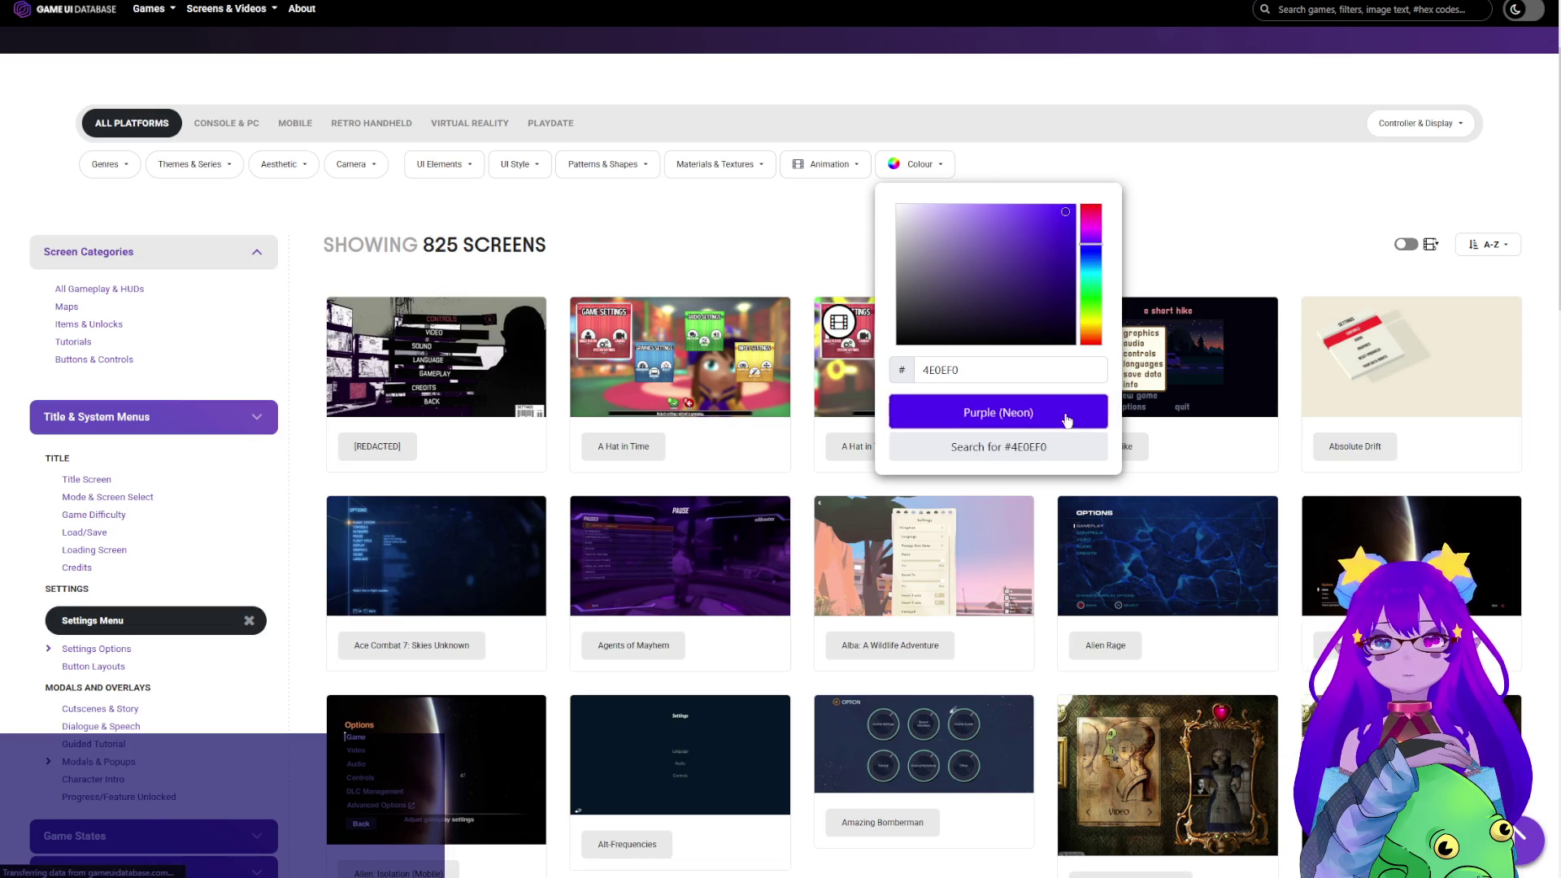
{"action": "scroll", "coordinate": [1086, 378], "scroll_direction": "down", "scroll_amount": 3}
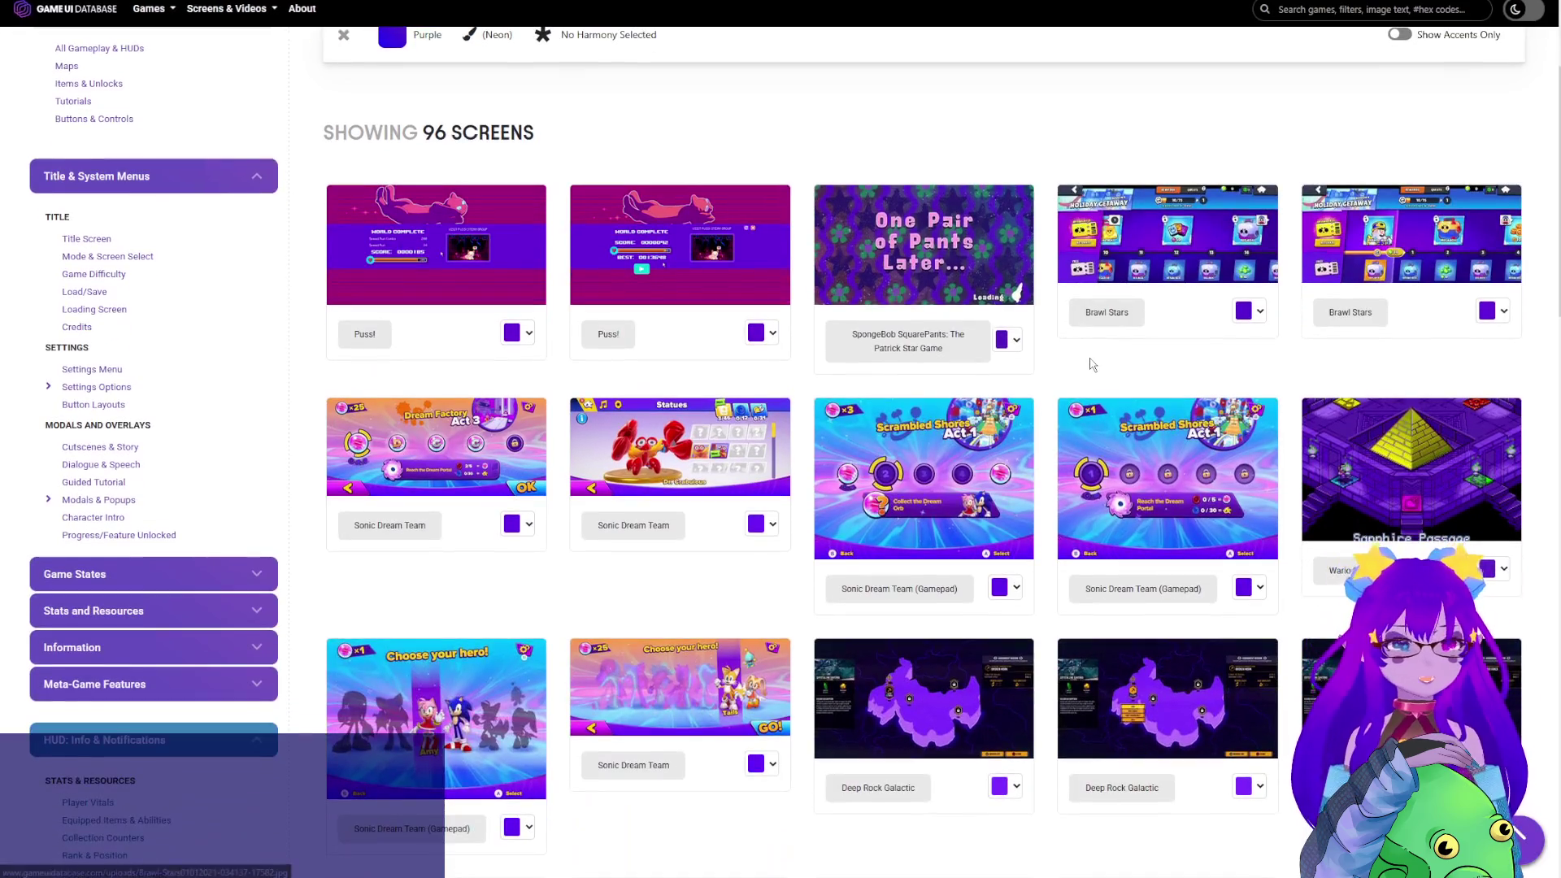
{"action": "scroll", "coordinate": [1086, 379], "scroll_direction": "down", "scroll_amount": 3}
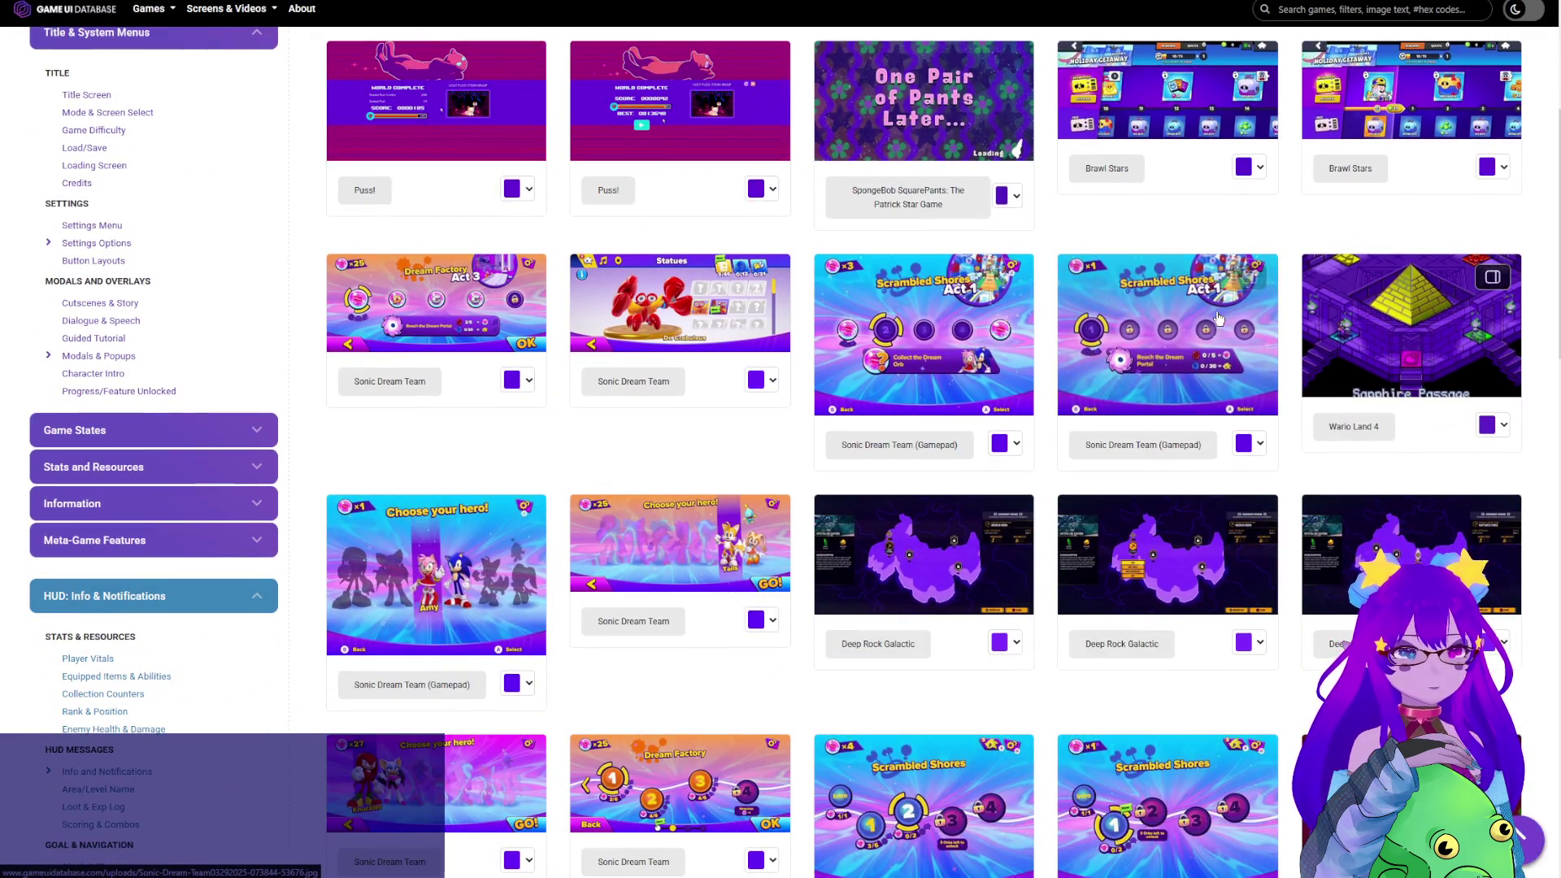
{"action": "scroll", "coordinate": [976, 366], "scroll_direction": "up", "scroll_amount": 6}
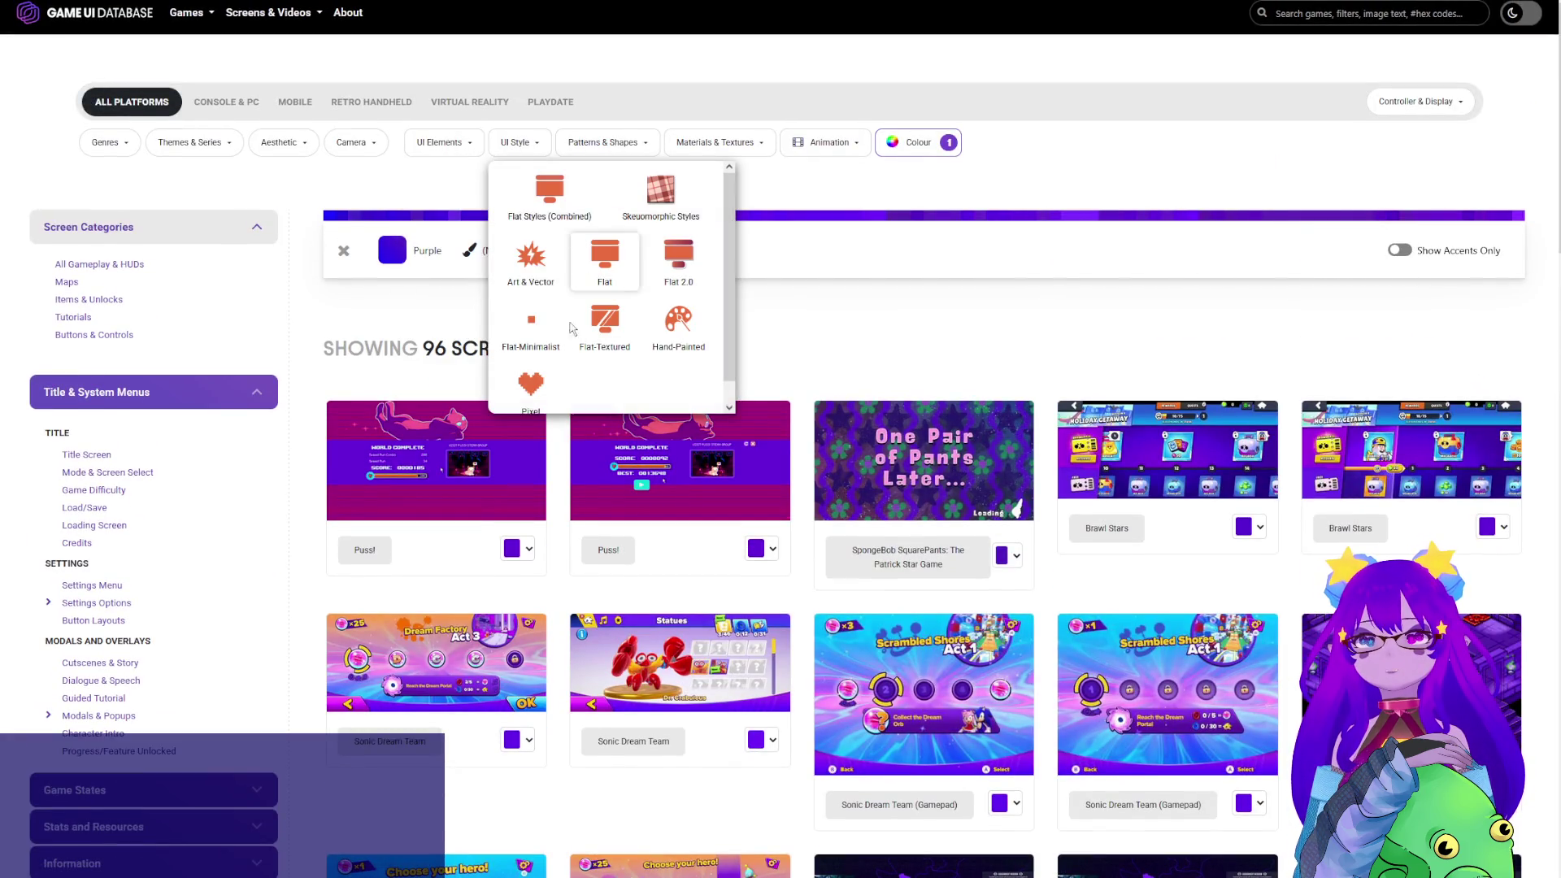
{"action": "mouse_move", "coordinate": [606, 142]}
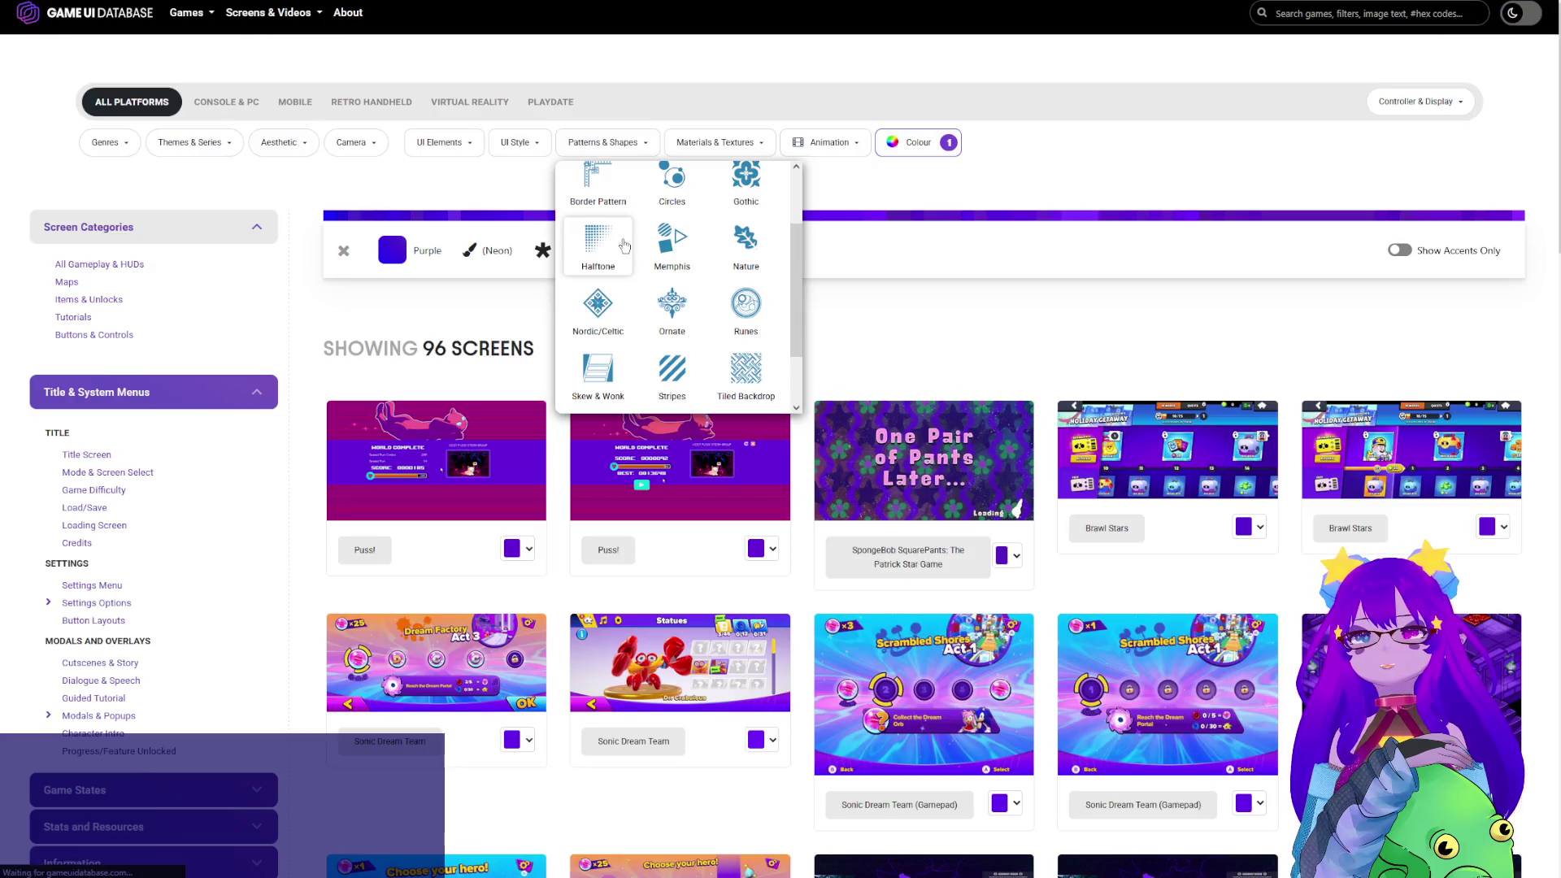
Add the Halftone pattern filter, narrowing the purple results to 4 screens
{"action": "left_click", "coordinate": [598, 330]}
{"action": "scroll", "coordinate": [858, 327], "scroll_direction": "down", "scroll_amount": 2}
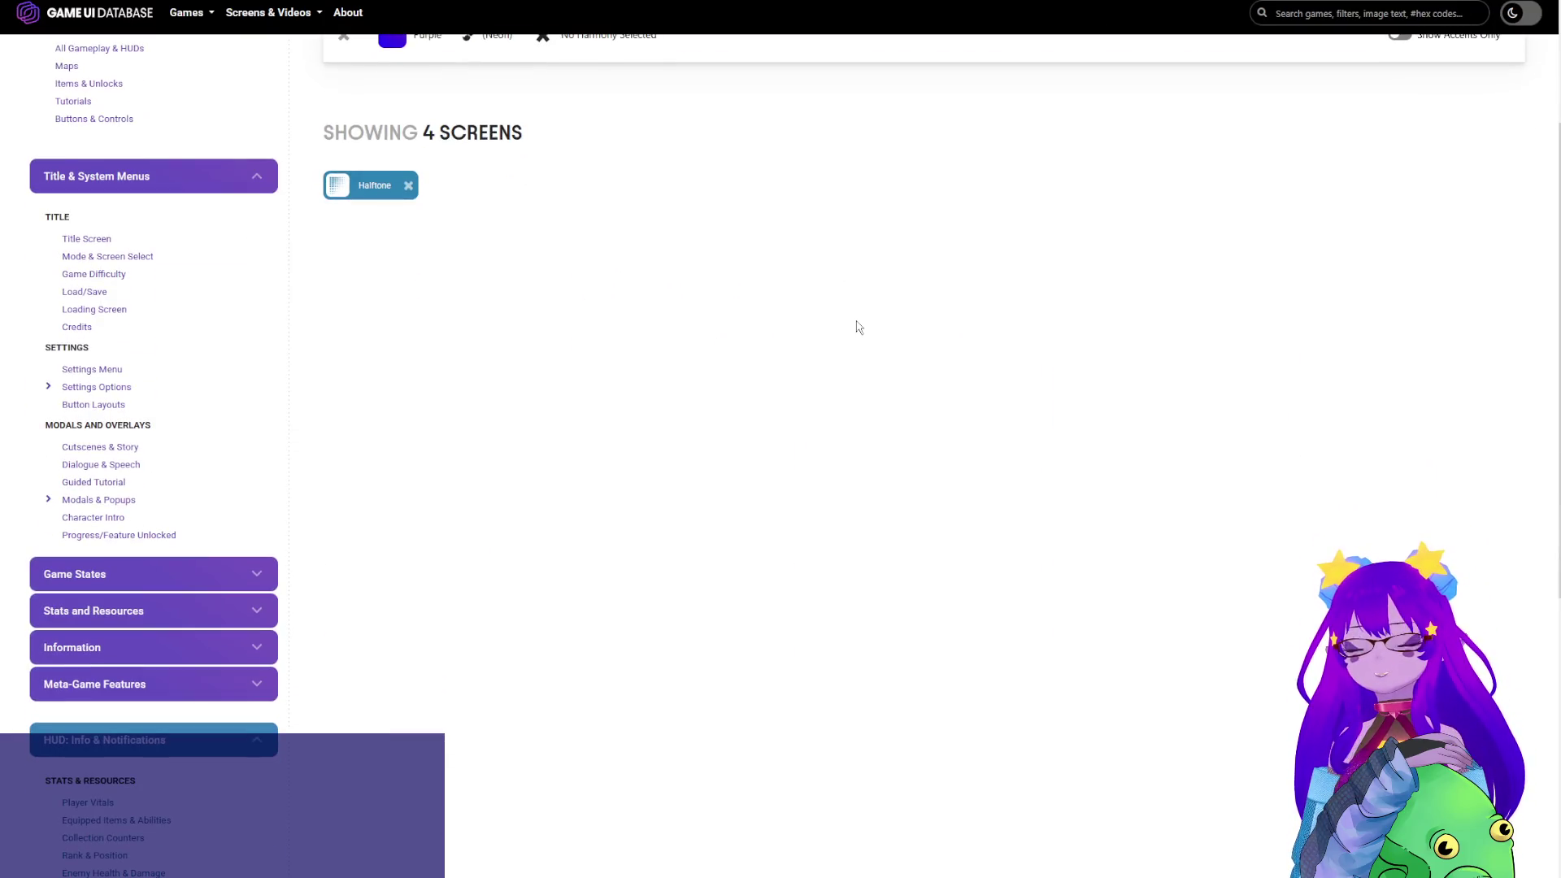
{"action": "scroll", "coordinate": [857, 327], "scroll_direction": "up", "scroll_amount": 1}
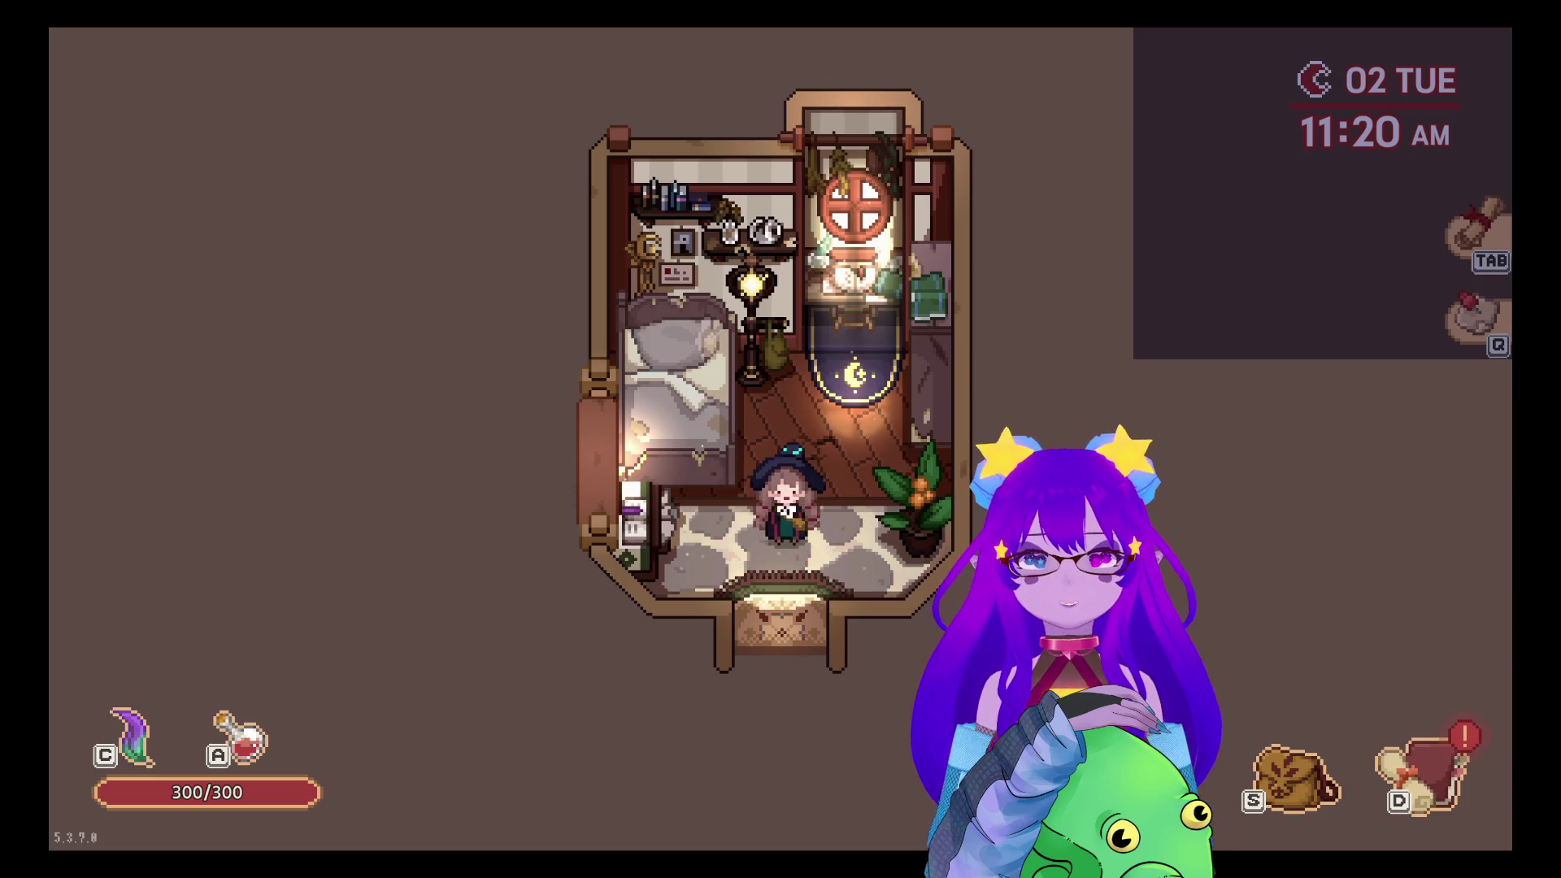
Browse a few inventory items and close the inventory
{"action": "key", "text": "i"}
{"action": "key", "text": "Right"}
{"action": "key", "text": "Right"}
{"action": "key", "text": "Right"}
{"action": "key", "text": "Right"}
{"action": "key", "text": "Down"}
{"action": "key", "text": "Escape"}
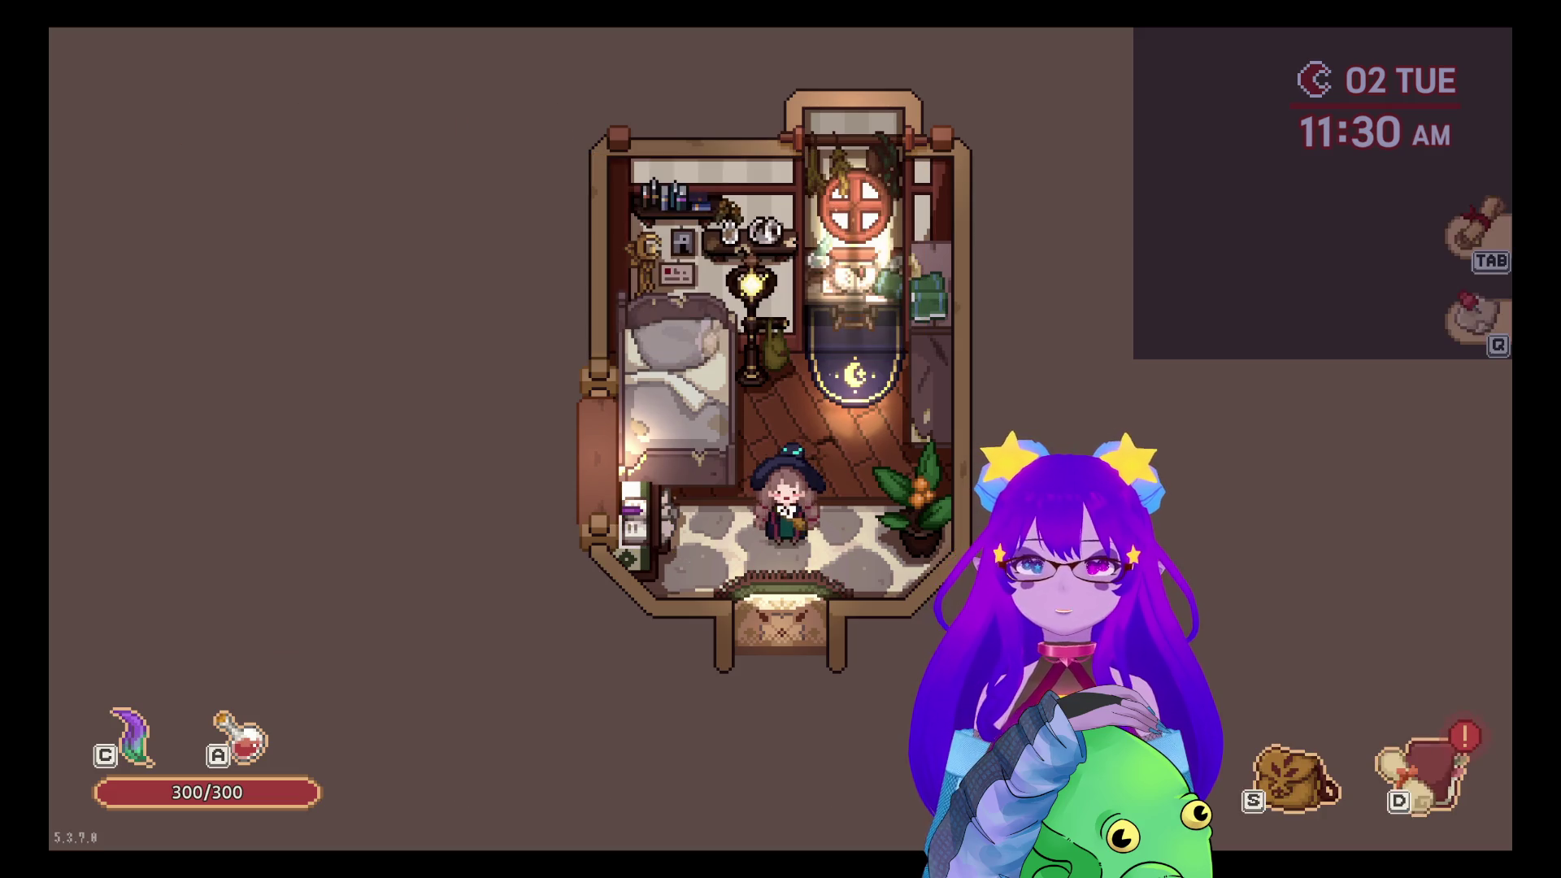
Bring up the journal menu and open the Encyclopedia/Recipe book
{"action": "key", "text": "d"}
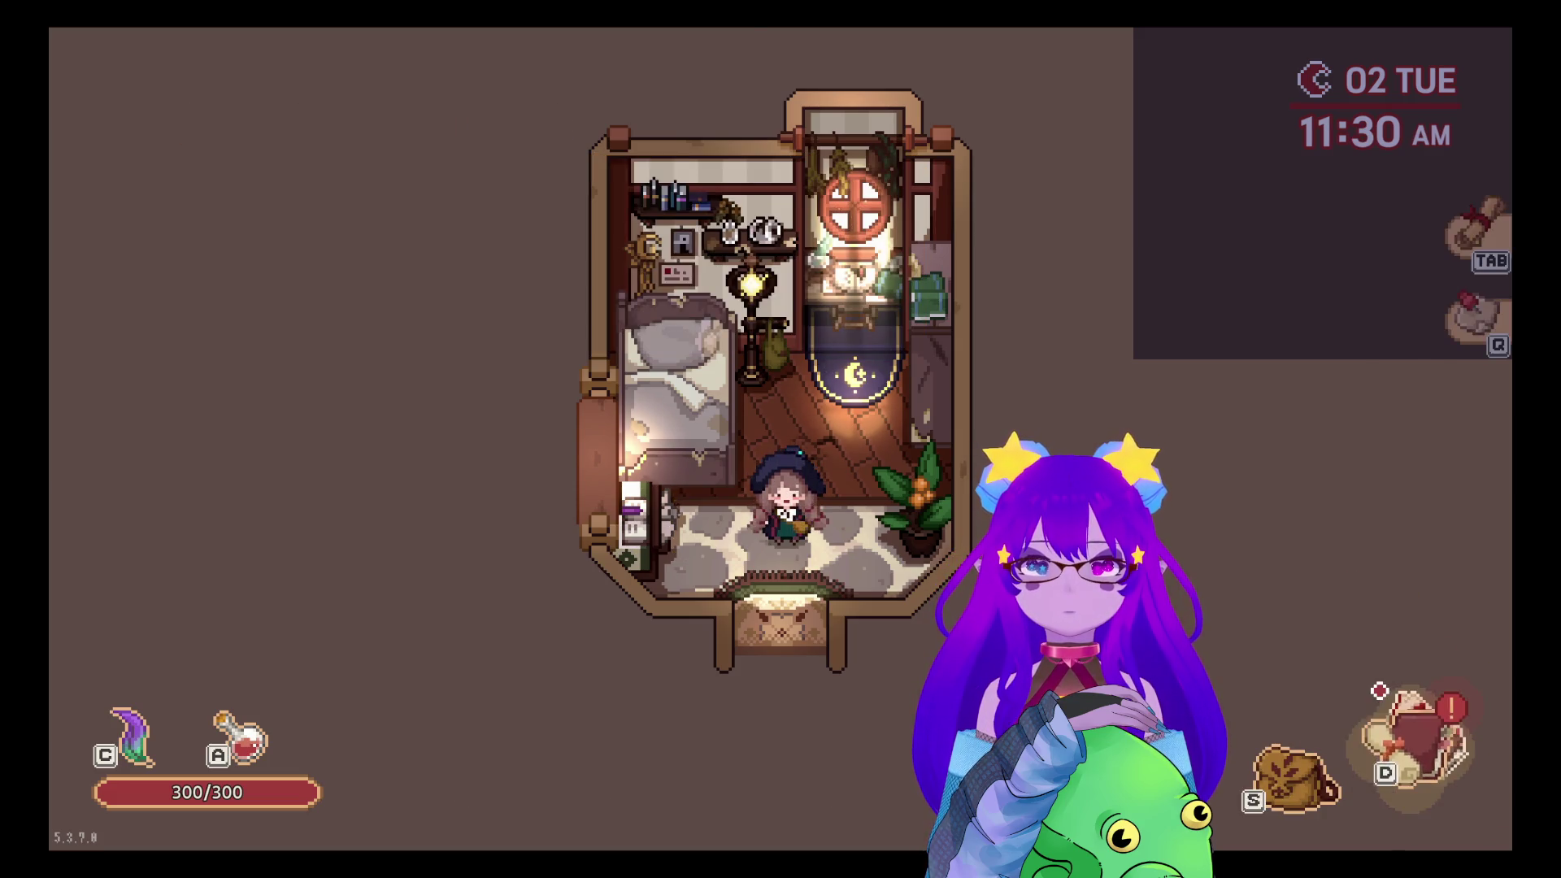
{"action": "key", "text": "Return"}
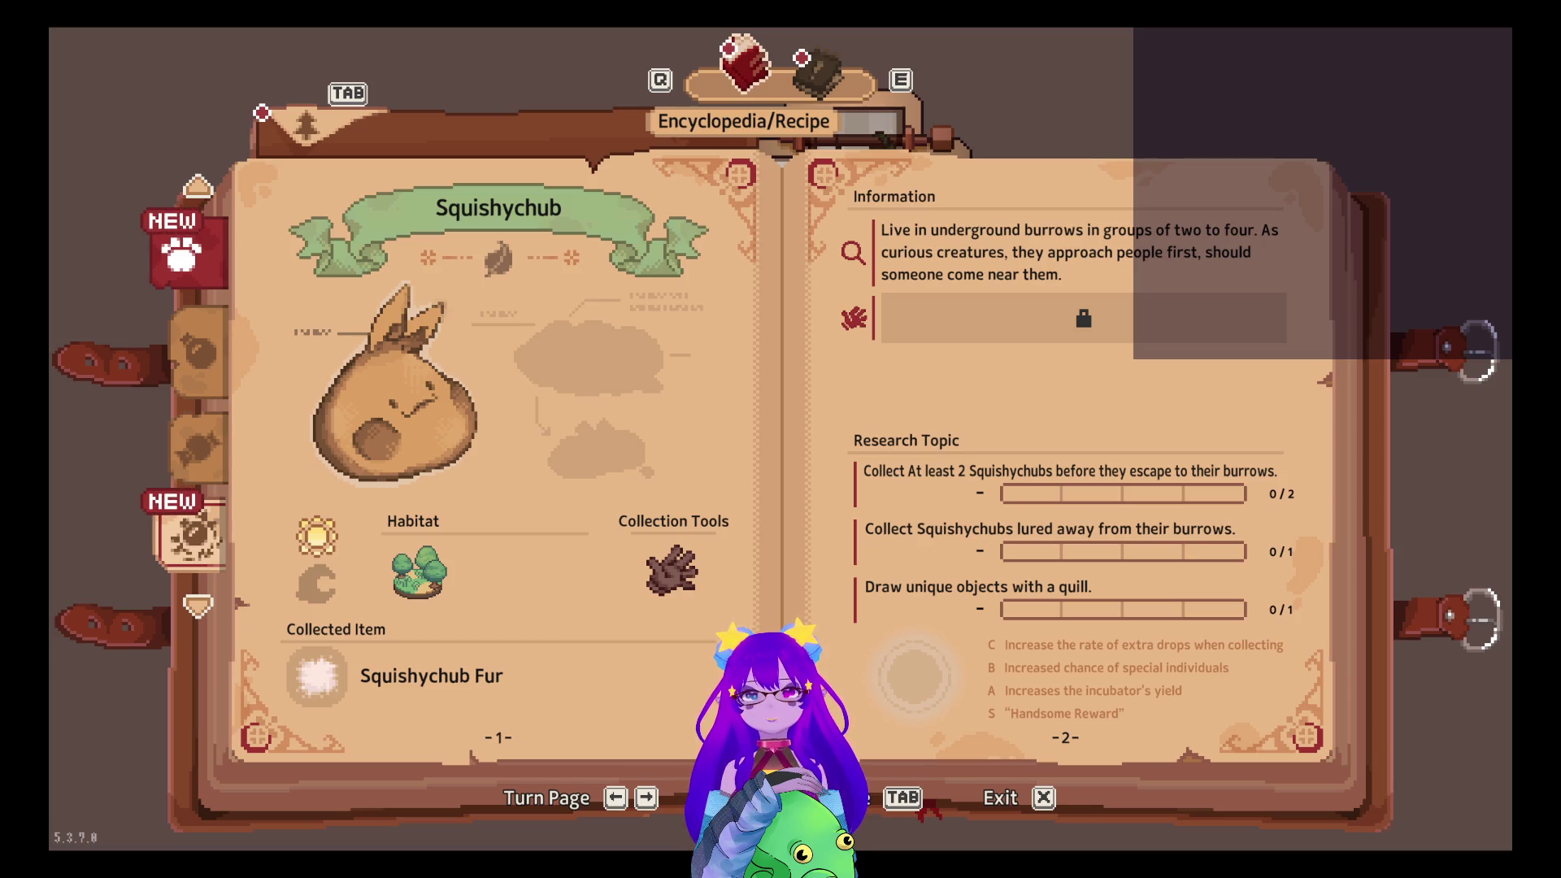
{"action": "key", "text": "Down"}
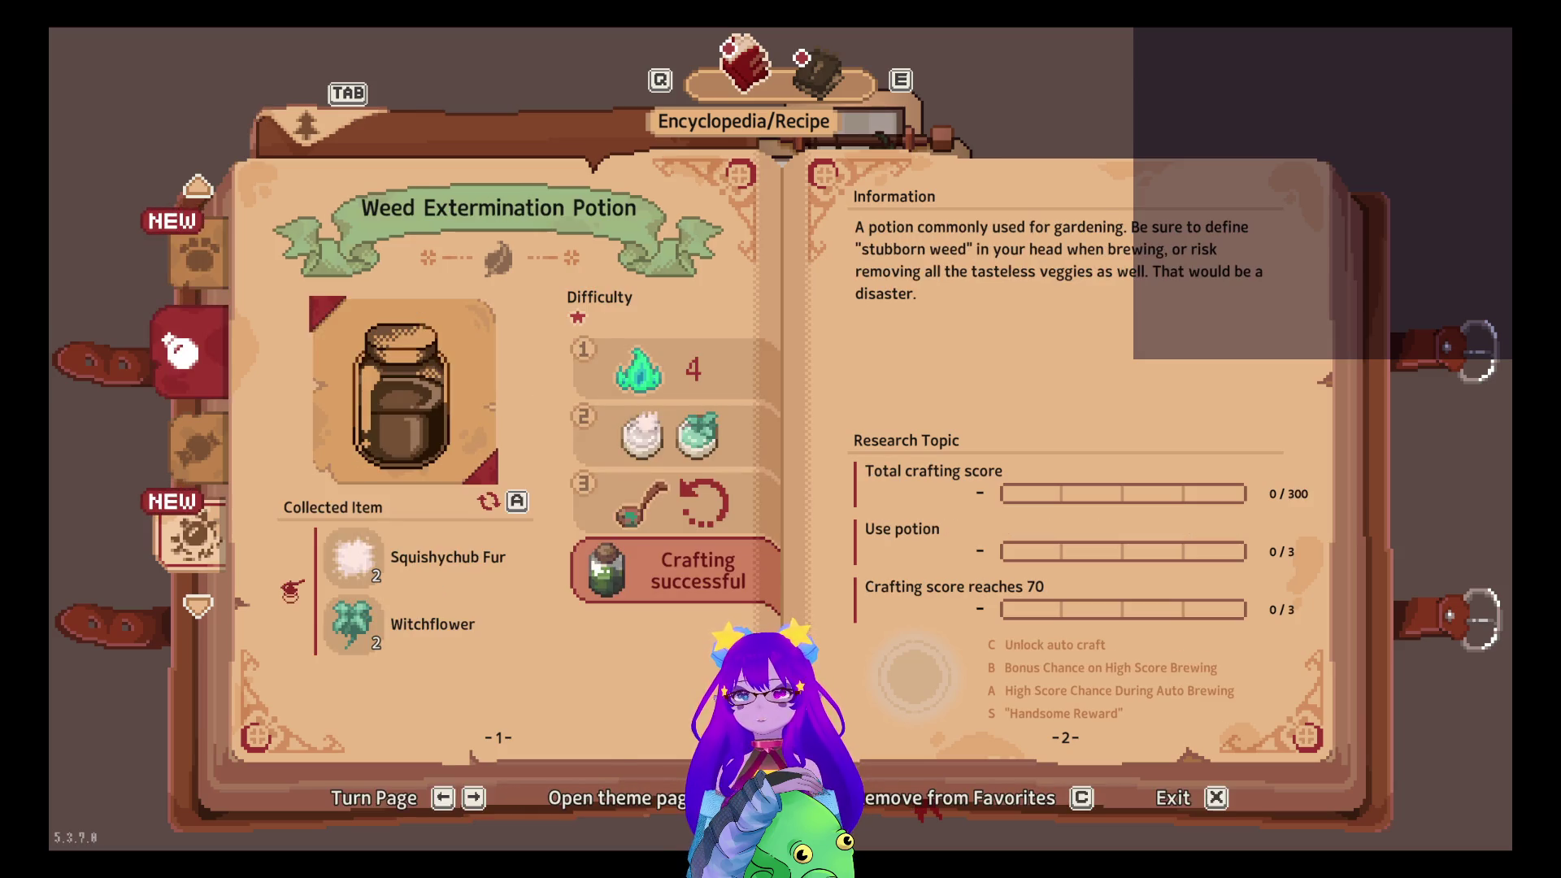
{"action": "key", "text": "Right"}
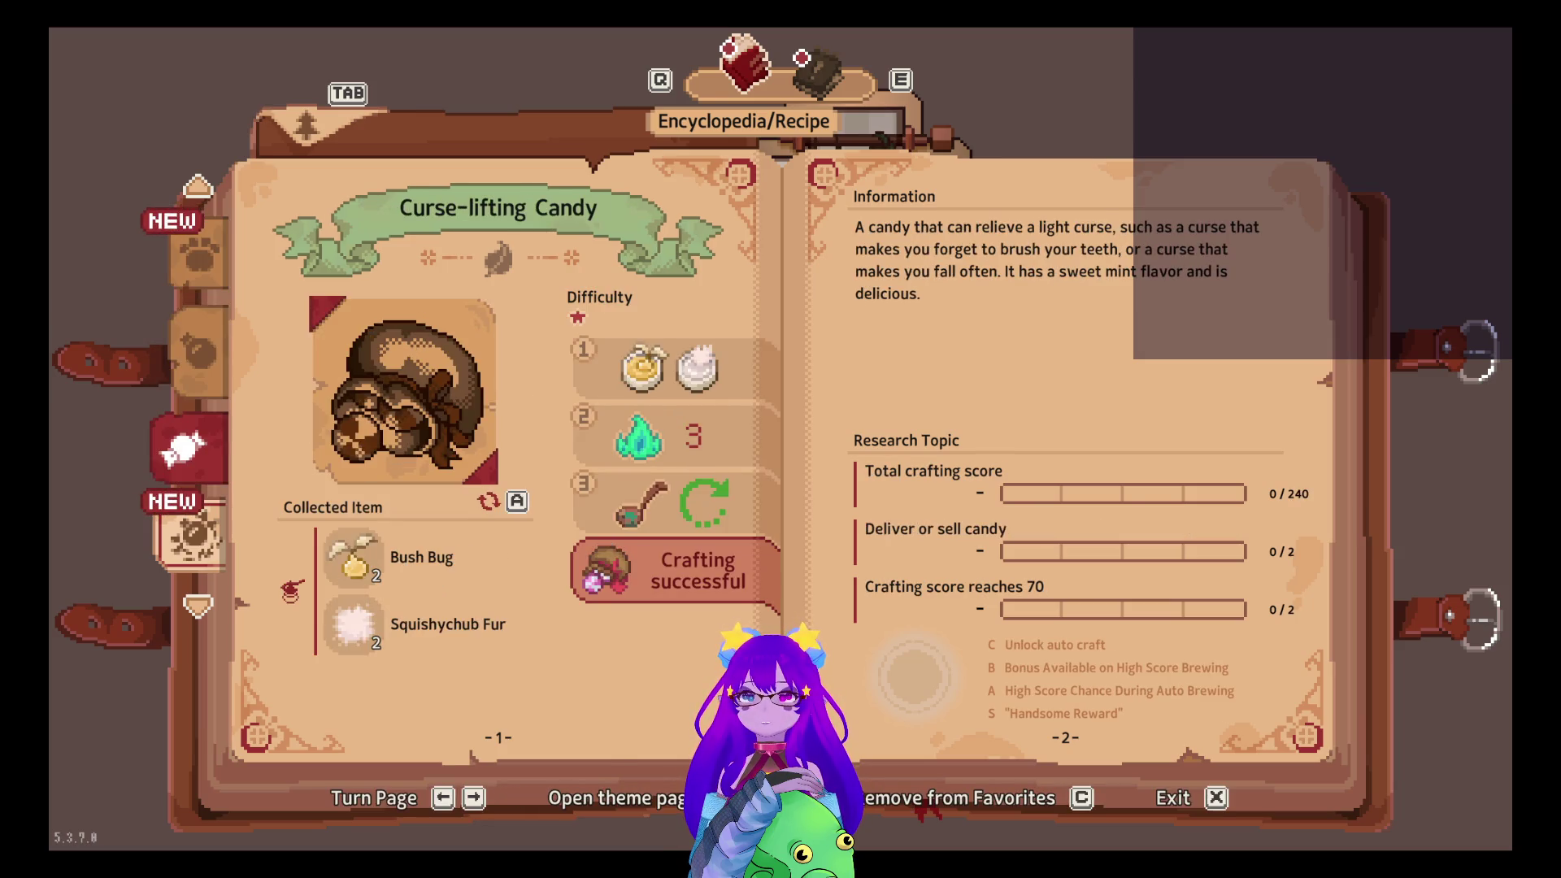
{"action": "key", "text": "Down"}
{"action": "key", "text": "Up"}
{"action": "key", "text": "Down"}
{"action": "key", "text": "Up"}
{"action": "key", "text": "Tab"}
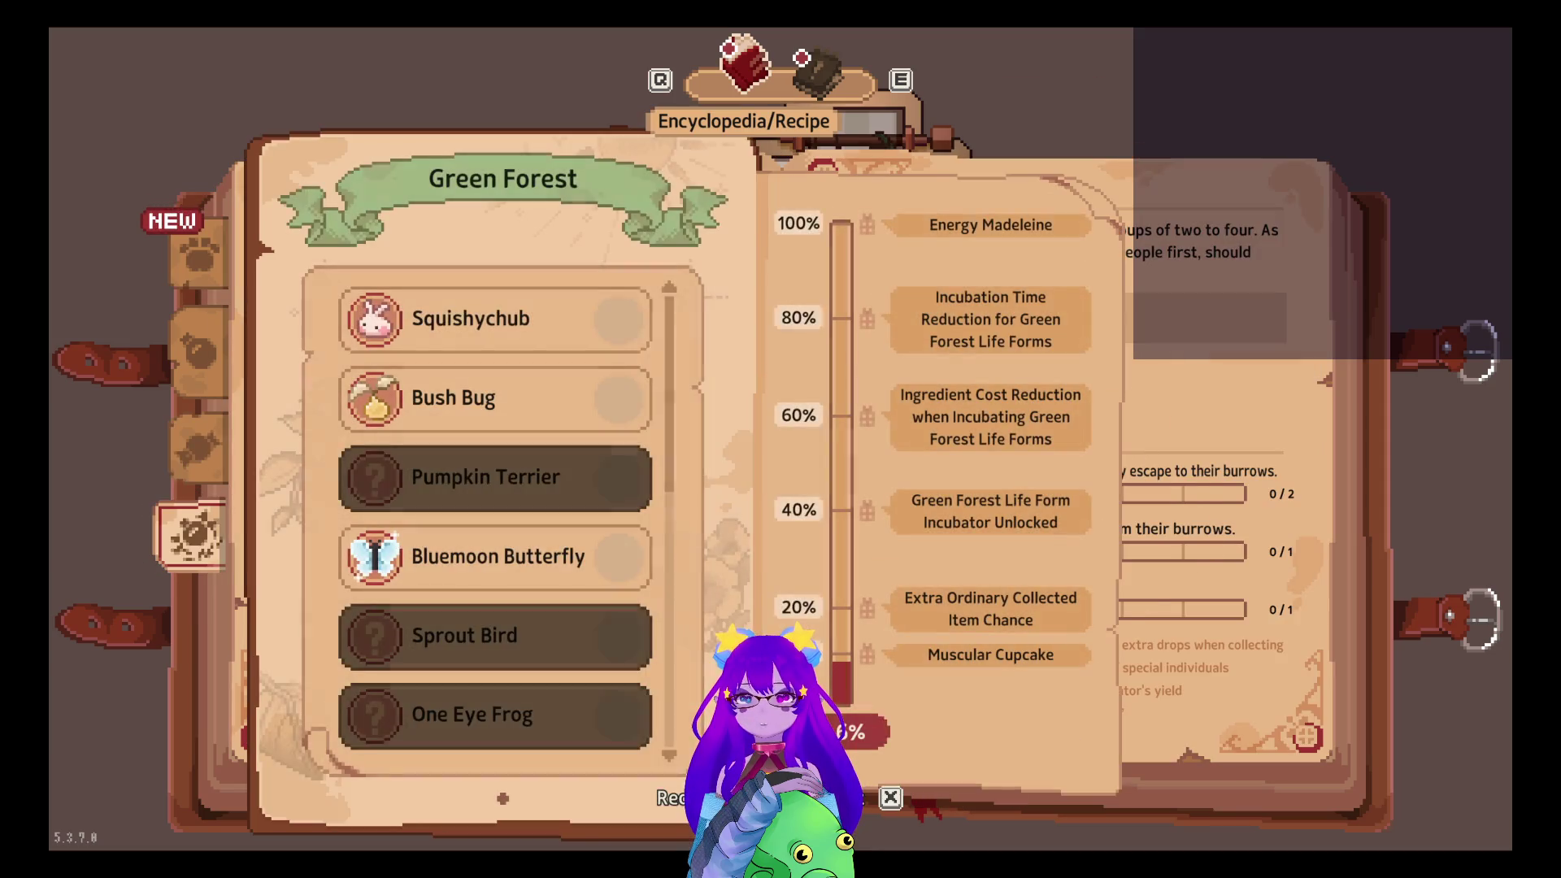
{"action": "key", "text": "Down"}
{"action": "key", "text": "Down"}
{"action": "key", "text": "Down"}
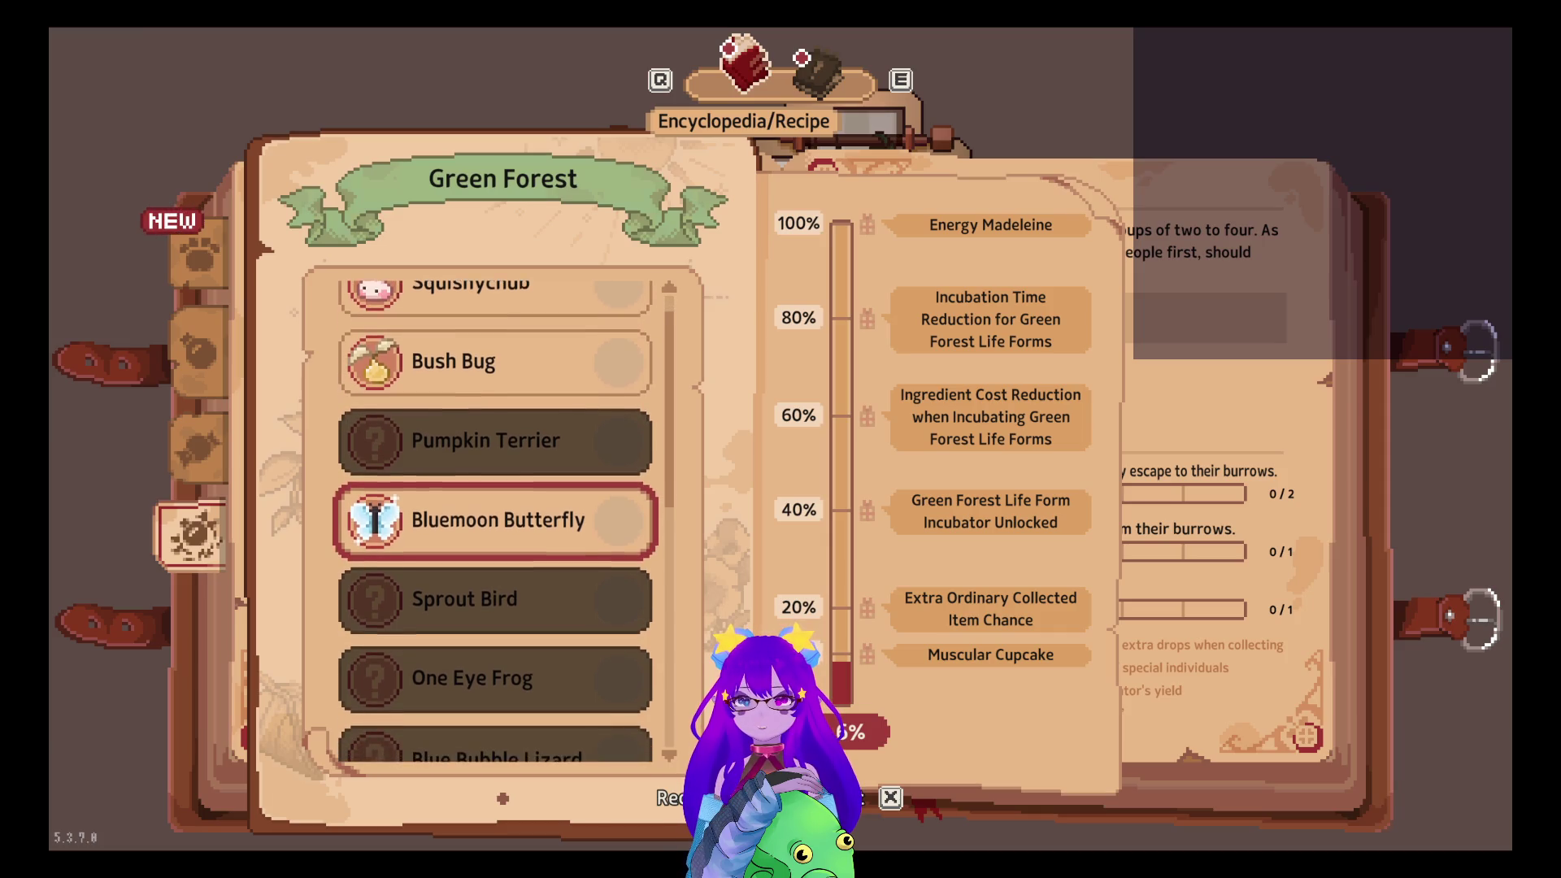
{"action": "key", "text": "Down"}
{"action": "key", "text": "Down"}
{"action": "key", "text": "Down"}
{"action": "key", "text": "Down"}
{"action": "key", "text": "Down"}
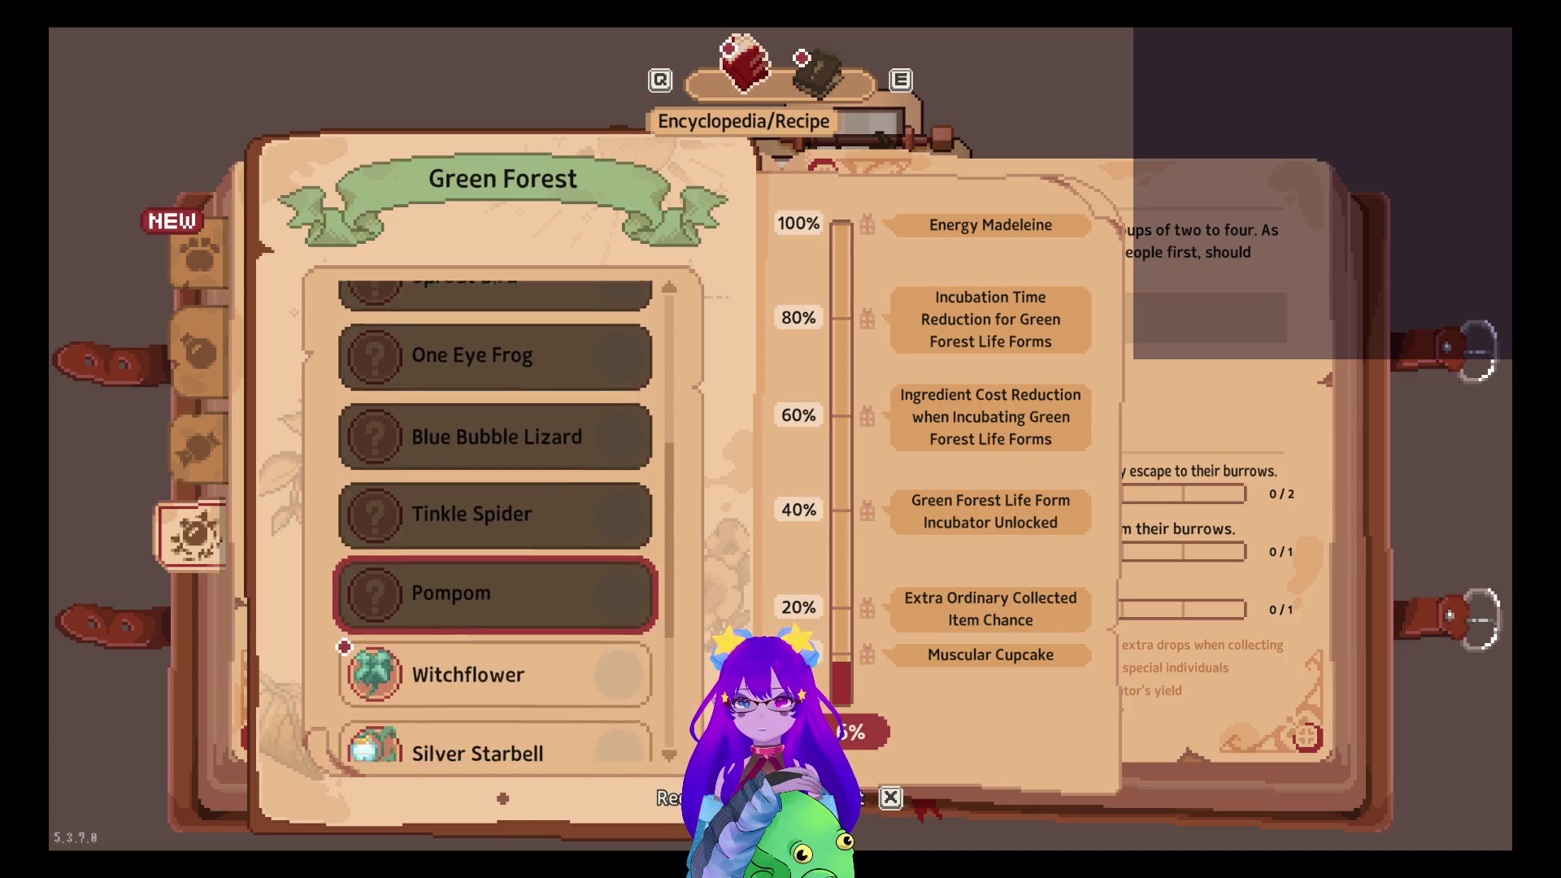
{"action": "key", "text": "Down"}
{"action": "key", "text": "Down"}
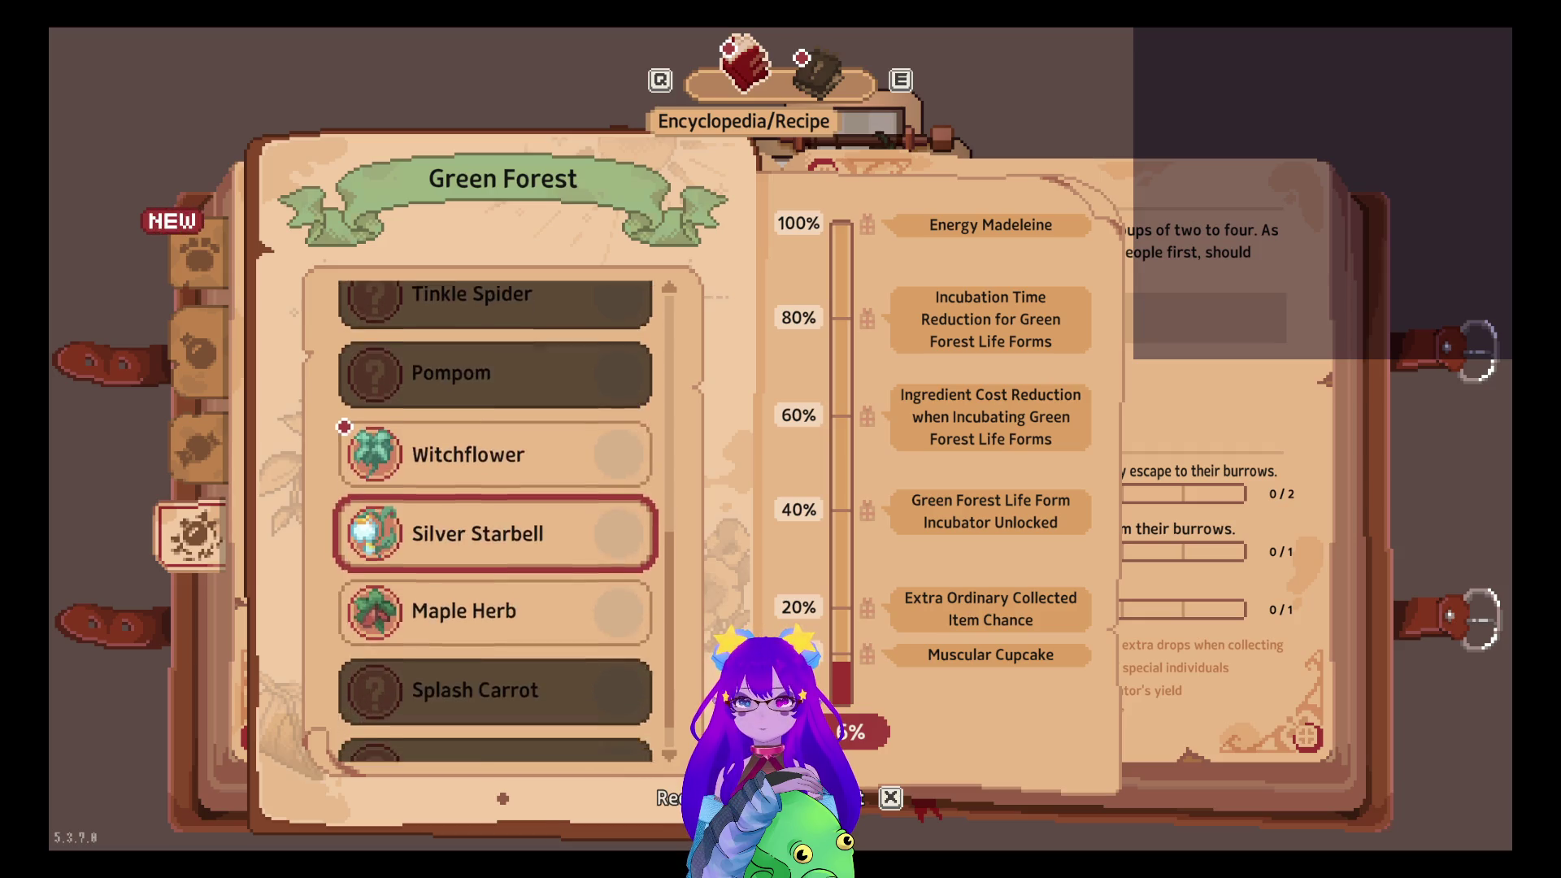
{"action": "key", "text": "Down"}
{"action": "key", "text": "Up"}
{"action": "key", "text": "Up"}
{"action": "key", "text": "Return"}
{"action": "key", "text": "Escape"}
{"action": "key", "text": "Tab"}
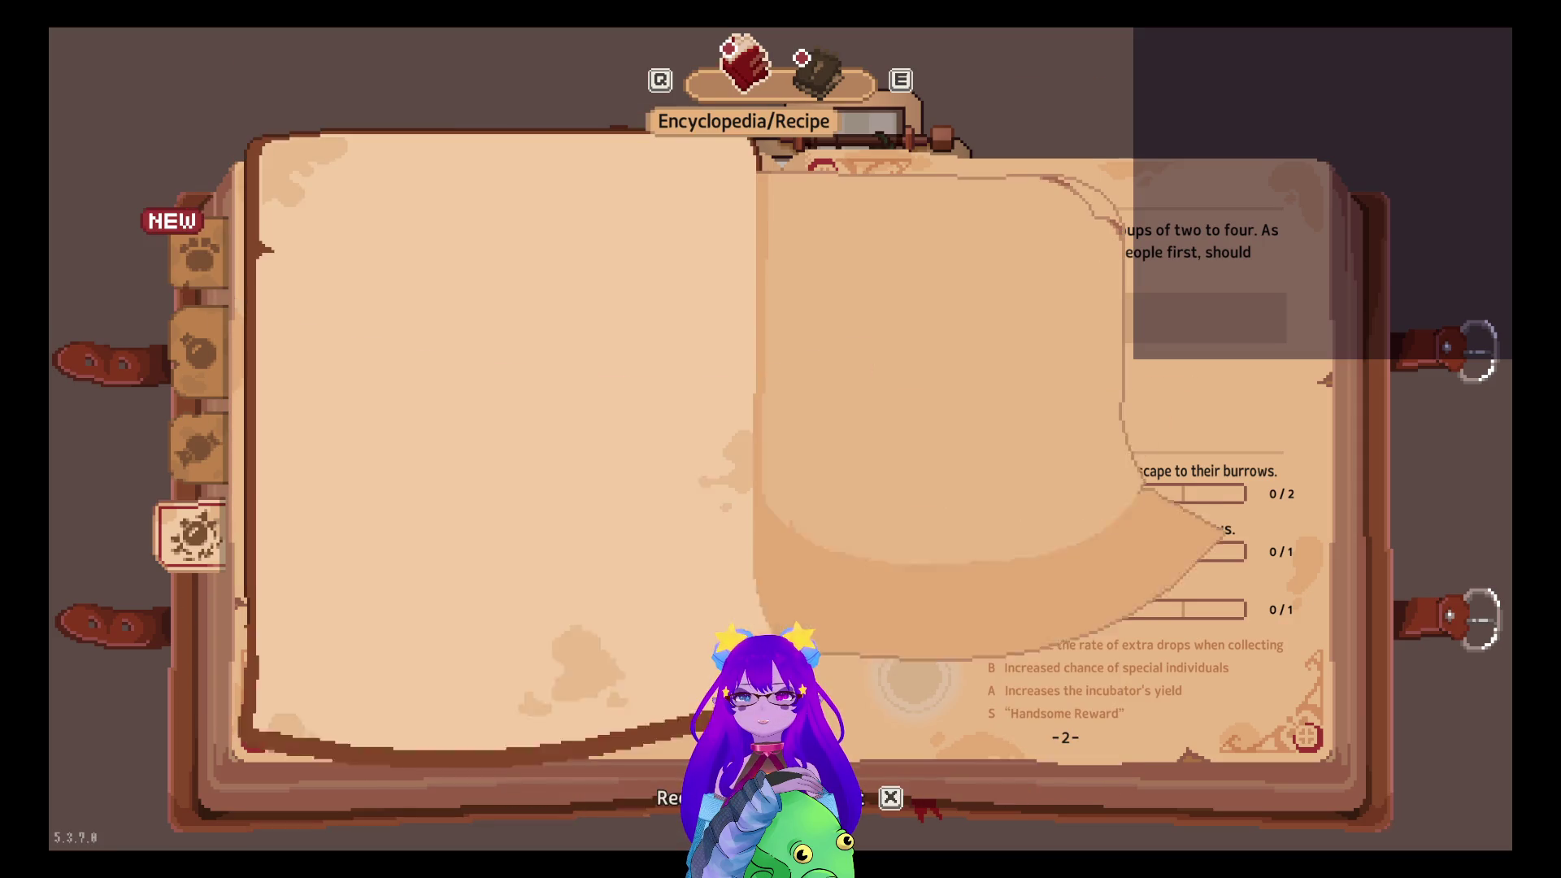
{"action": "key", "text": "Escape"}
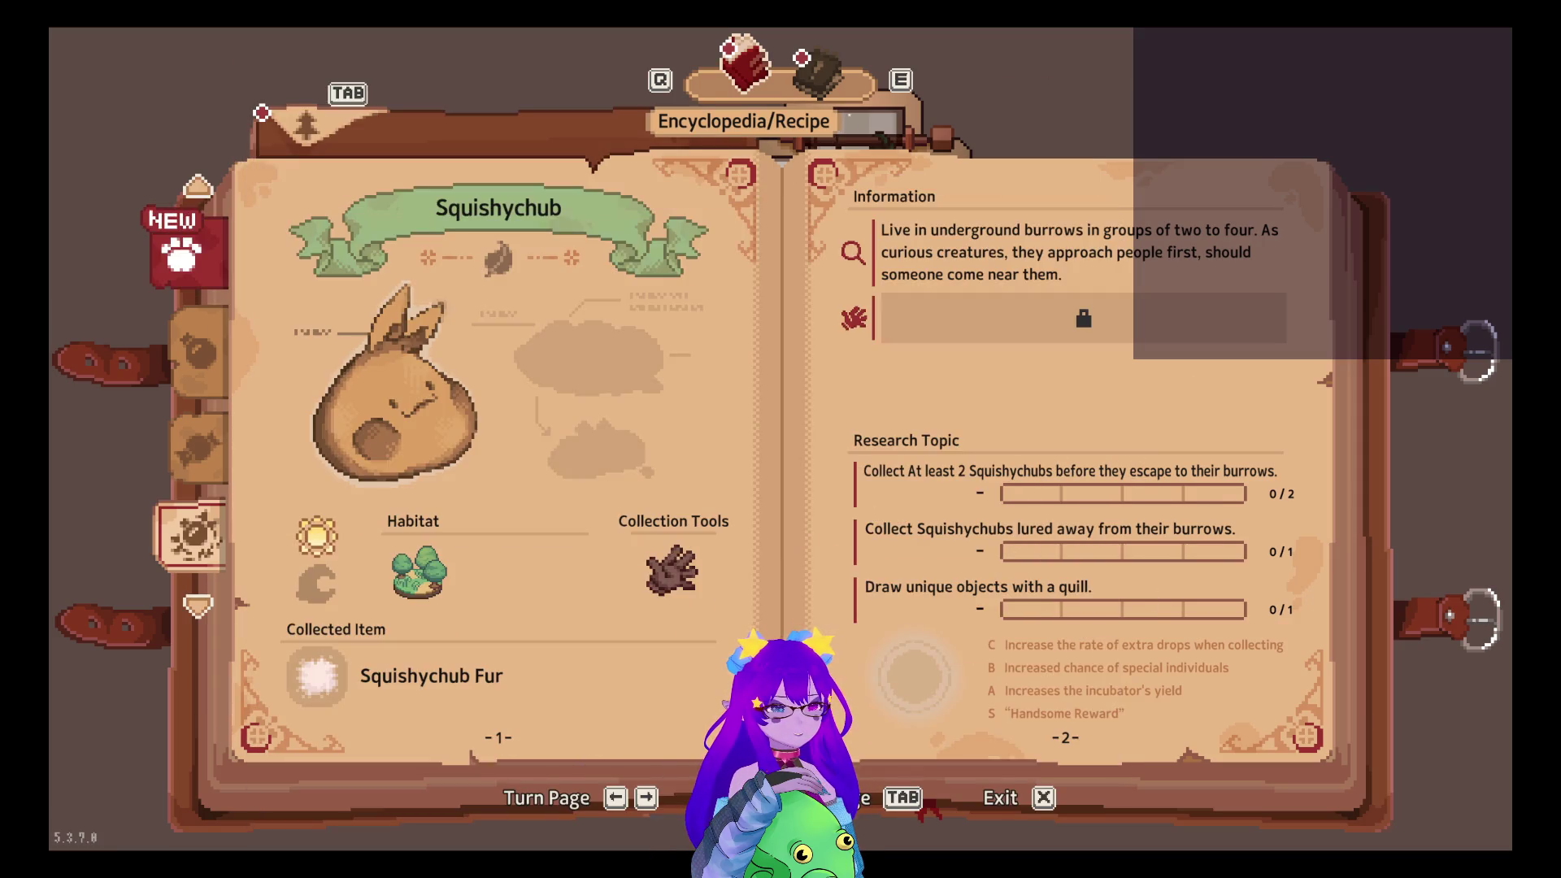
{"action": "key", "text": "Tab"}
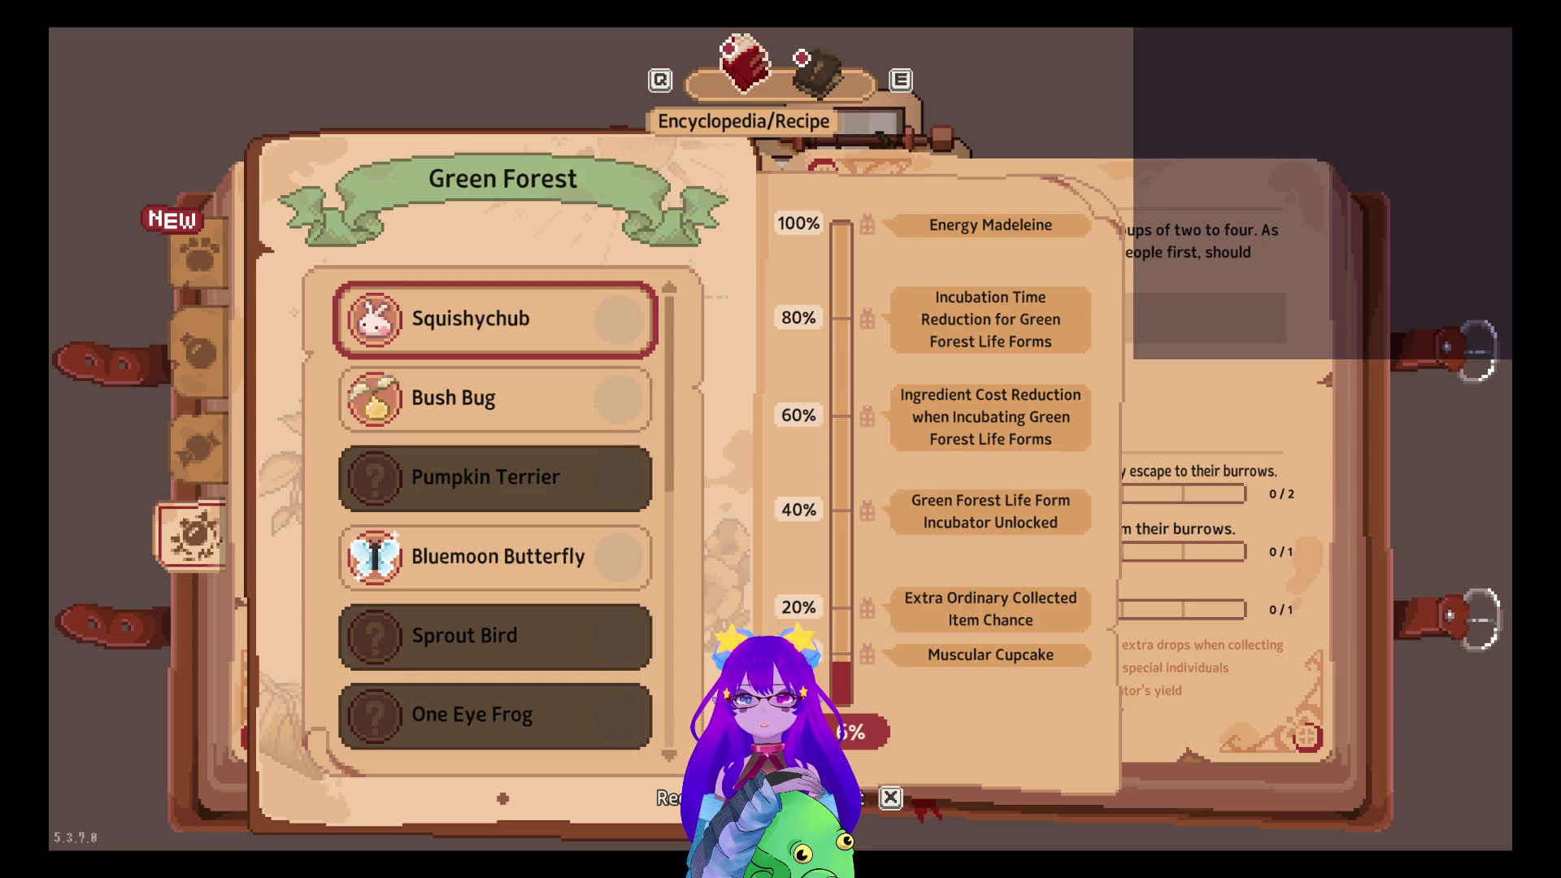
{"action": "key", "text": "Escape"}
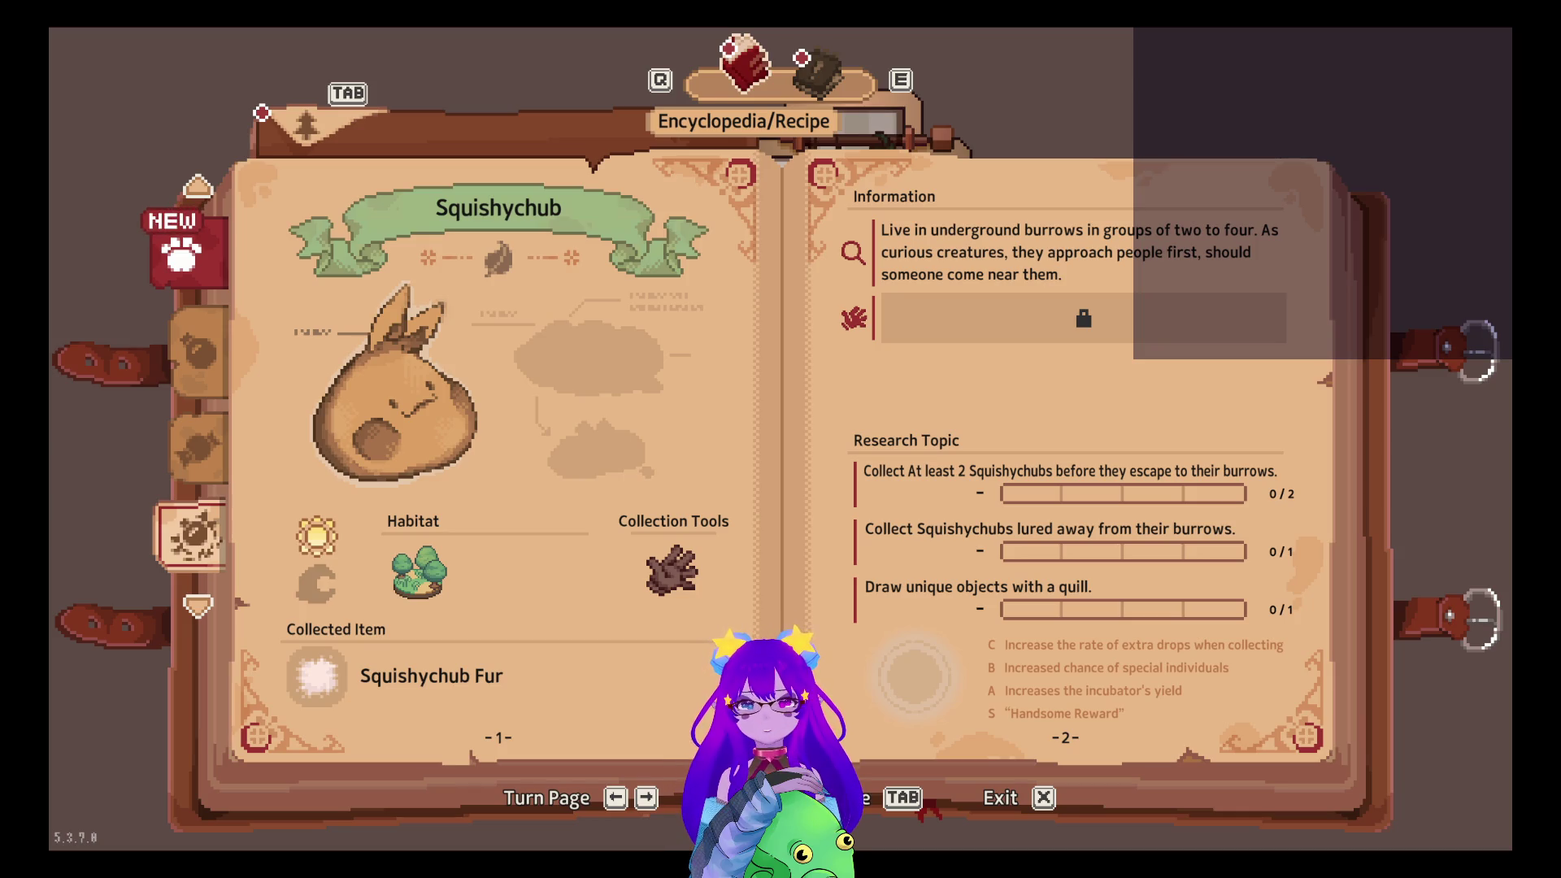
Switch to the recipe pages and flip through Curse-lifting Candy and Moon Oil back to the candy recipes
{"action": "key", "text": "e"}
{"action": "key", "text": "Down"}
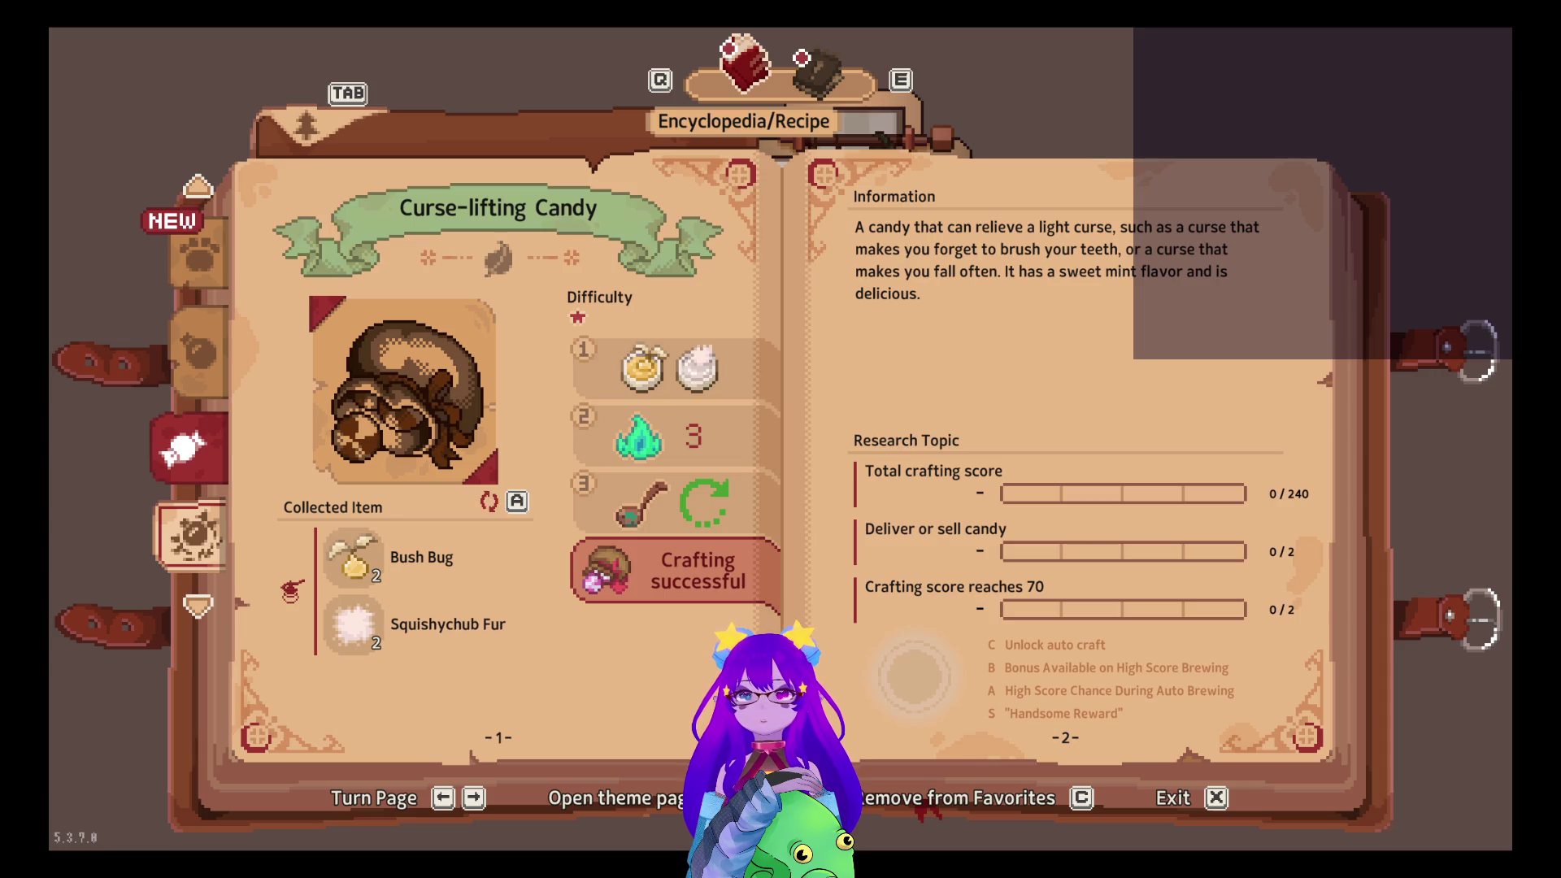
{"action": "key", "text": "Down"}
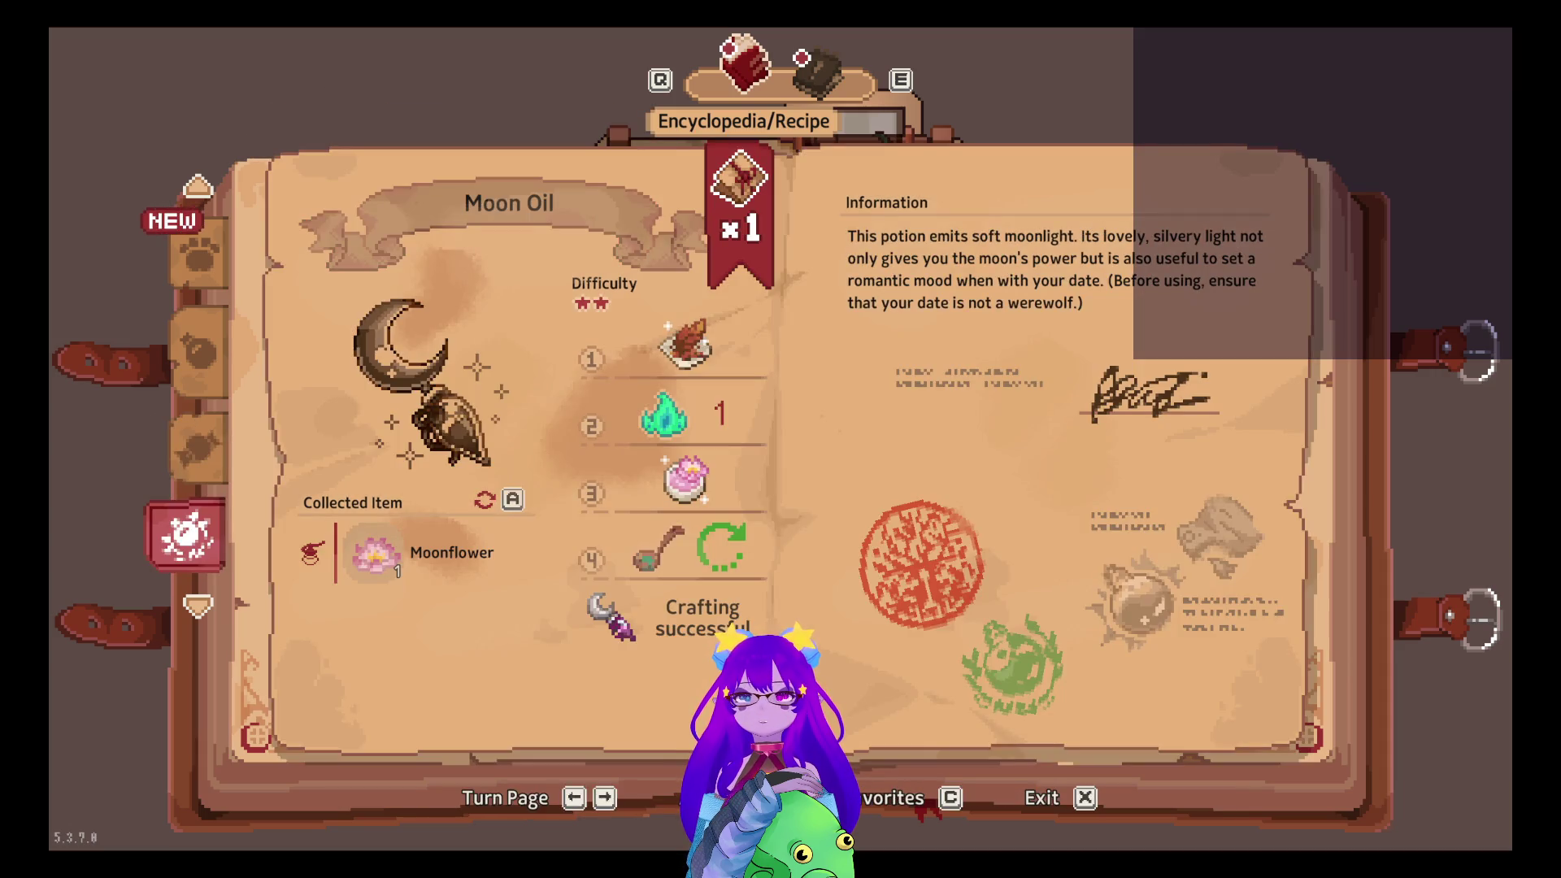
{"action": "key", "text": "Up"}
{"action": "key", "text": "Right"}
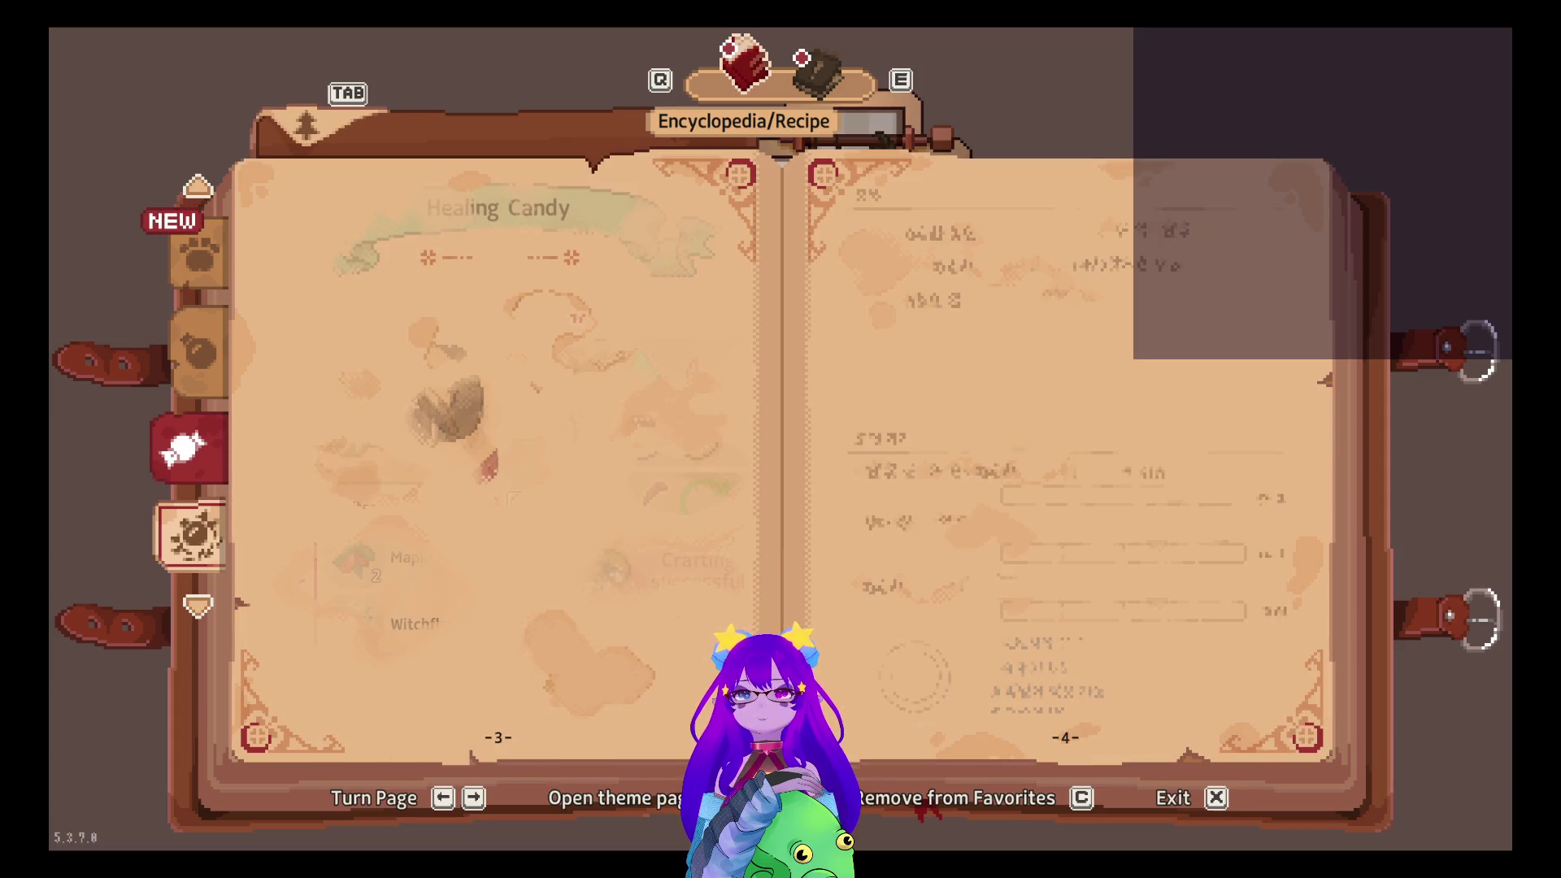
{"action": "key", "text": "Right"}
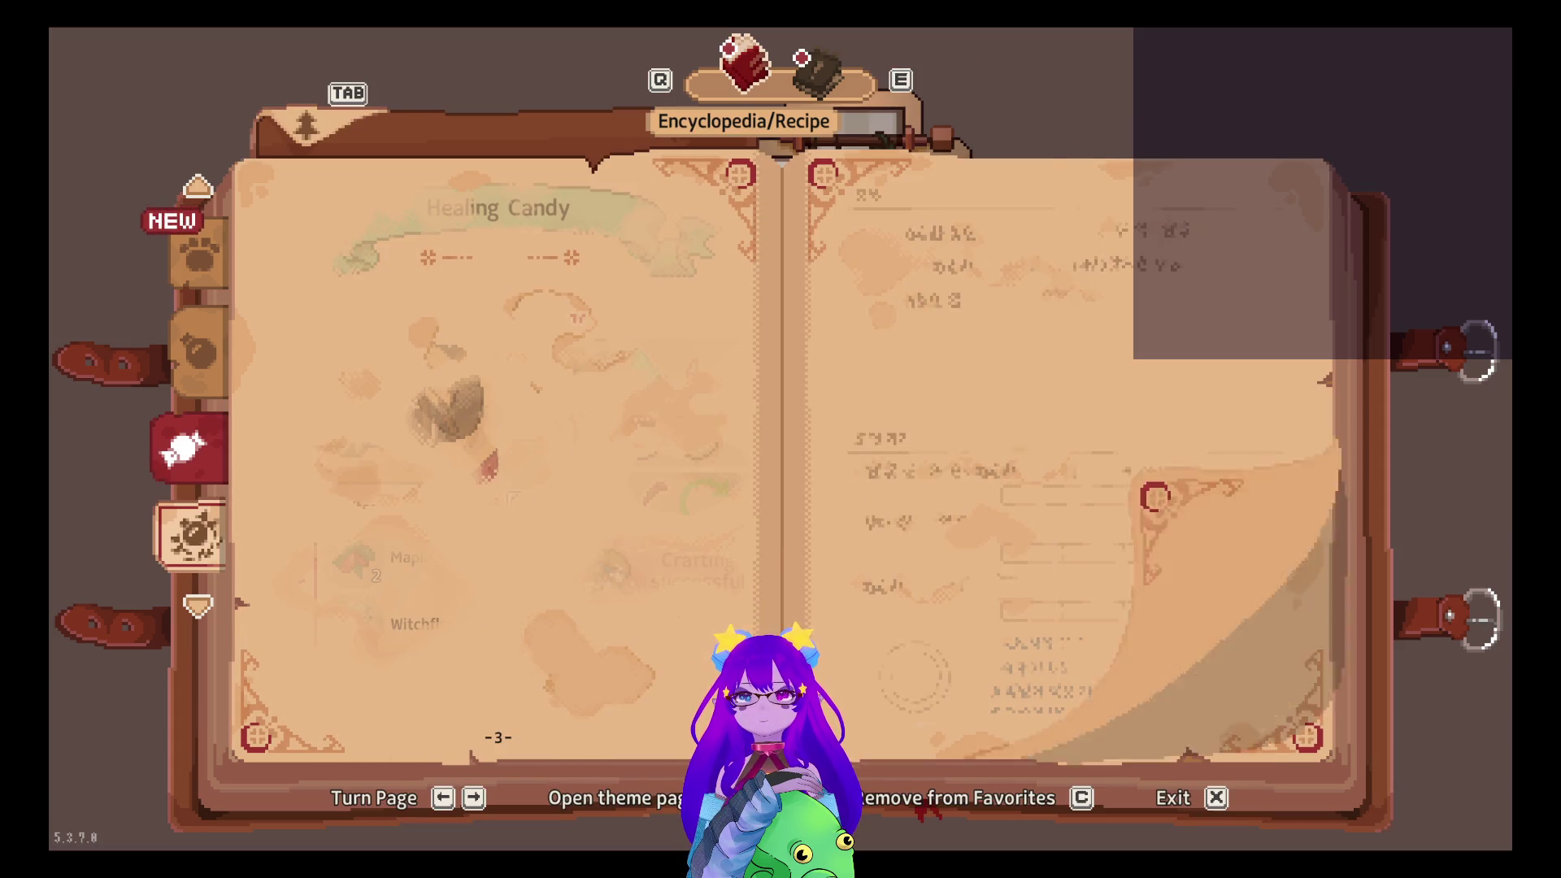
Page through the candy recipes past Healing Candy to Keen Eye Candy
{"action": "key", "text": "Right"}
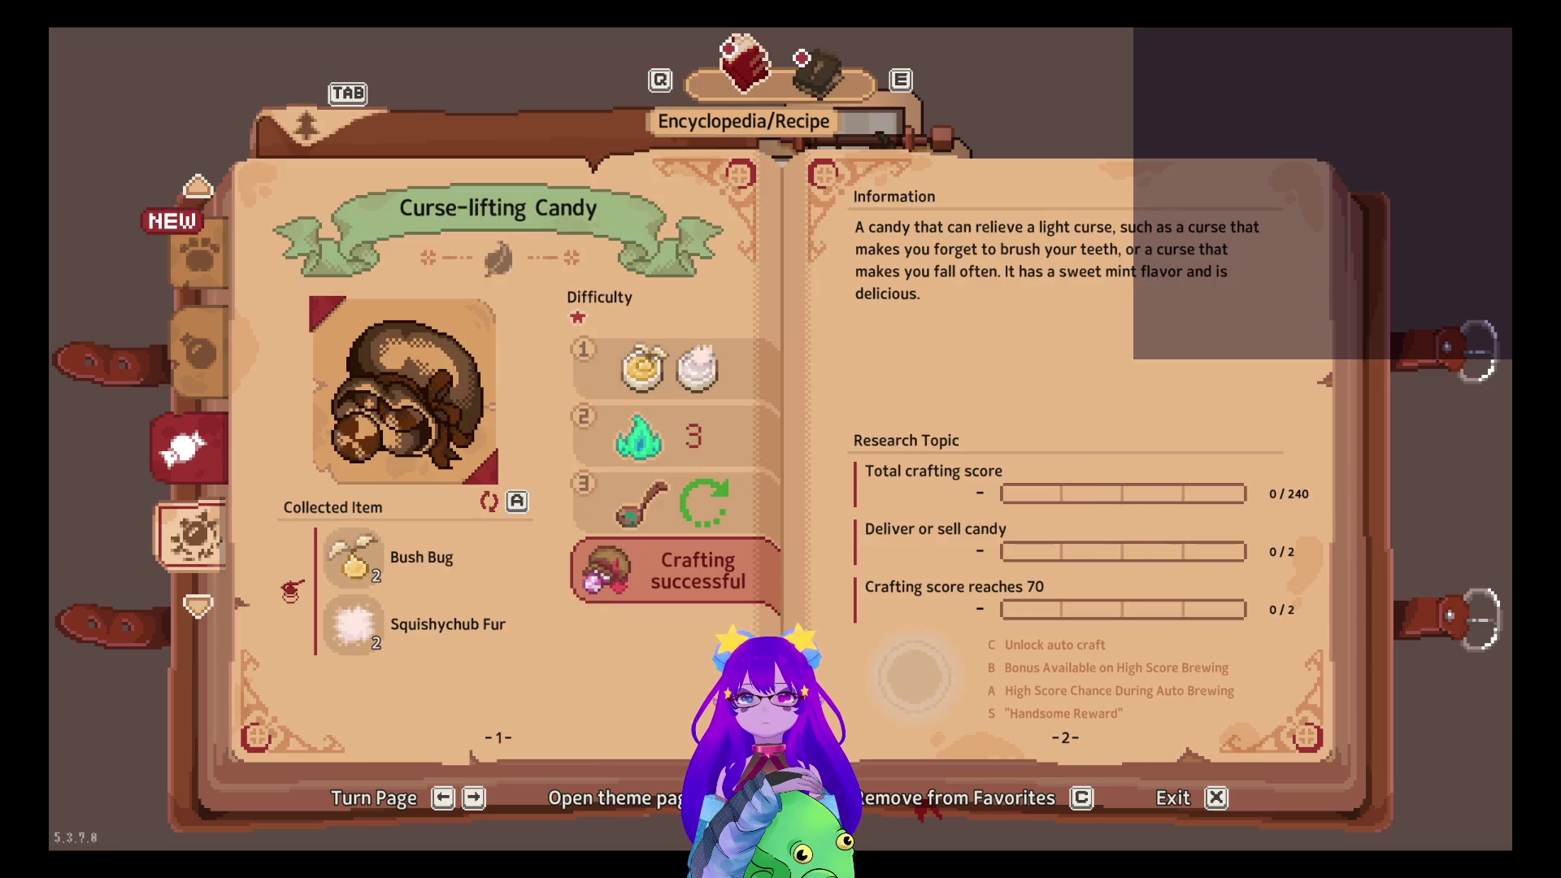
{"action": "key", "text": "Right"}
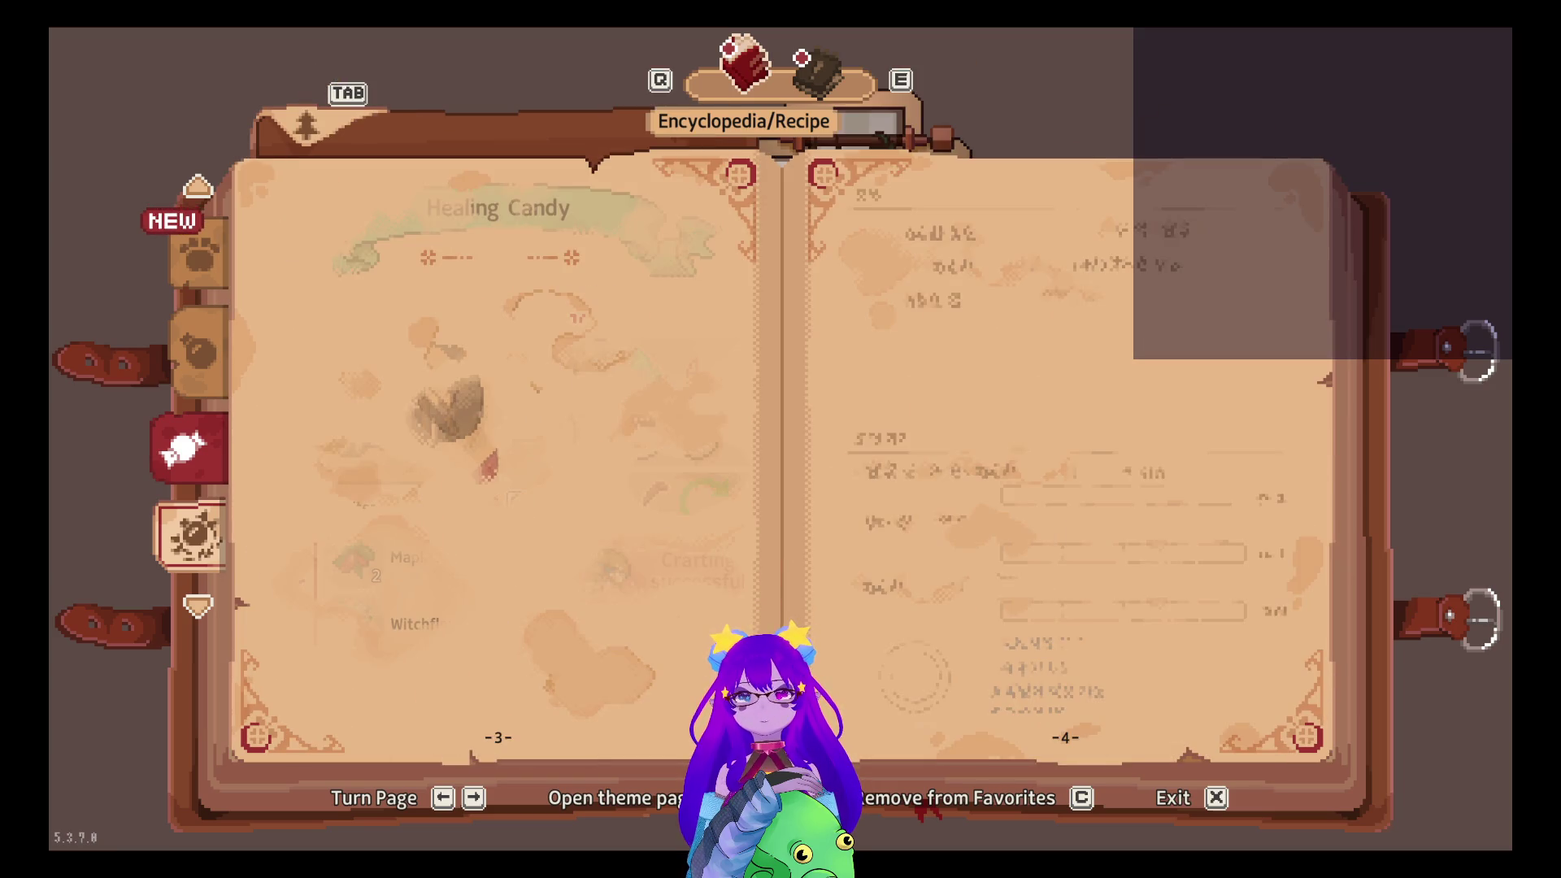
{"action": "key", "text": "Right"}
{"action": "key", "text": "Left"}
{"action": "key", "text": "Left"}
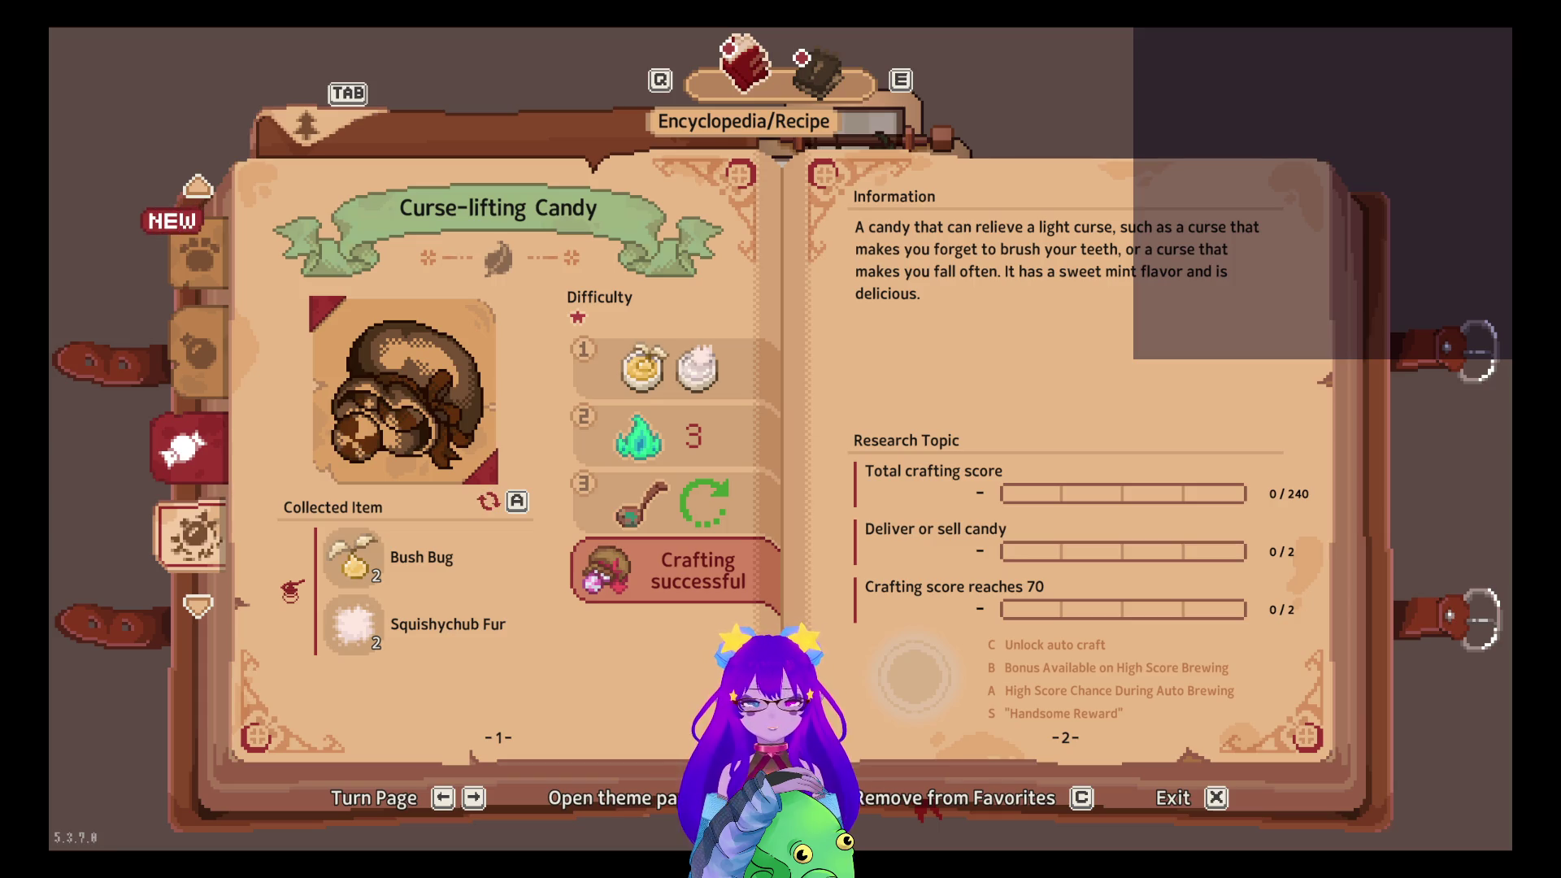
{"action": "key", "text": "Right"}
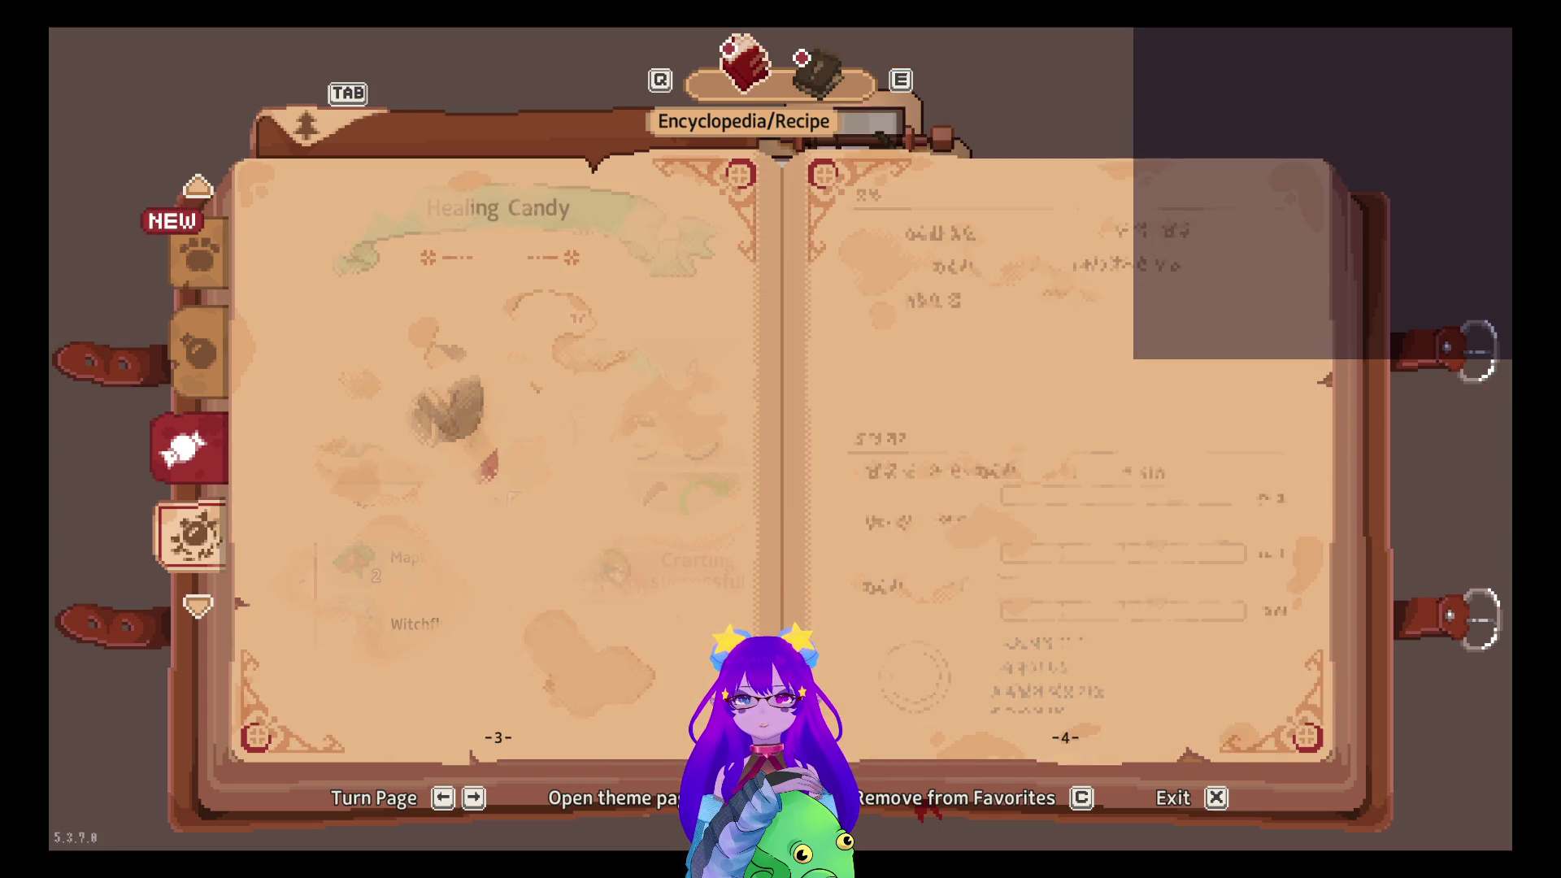
{"action": "key", "text": "Right"}
{"action": "key", "text": "Right"}
{"action": "key", "text": "Right"}
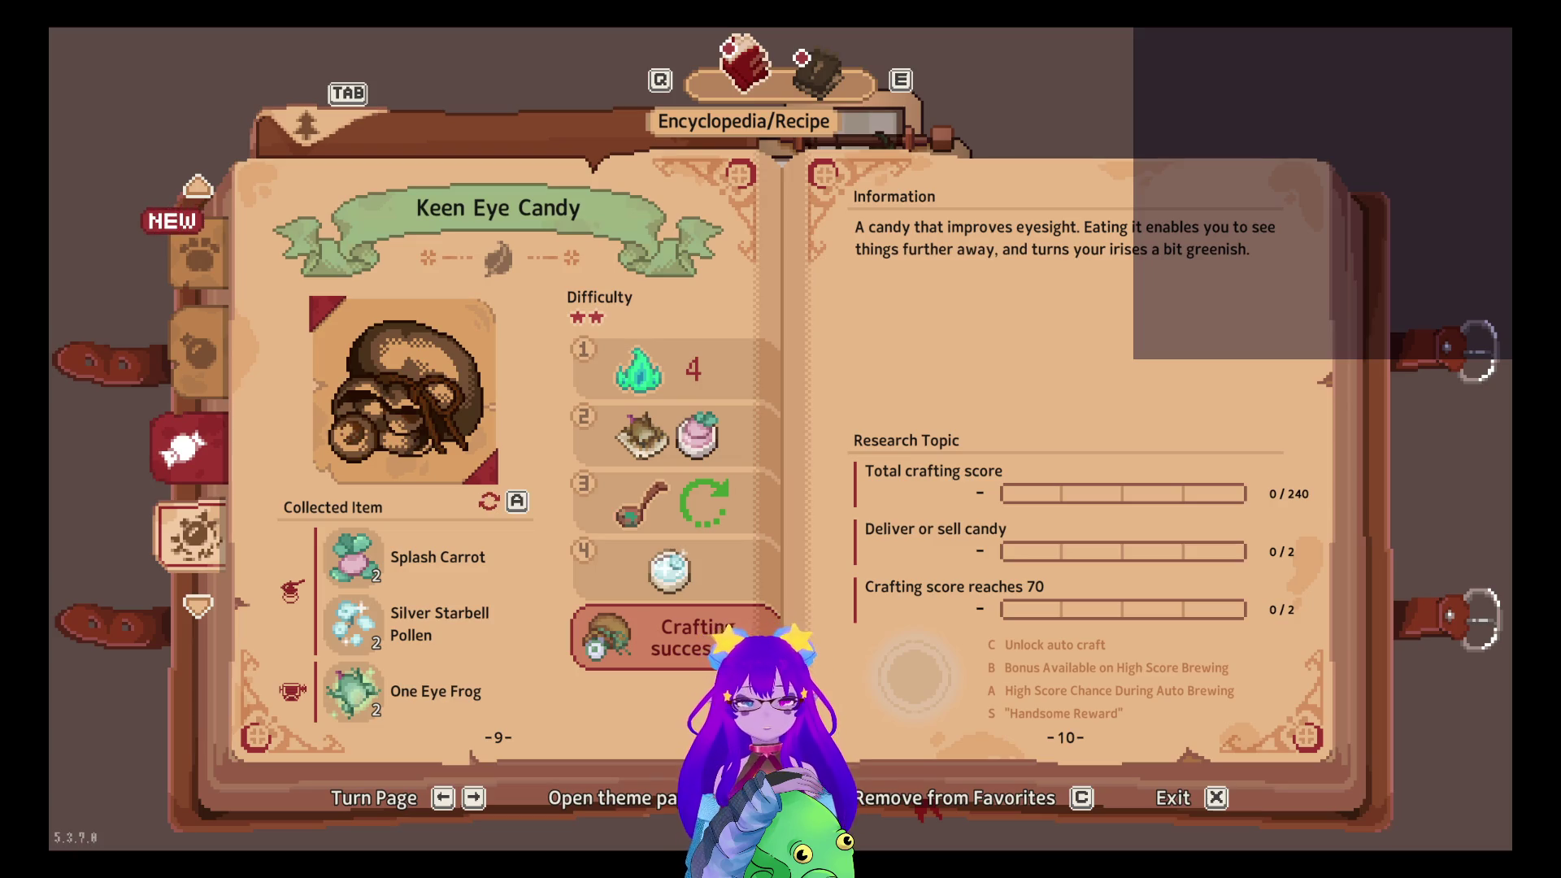
Flip back and forth through the candy recipes and on to the Moon Oil potion page
{"action": "key", "text": "Left"}
{"action": "key", "text": "Left"}
{"action": "key", "text": "Left"}
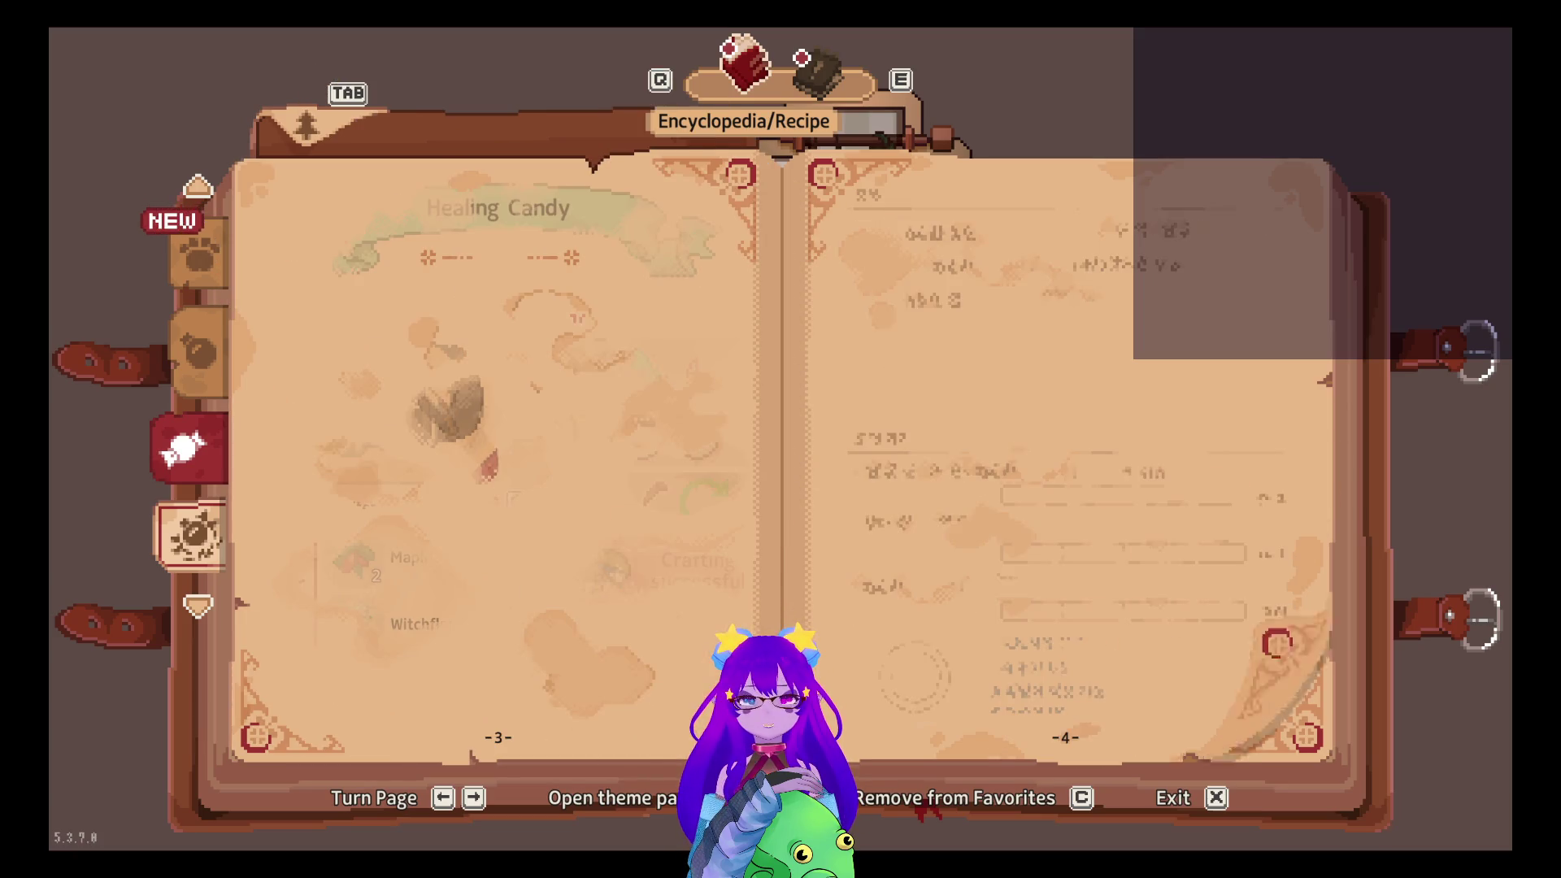
{"action": "key", "text": "Right"}
{"action": "key", "text": "Right"}
{"action": "key", "text": "Right"}
{"action": "key", "text": "Right"}
{"action": "key", "text": "Right"}
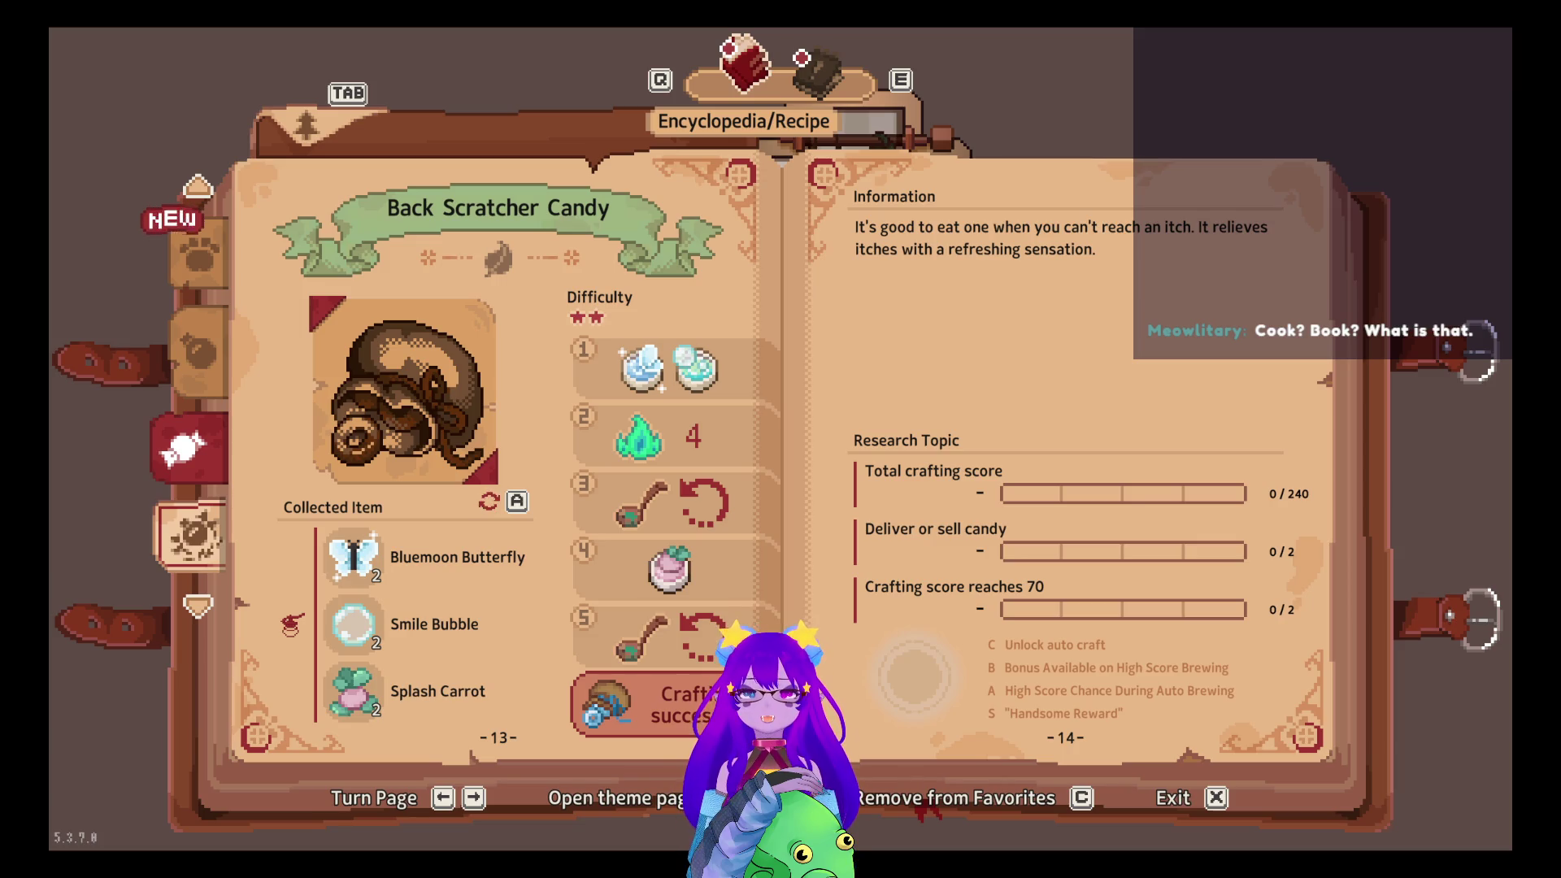
{"action": "key", "text": "Left"}
{"action": "key", "text": "Left"}
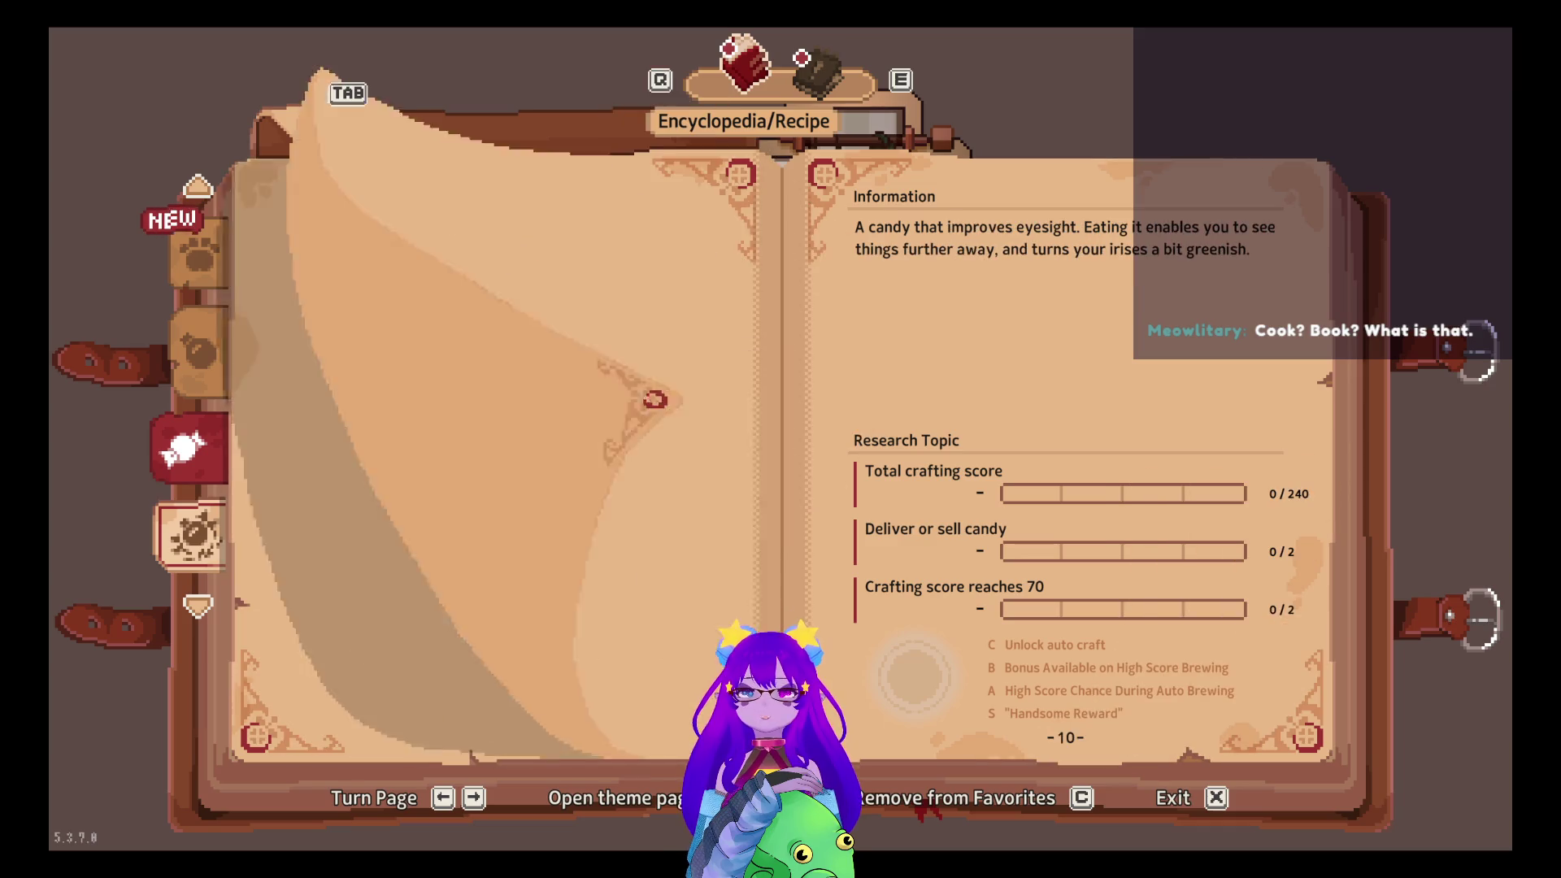
{"action": "key", "text": "Left"}
{"action": "key", "text": "Left"}
{"action": "key", "text": "Right"}
{"action": "key", "text": "Right"}
{"action": "key", "text": "Right"}
{"action": "key", "text": "Right"}
{"action": "key", "text": "Right"}
{"action": "key", "text": "Right"}
{"action": "key", "text": "Right"}
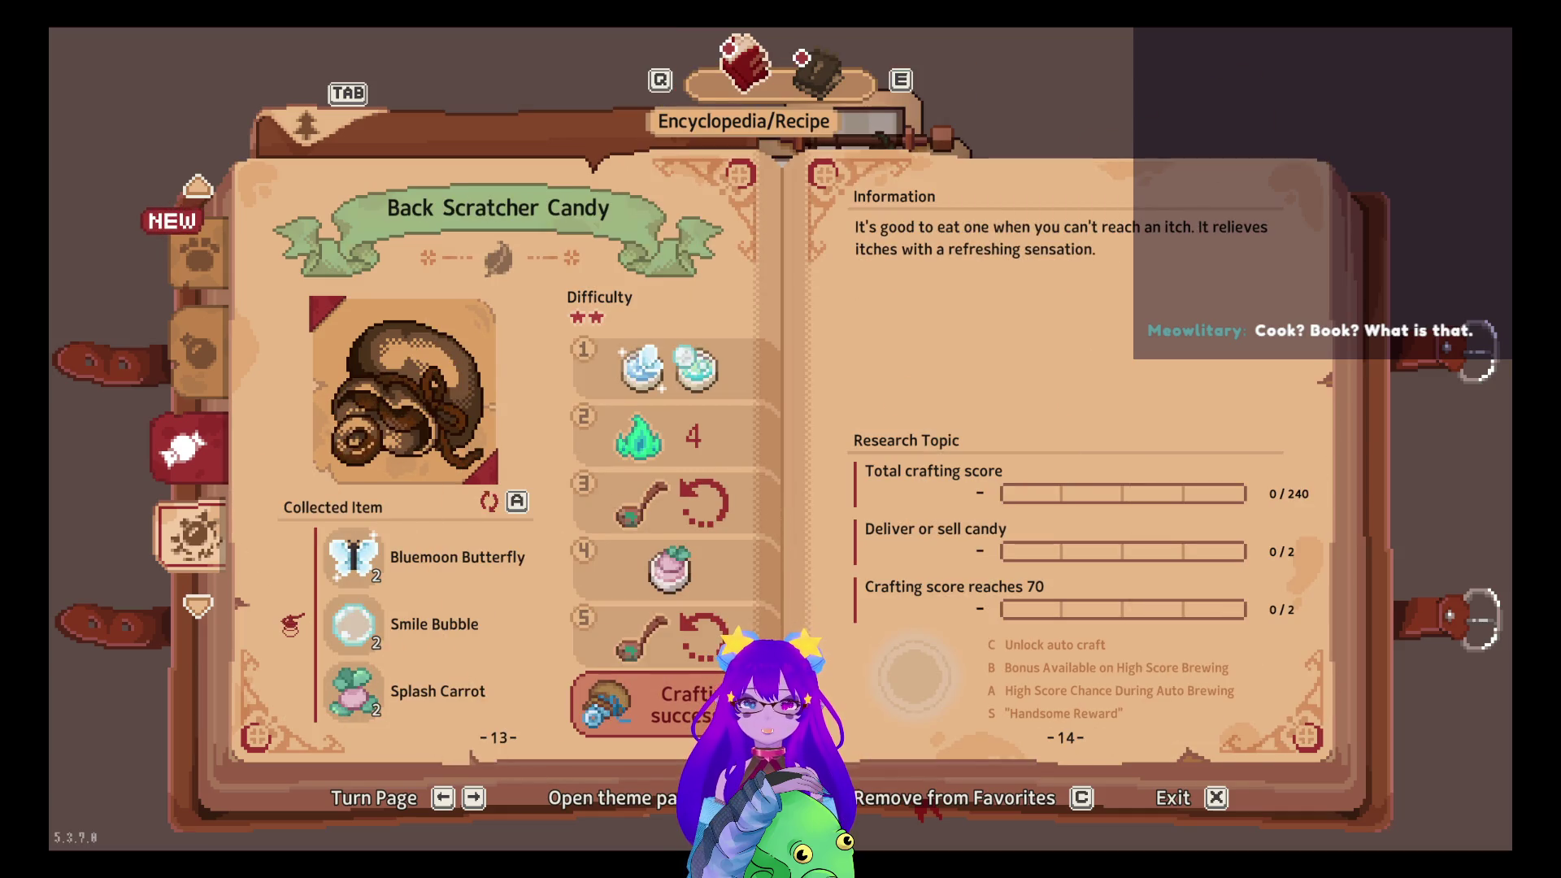
{"action": "key", "text": "Left"}
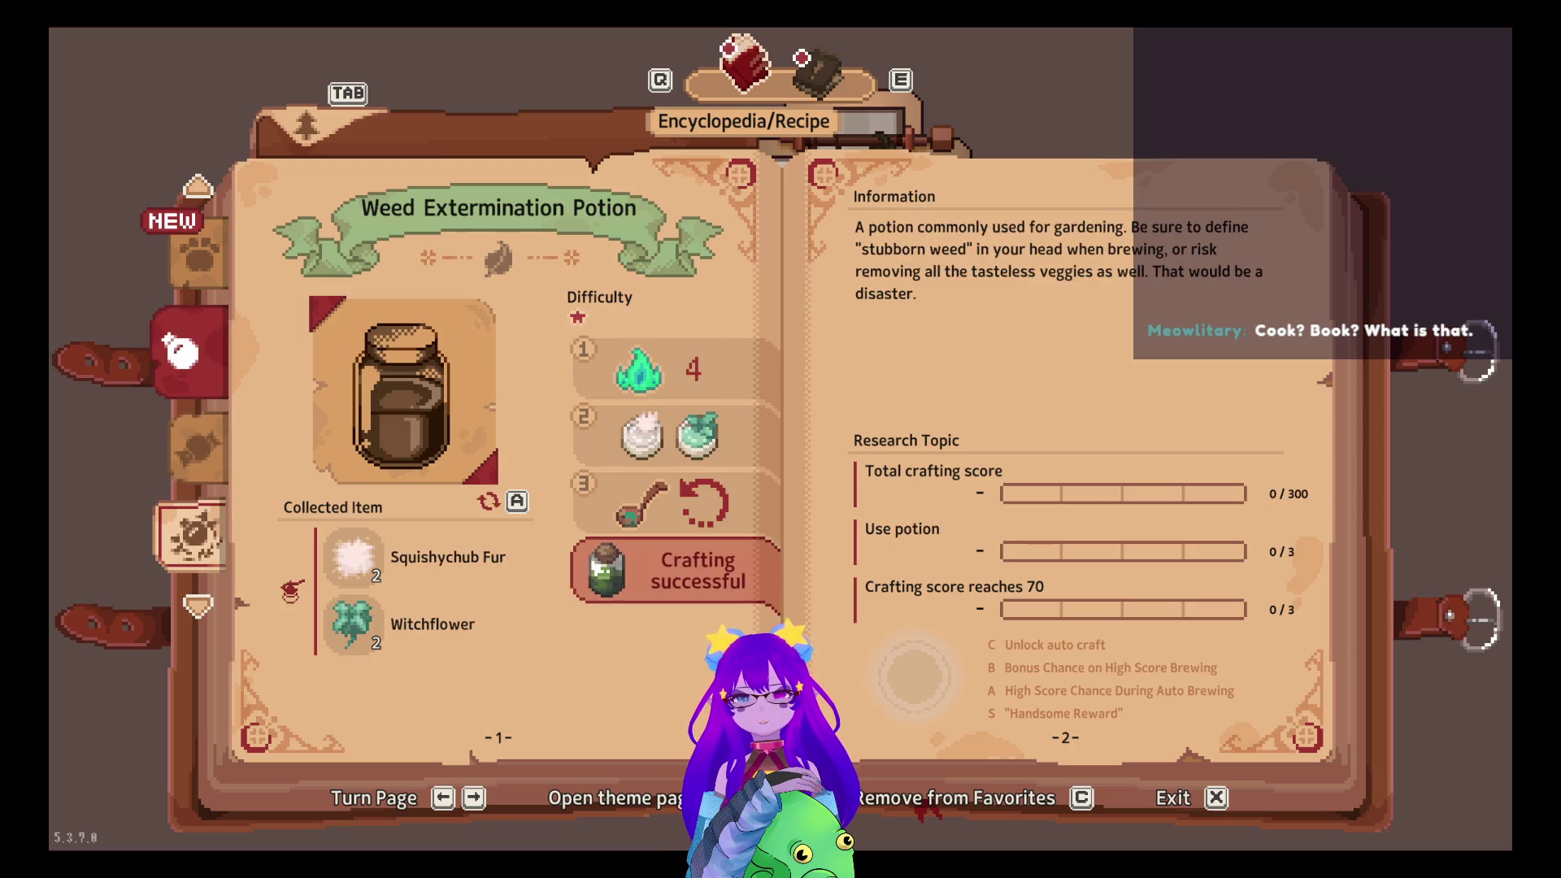
{"action": "key", "text": "Left"}
{"action": "key", "text": "Left"}
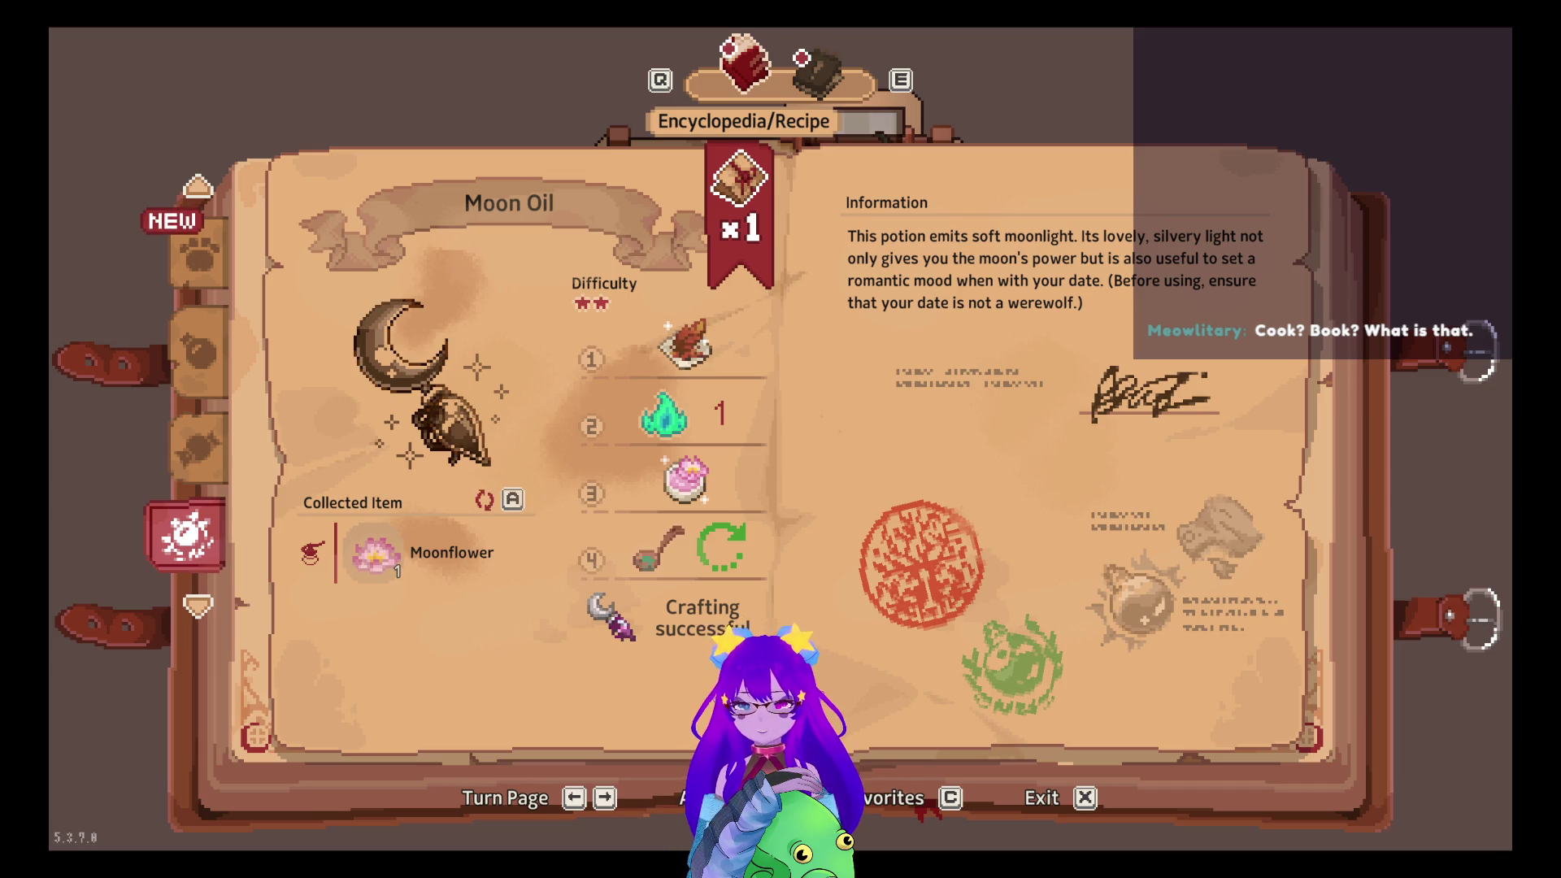
Glance at the quest journal, return to the encyclopedia, and bring the Concepts board into view
{"action": "key", "text": "e"}
{"action": "key", "text": "q"}
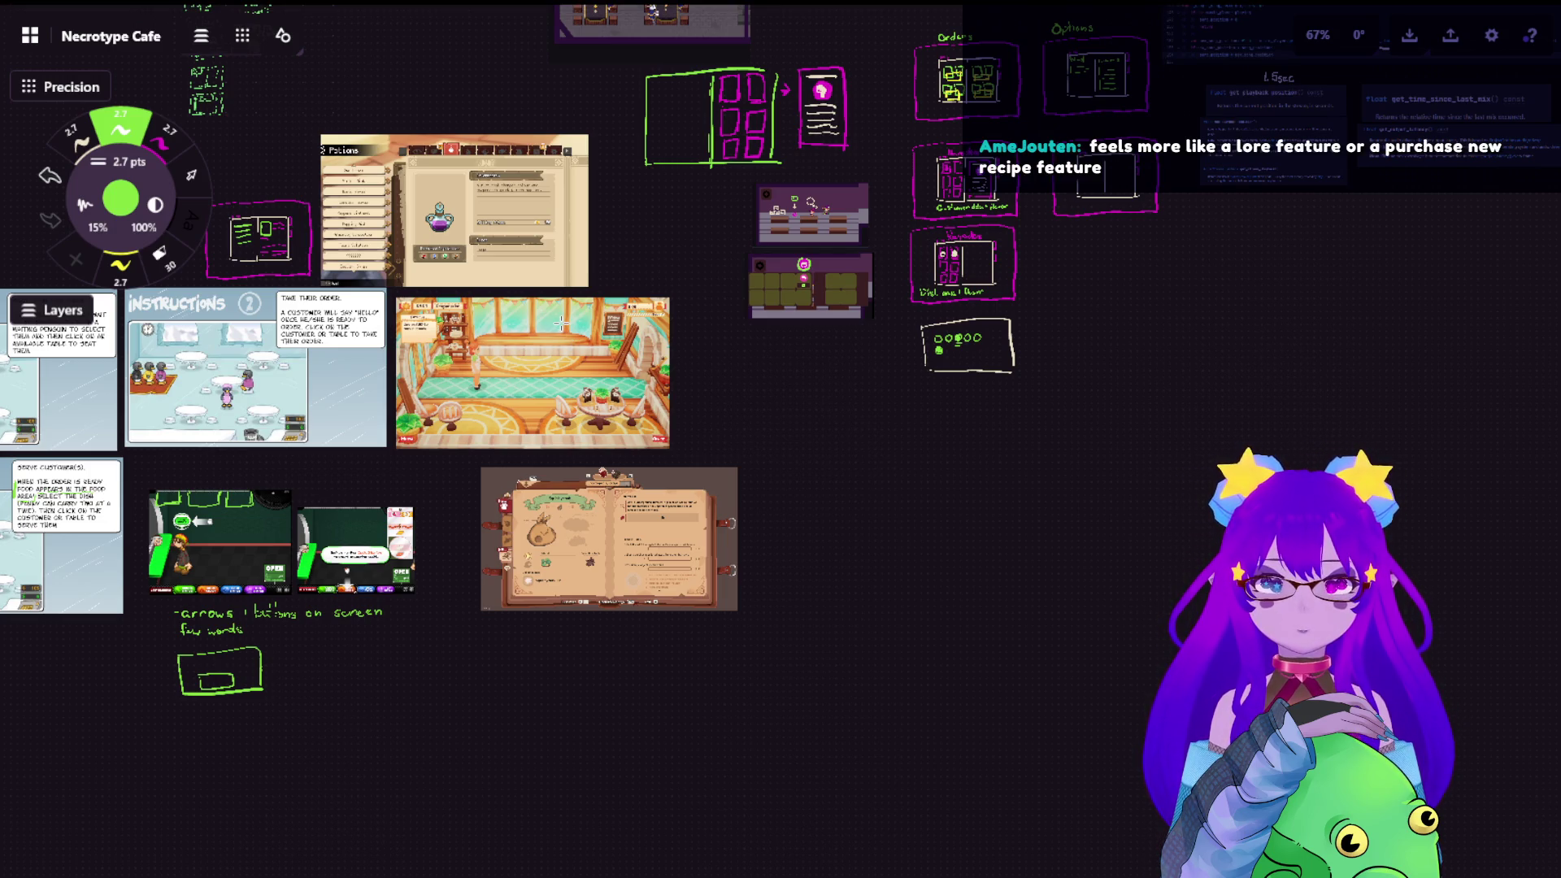
{"action": "left_click_drag", "start_coordinate": [302, 457], "coordinate": [697, 648]}
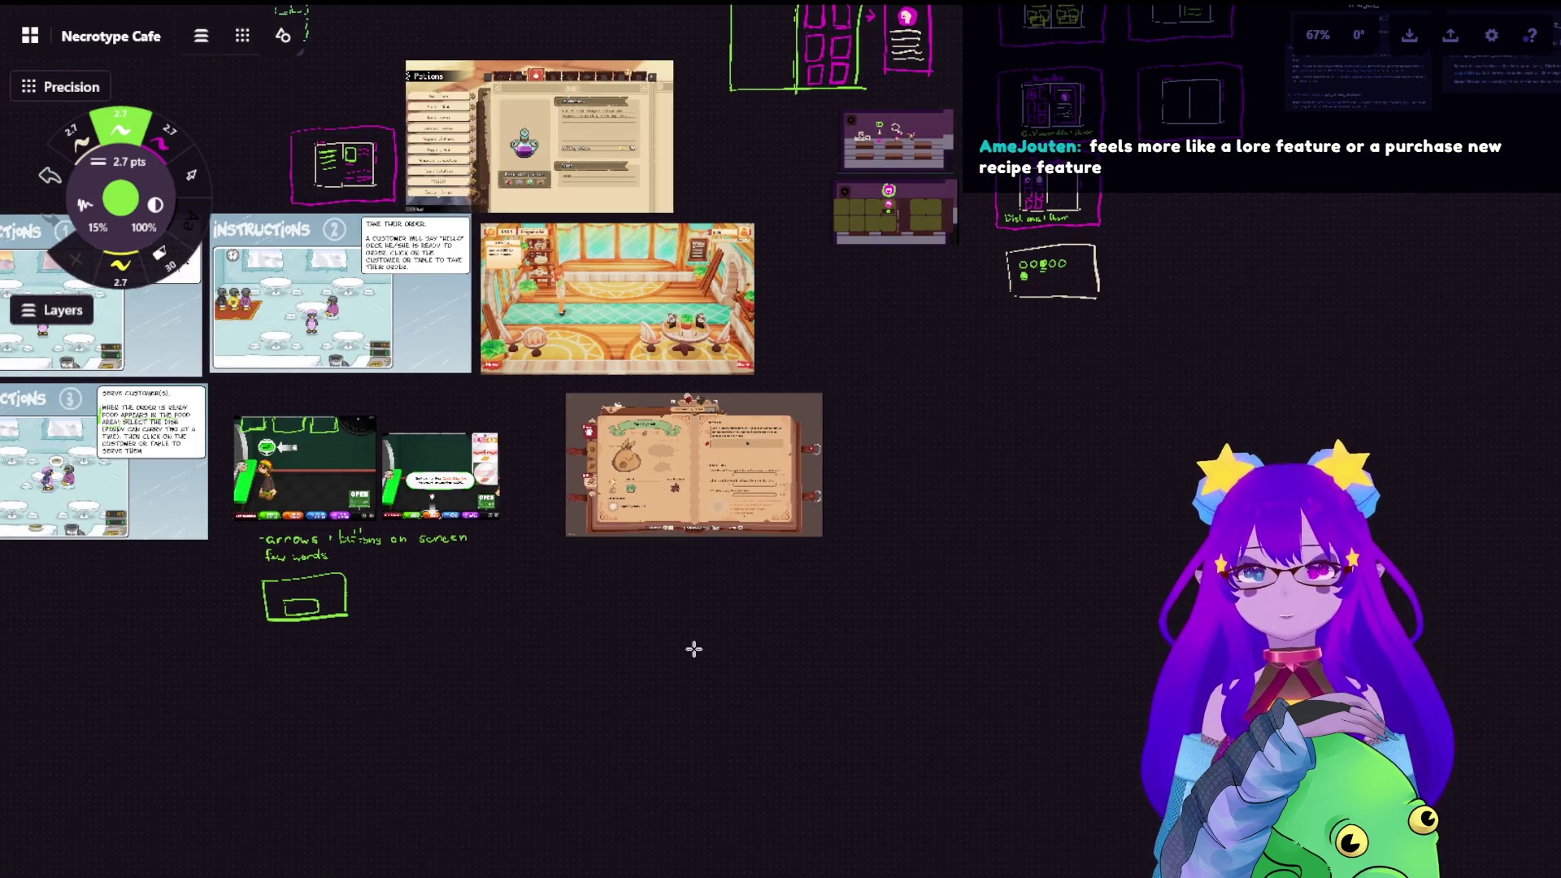
{"action": "scroll", "coordinate": [697, 648], "scroll_direction": "up", "scroll_amount": 4}
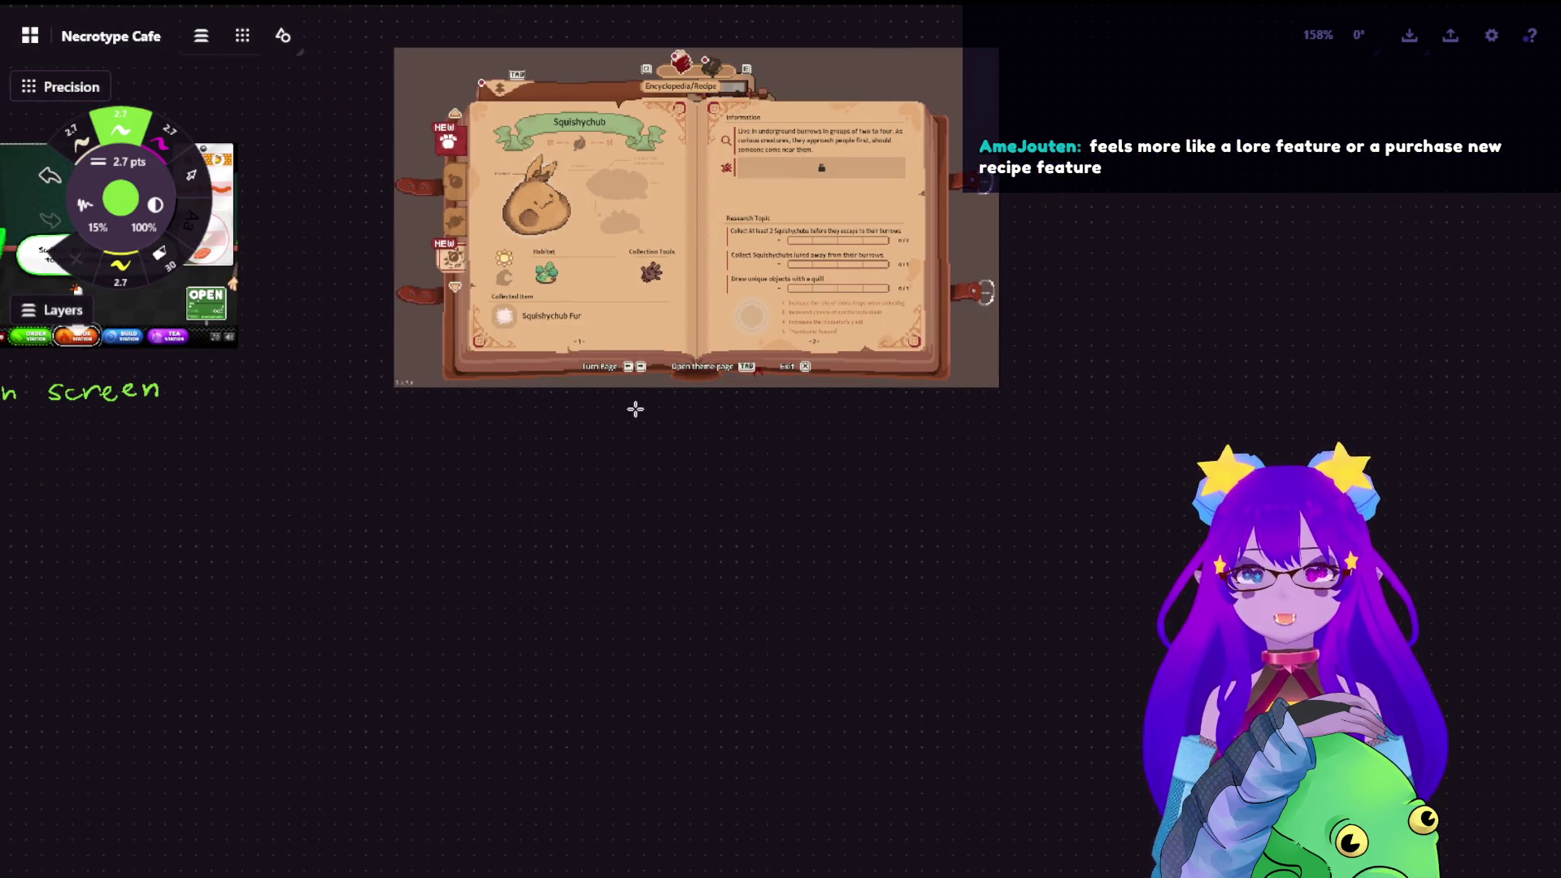
Paste the Moon Oil recipe screenshot and place it below the Squishychub book screenshot
{"action": "key", "text": "ctrl+v"}
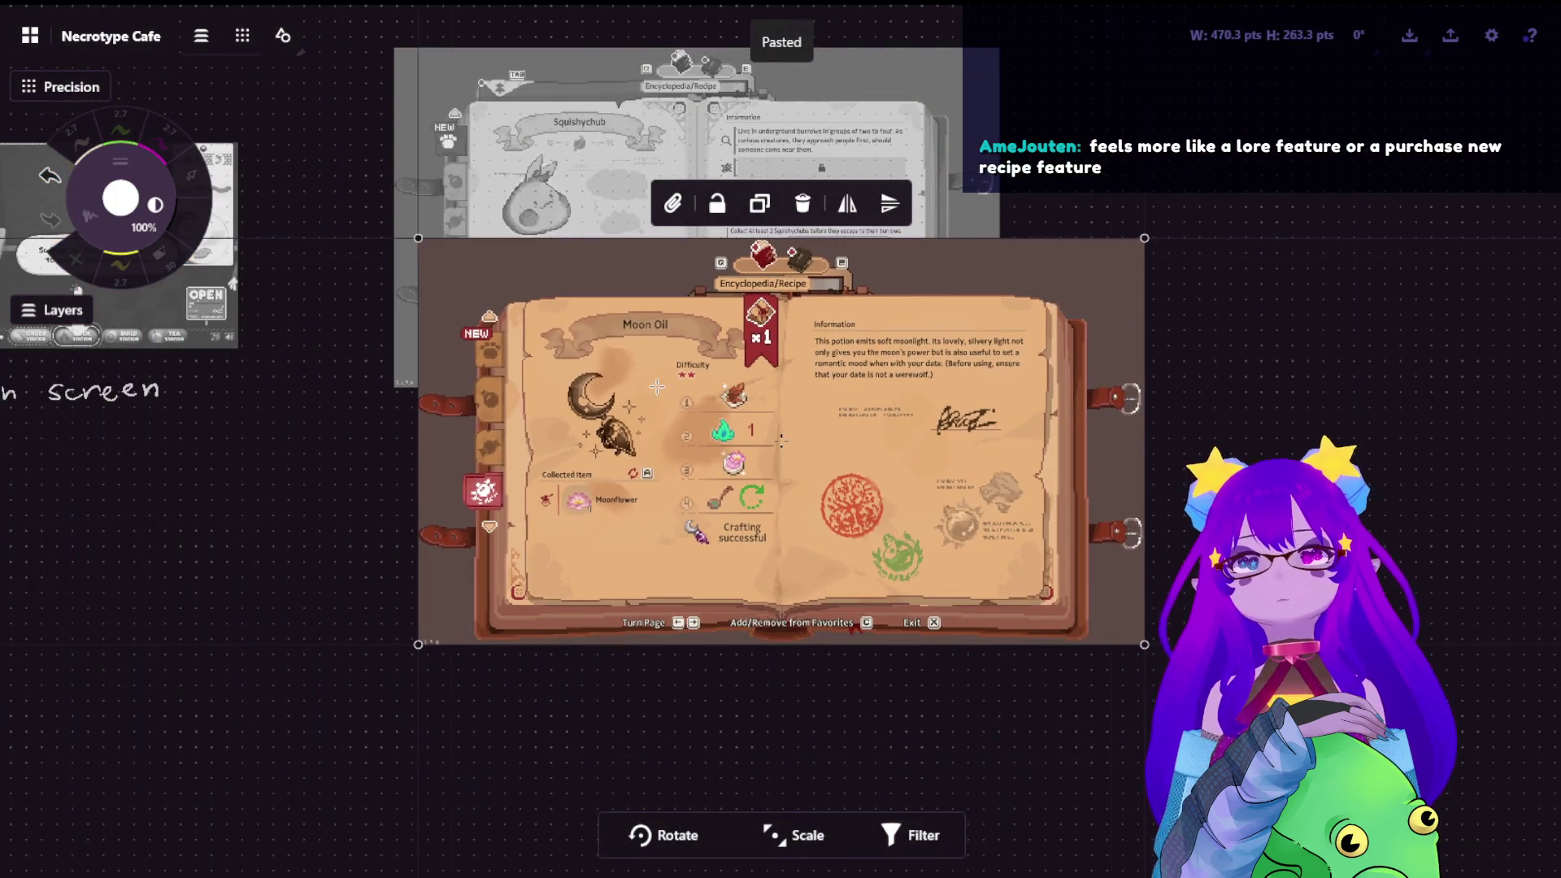
{"action": "mouse_move", "coordinate": [780, 441]}
{"action": "left_mouse_down"}
{"action": "mouse_move", "coordinate": [686, 607]}
{"action": "mouse_move", "coordinate": [683, 573]}
{"action": "left_mouse_up"}
{"action": "left_click", "coordinate": [1300, 328]}
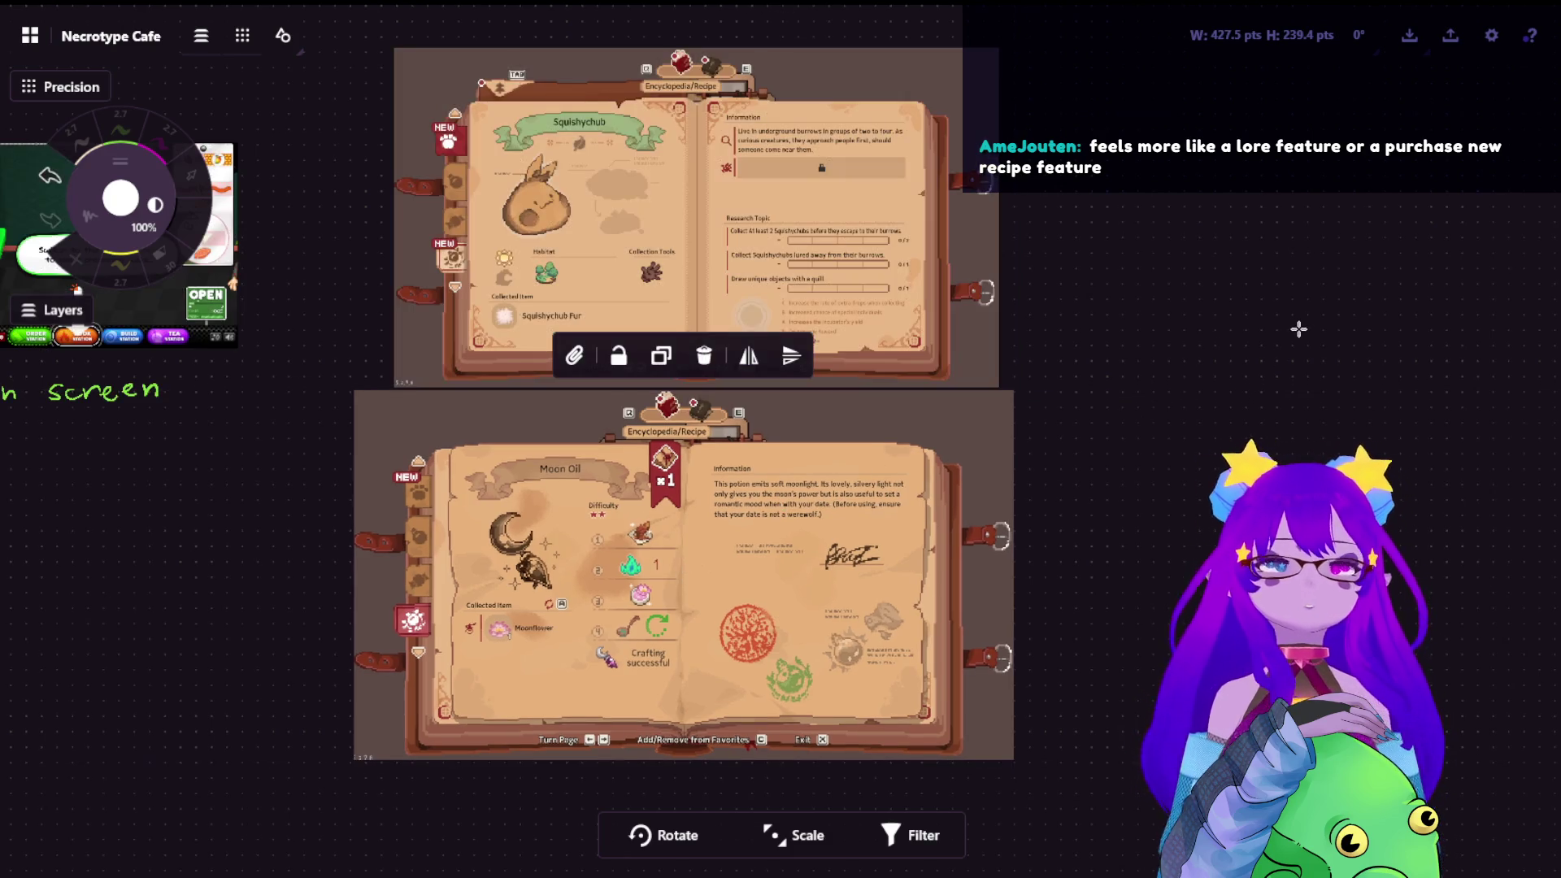
{"action": "left_click", "coordinate": [1299, 328]}
{"action": "scroll", "coordinate": [1300, 329], "scroll_direction": "up", "scroll_amount": 4}
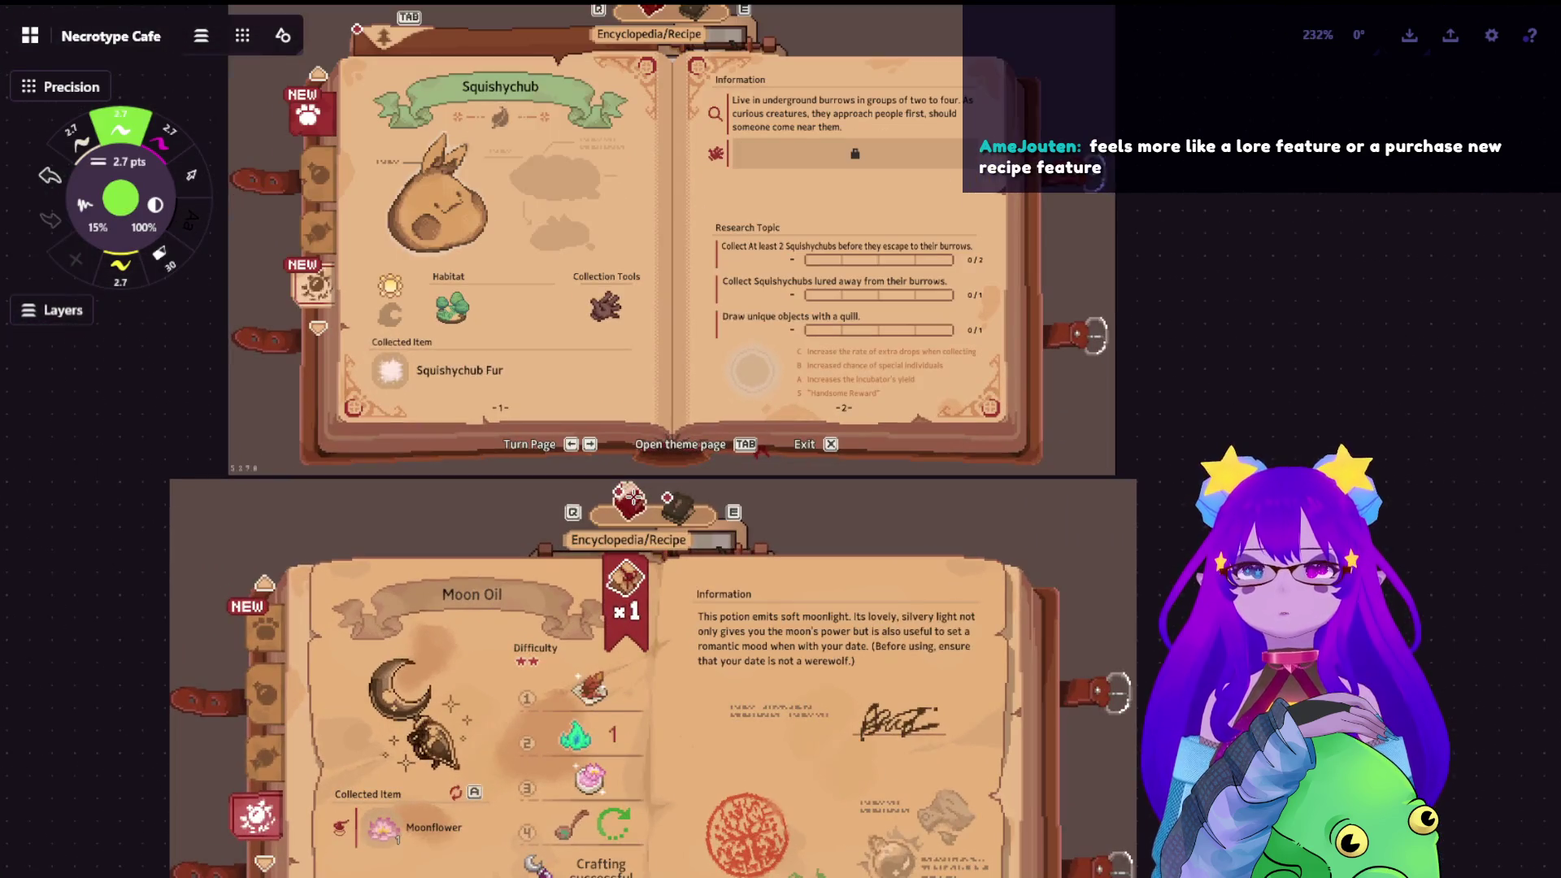
{"action": "scroll", "coordinate": [732, 366], "scroll_direction": "down", "scroll_amount": 4}
{"action": "scroll", "coordinate": [732, 366], "scroll_direction": "up", "scroll_amount": 2}
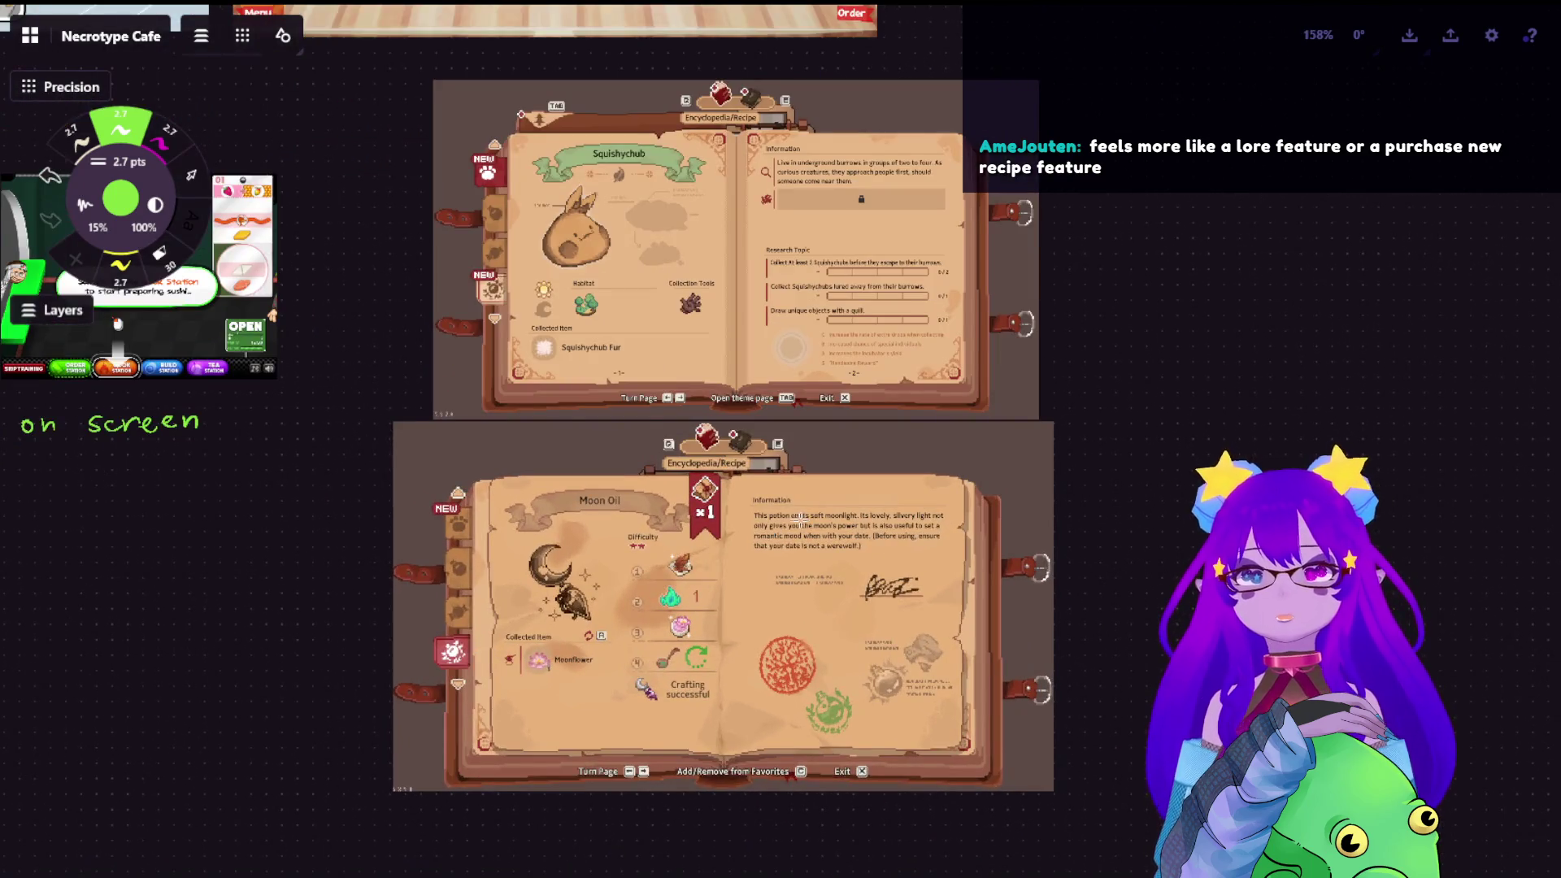
{"action": "scroll", "coordinate": [720, 549], "scroll_direction": "down", "scroll_amount": 4}
{"action": "scroll", "coordinate": [691, 683], "scroll_direction": "up", "scroll_amount": 3}
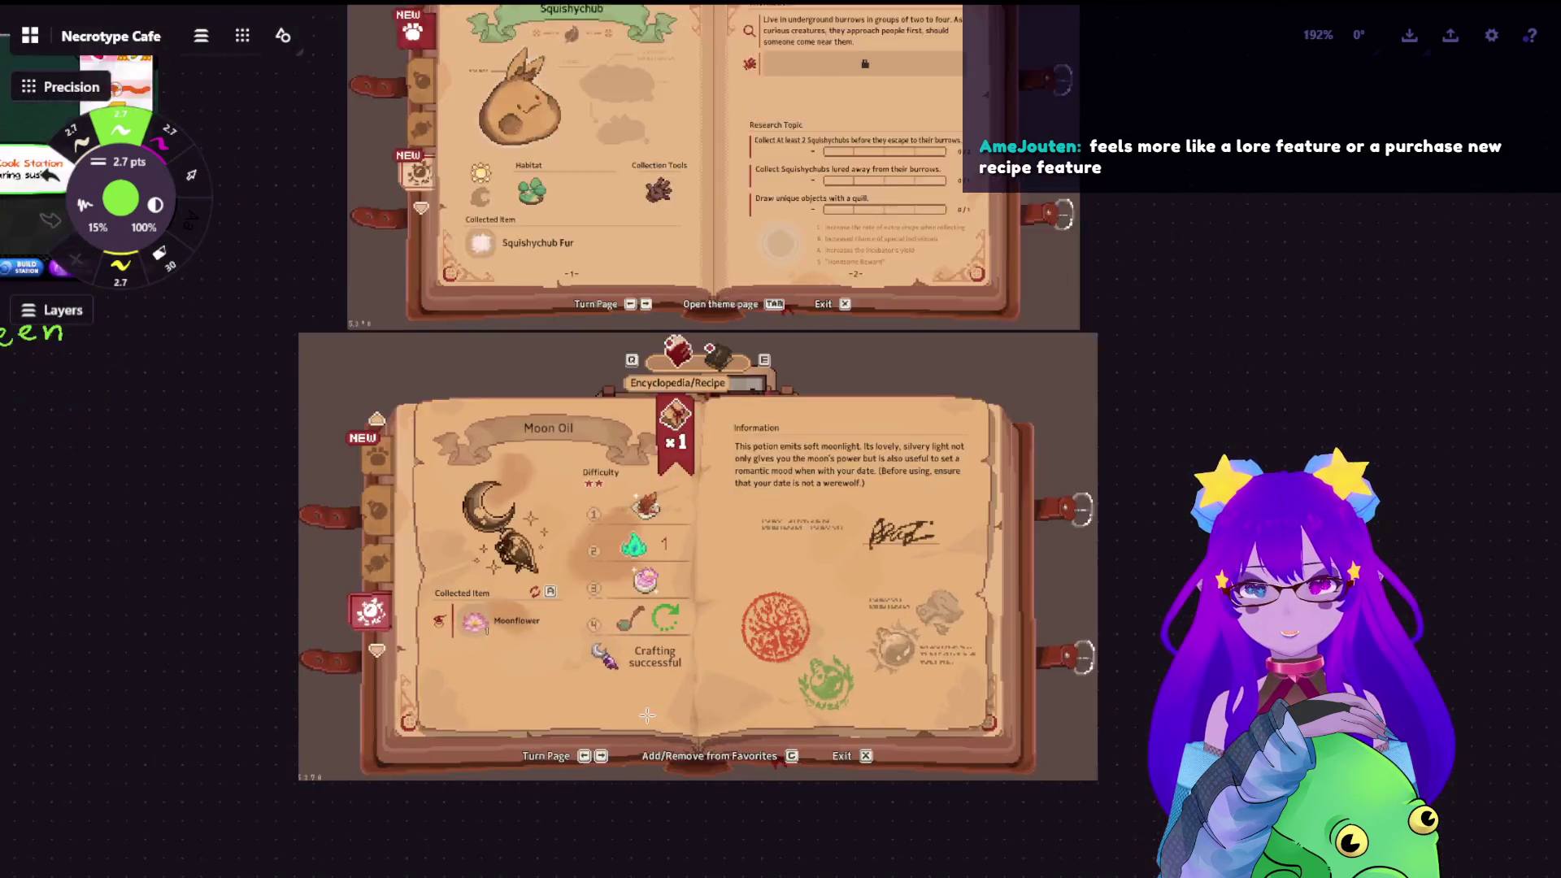
{"action": "scroll", "coordinate": [609, 548], "scroll_direction": "up", "scroll_amount": 3}
{"action": "scroll", "coordinate": [534, 413], "scroll_direction": "up", "scroll_amount": 2}
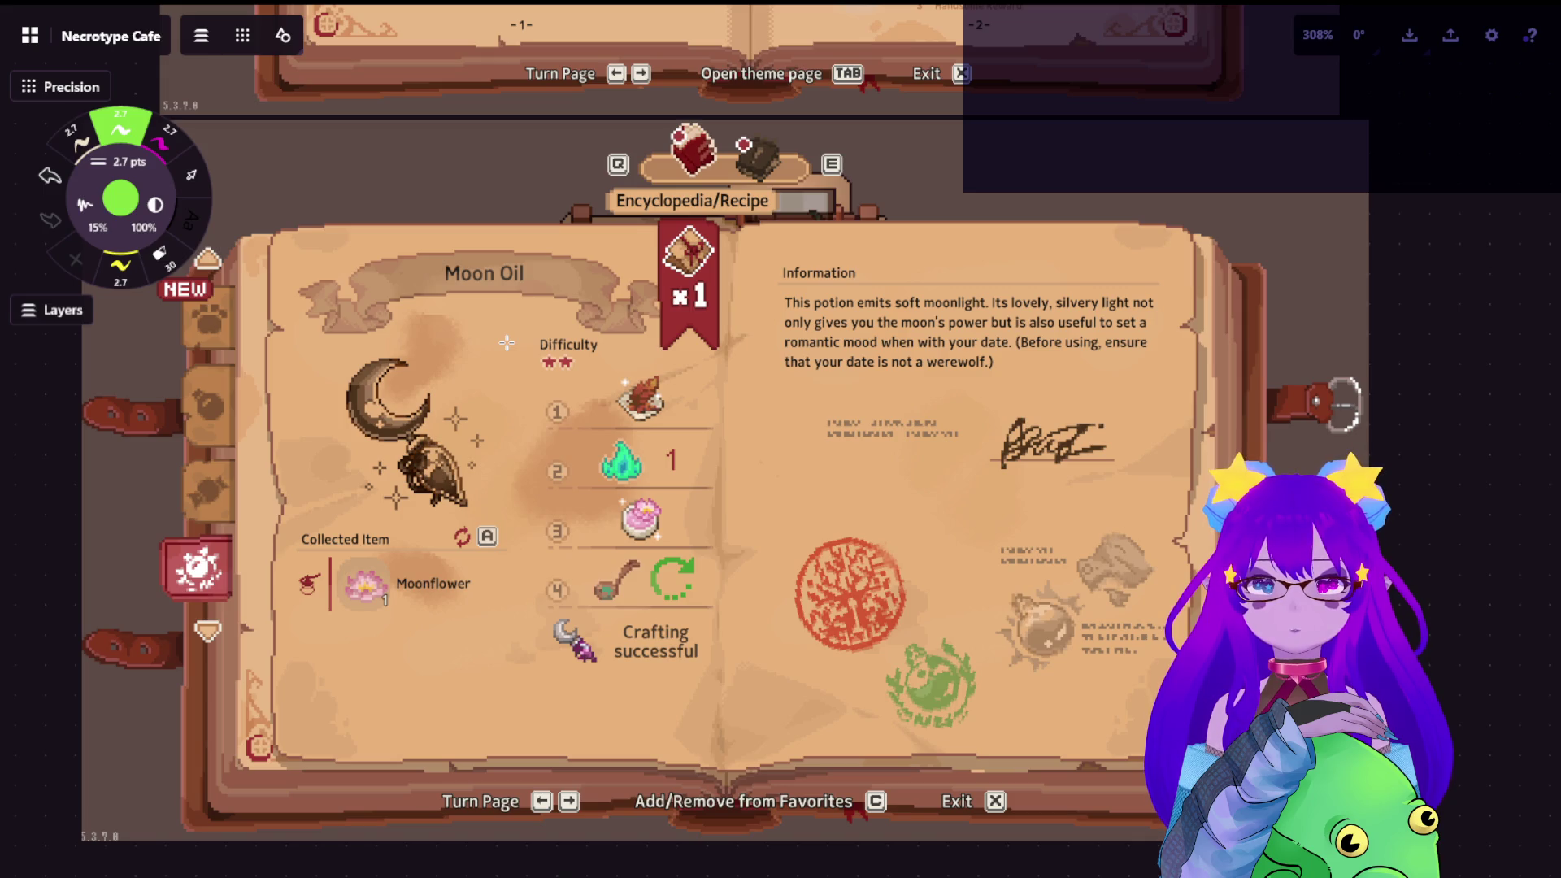
{"action": "scroll", "coordinate": [513, 366], "scroll_direction": "down", "scroll_amount": 3}
{"action": "scroll", "coordinate": [524, 397], "scroll_direction": "down", "scroll_amount": 5}
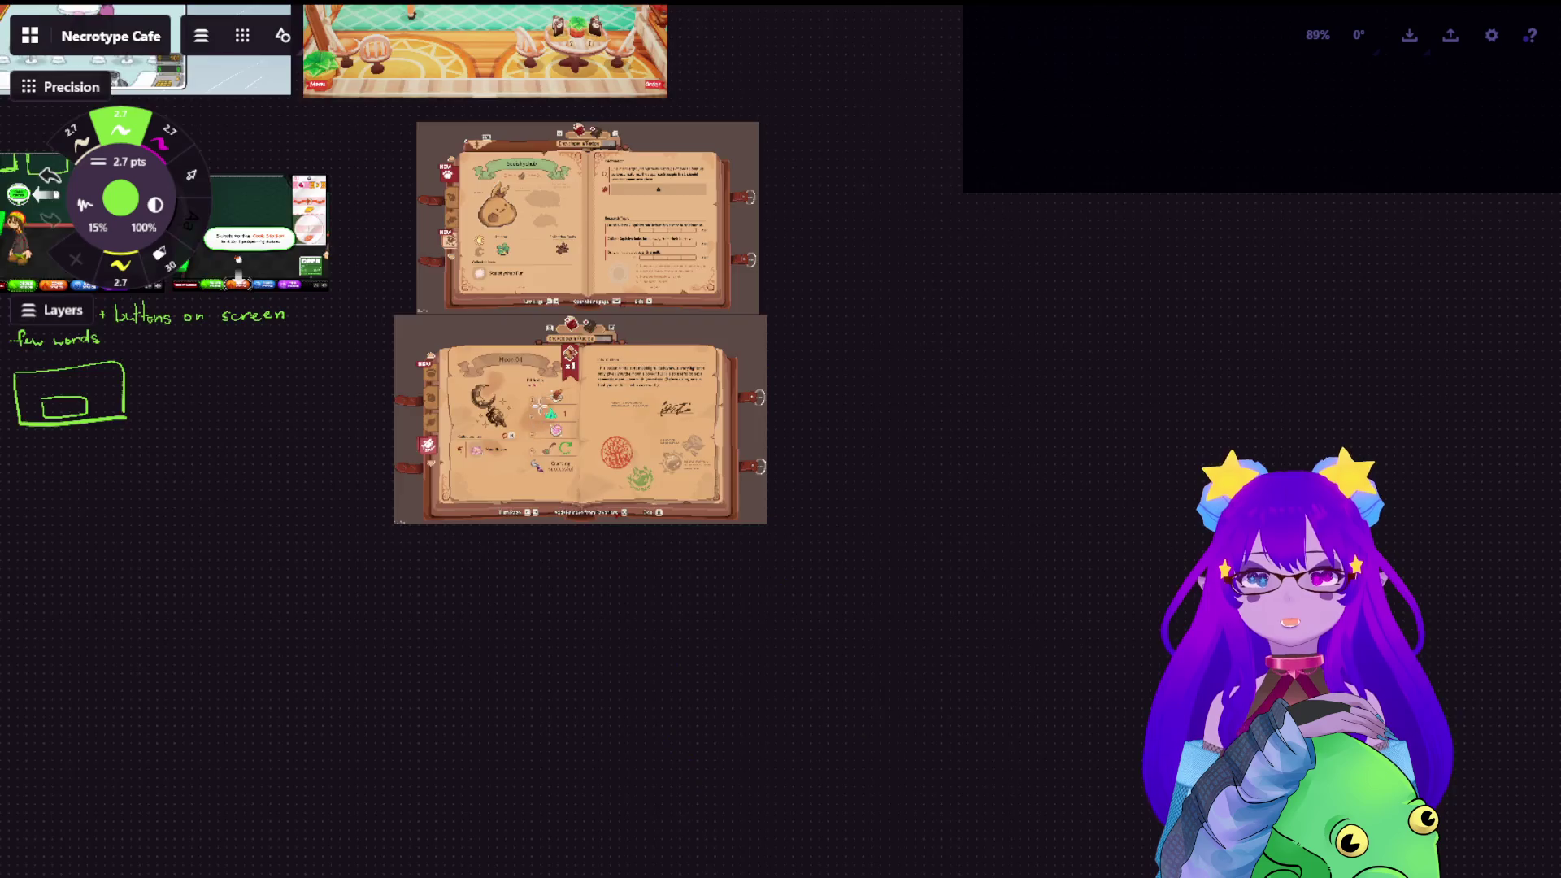
{"action": "scroll", "coordinate": [609, 366], "scroll_direction": "down", "scroll_amount": 3}
{"action": "scroll", "coordinate": [683, 268], "scroll_direction": "down", "scroll_amount": 3}
{"action": "scroll", "coordinate": [658, 427], "scroll_direction": "up", "scroll_amount": 4}
{"action": "scroll", "coordinate": [647, 512], "scroll_direction": "up", "scroll_amount": 4}
{"action": "scroll", "coordinate": [632, 592], "scroll_direction": "up", "scroll_amount": 4}
{"action": "scroll", "coordinate": [633, 592], "scroll_direction": "down", "scroll_amount": 3}
{"action": "scroll", "coordinate": [633, 591], "scroll_direction": "down", "scroll_amount": 3}
{"action": "scroll", "coordinate": [633, 591], "scroll_direction": "up", "scroll_amount": 2}
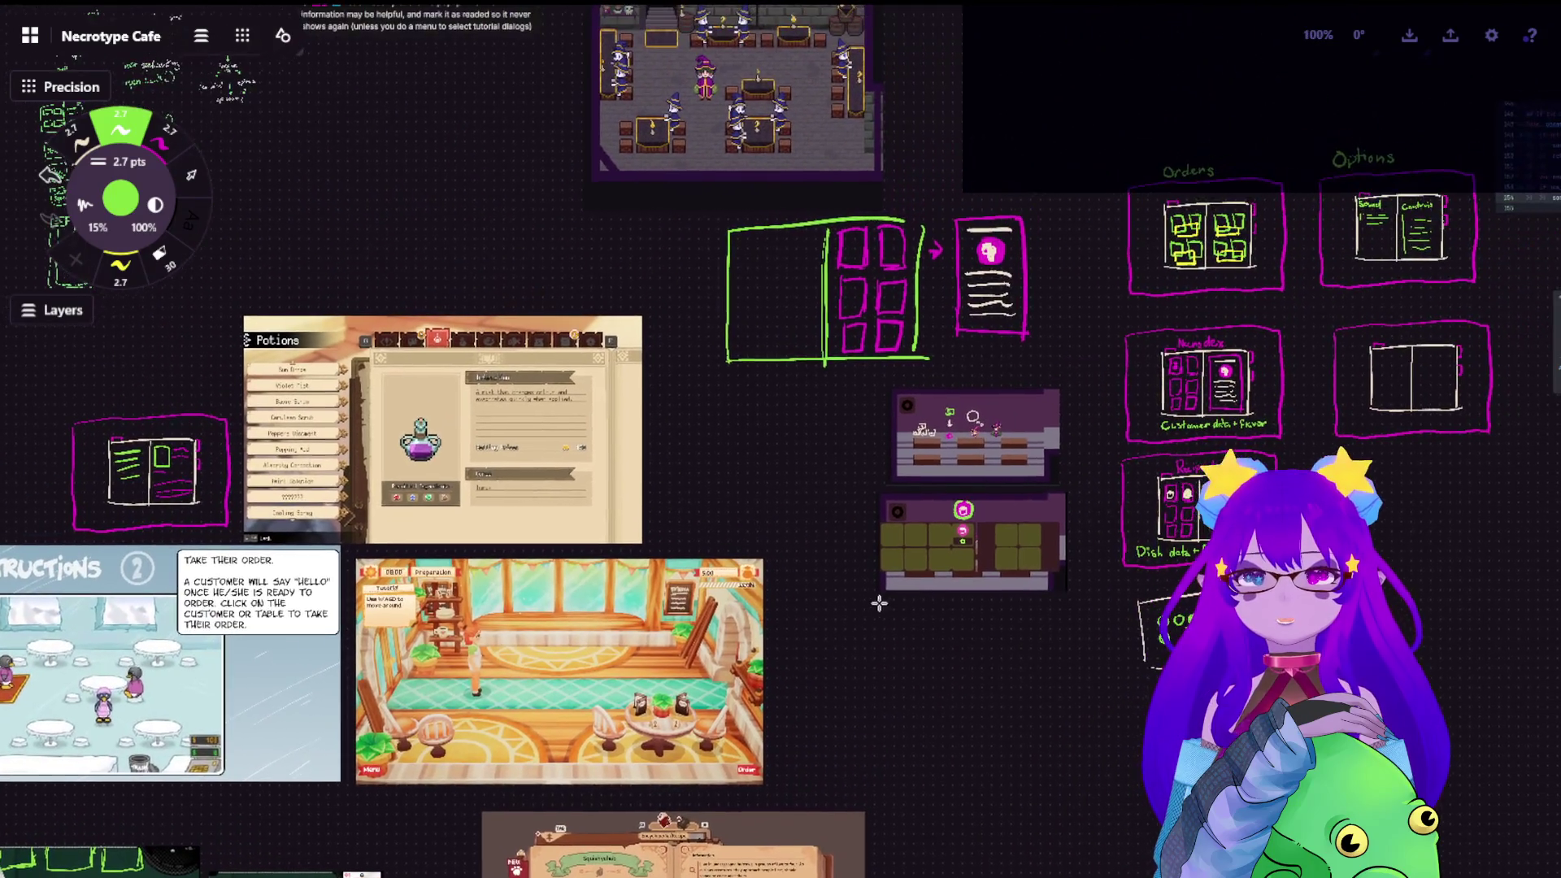
{"action": "left_click_drag", "start_coordinate": [1016, 375], "coordinate": [423, 403]}
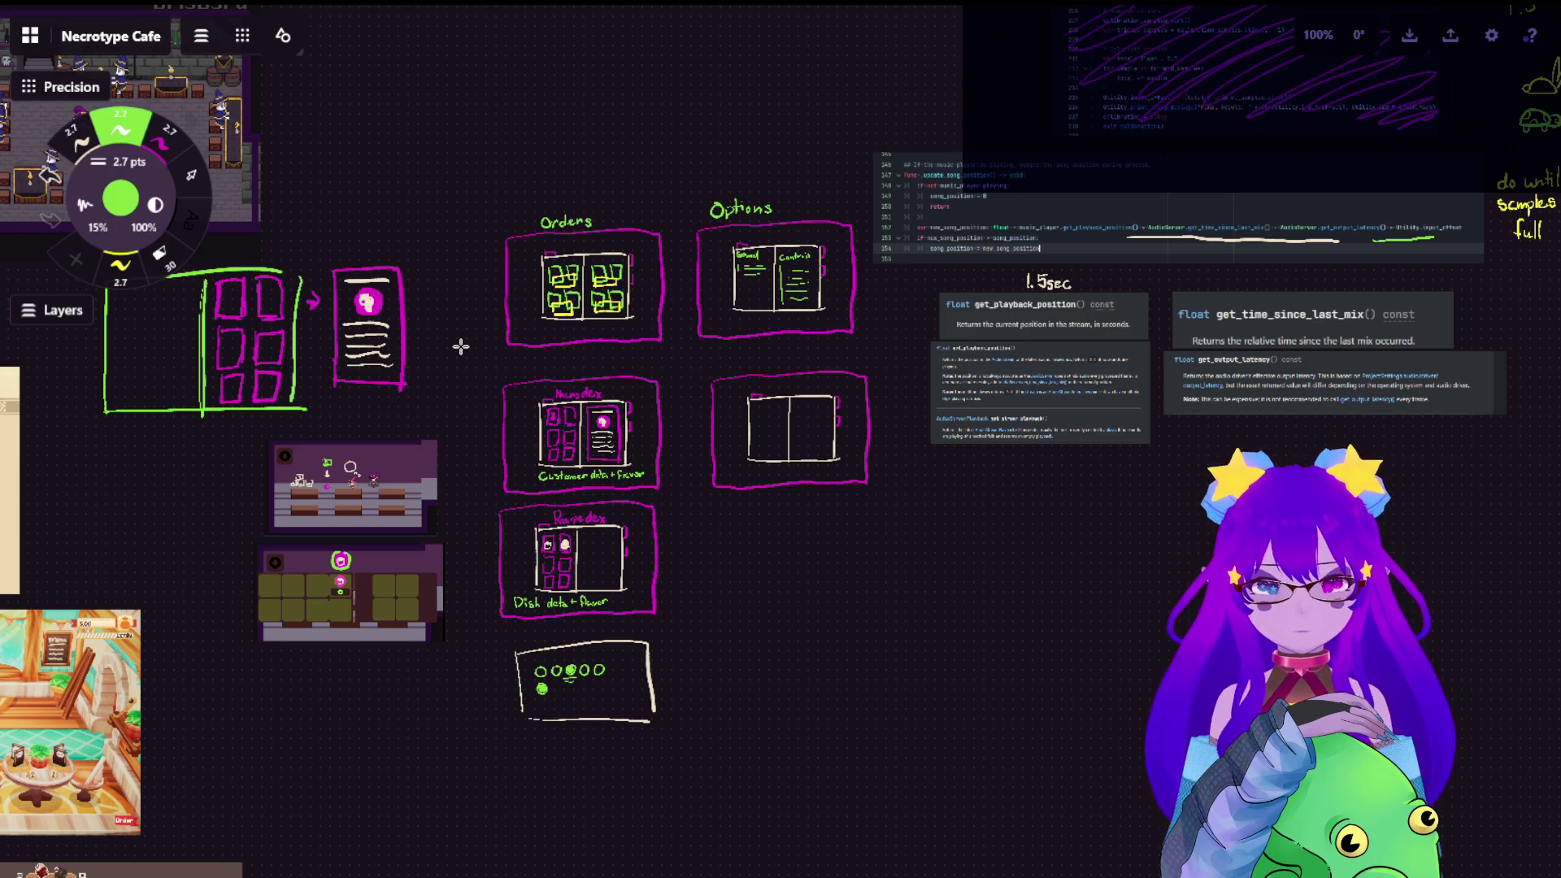
{"action": "scroll", "coordinate": [790, 433], "scroll_direction": "up", "scroll_amount": 5}
Draw a green bracket with scribbled fill beneath the café tables in the game mockup
{"action": "left_click", "coordinate": [191, 173]}
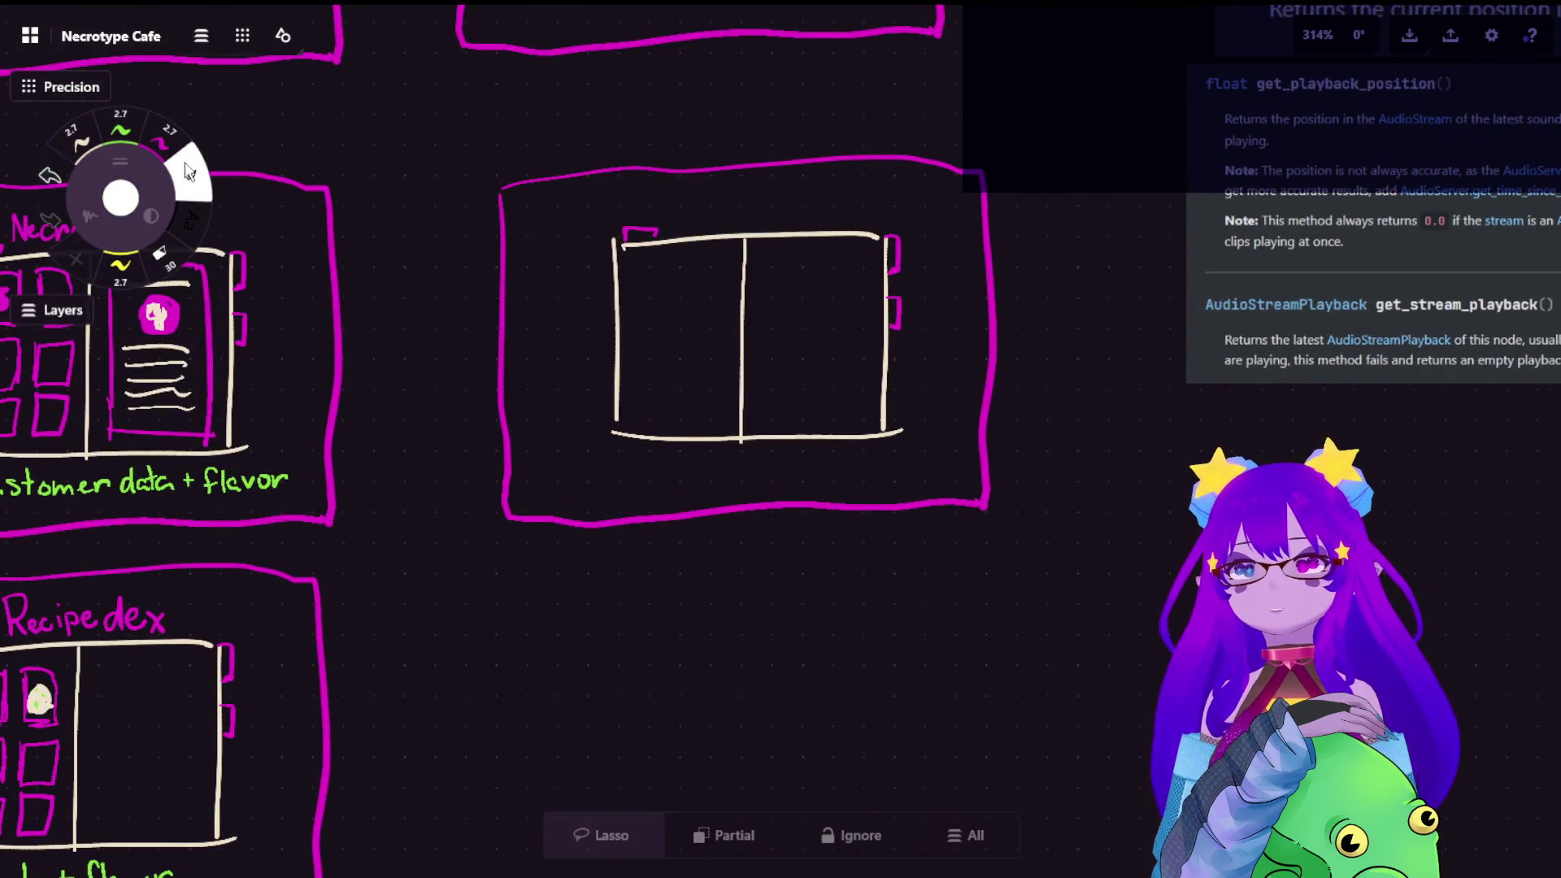
{"action": "mouse_move", "coordinate": [598, 297]}
{"action": "left_mouse_down"}
{"action": "mouse_move", "coordinate": [251, 536]}
{"action": "mouse_move", "coordinate": [659, 549]}
{"action": "left_mouse_up"}
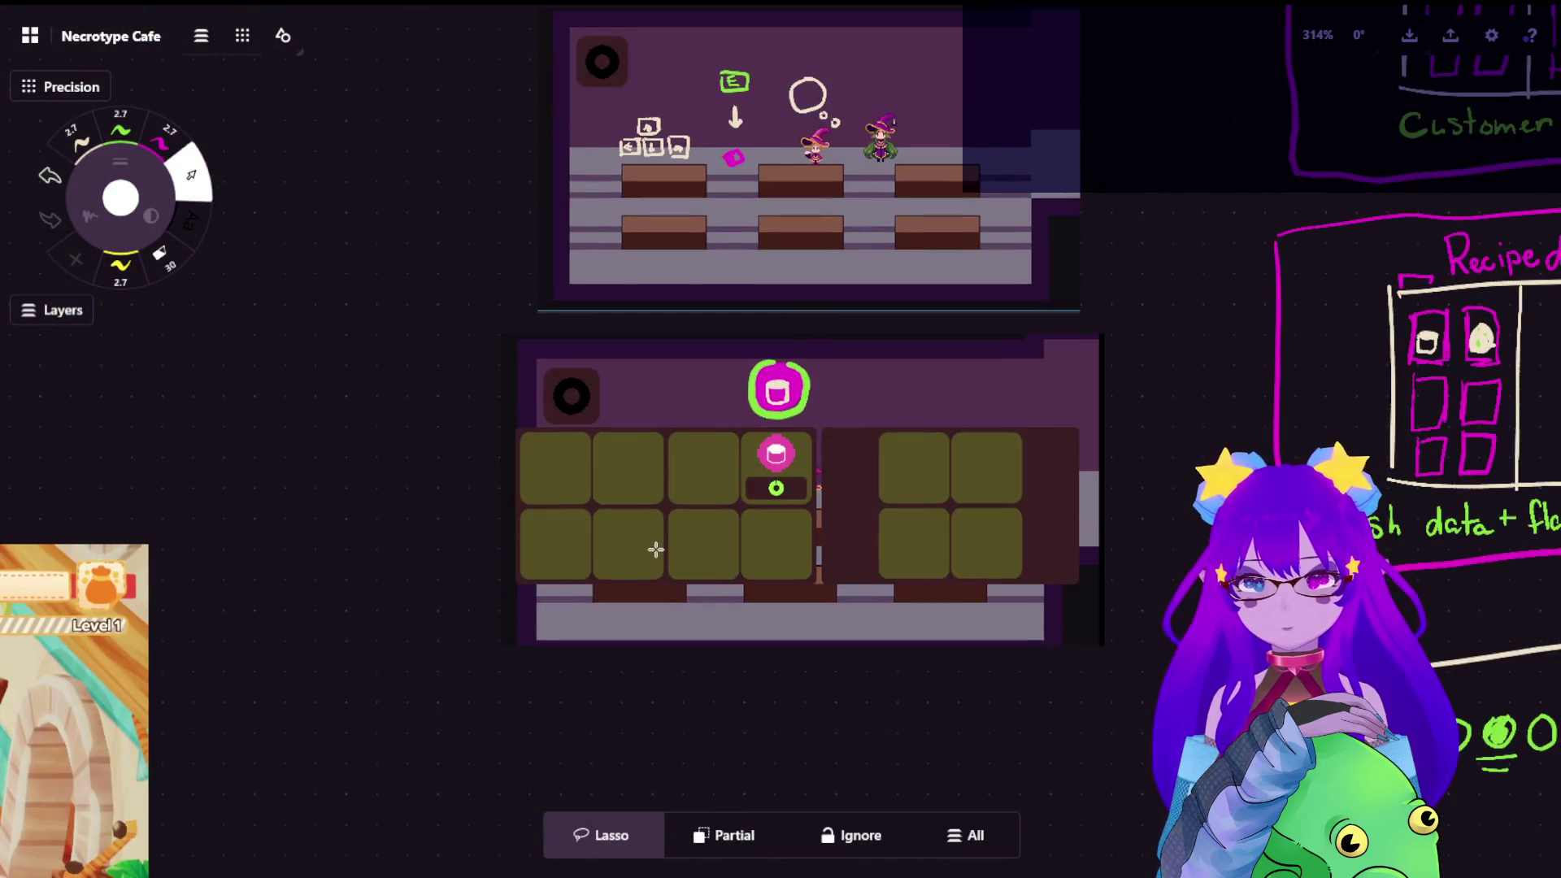
{"action": "scroll", "coordinate": [598, 366], "scroll_direction": "up", "scroll_amount": 5}
{"action": "scroll", "coordinate": [537, 396], "scroll_direction": "up", "scroll_amount": 2}
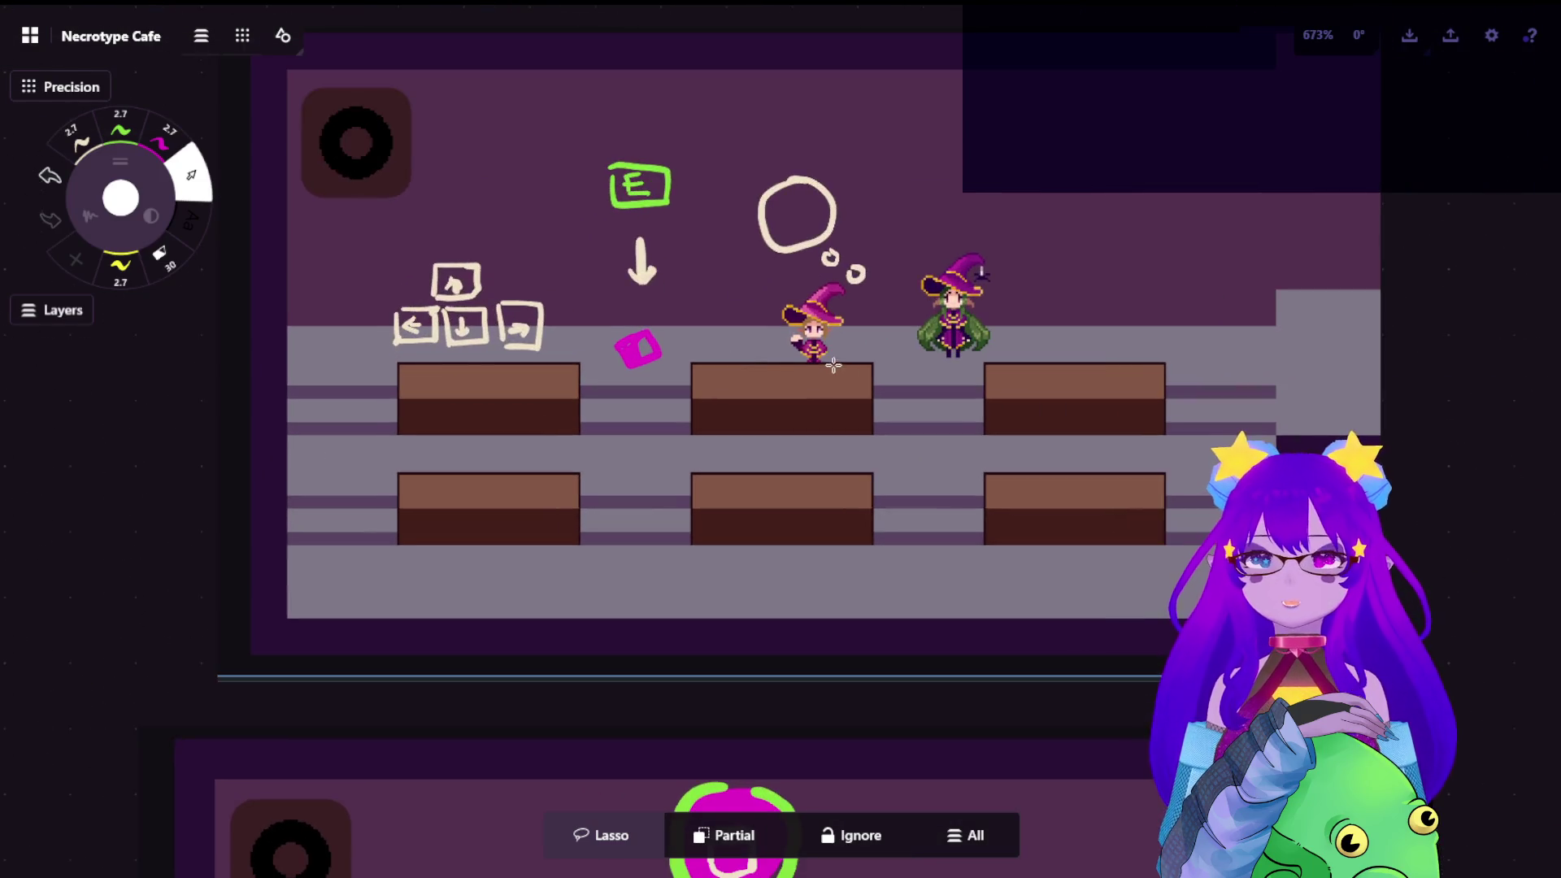
{"action": "left_click", "coordinate": [121, 131]}
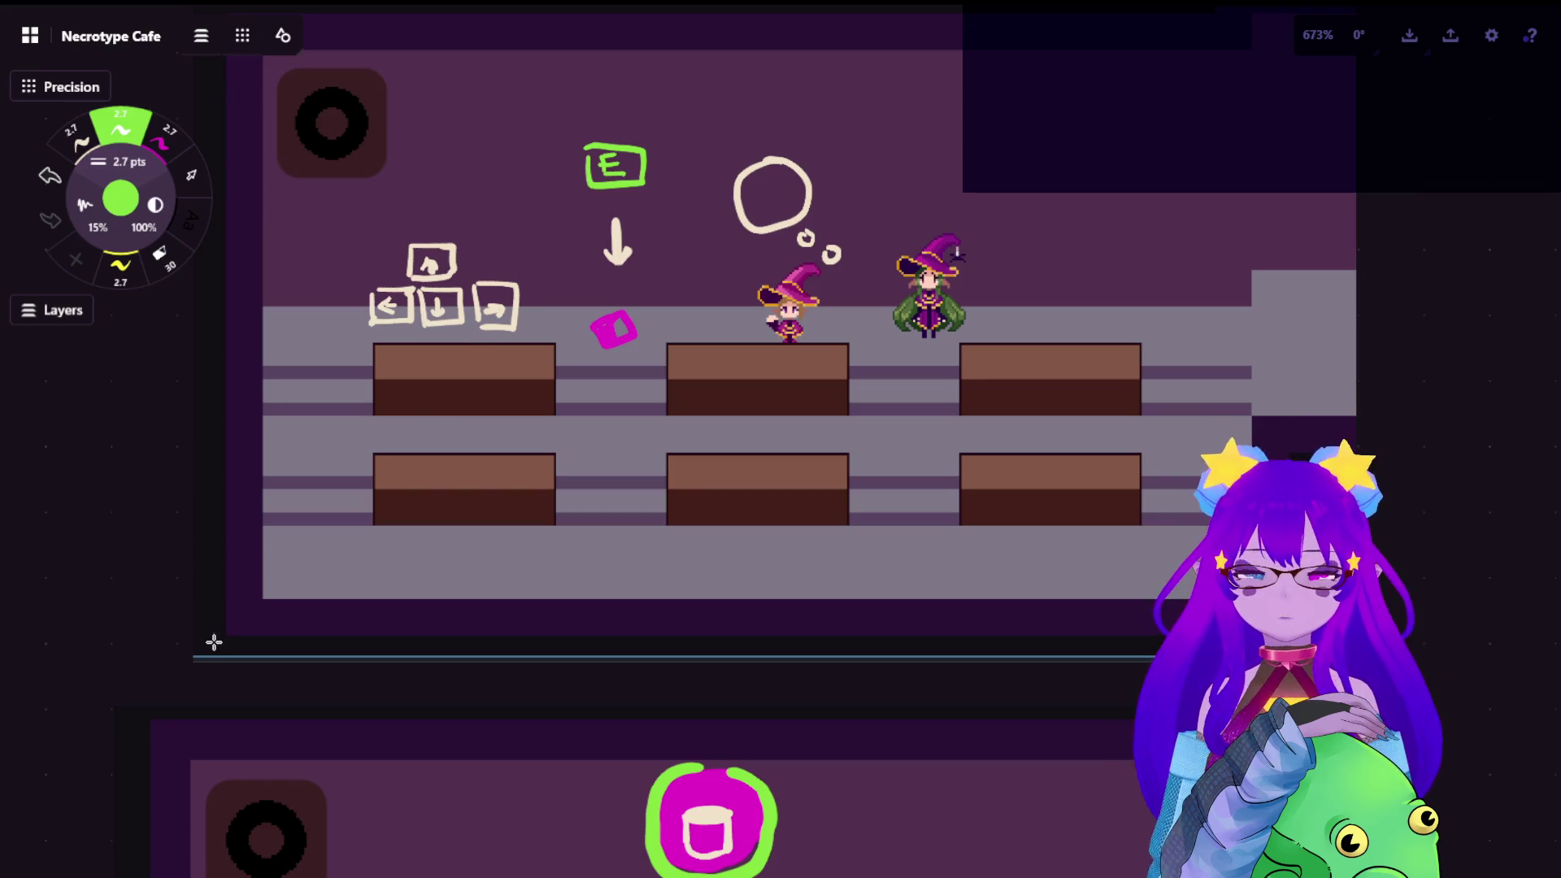
{"action": "mouse_move", "coordinate": [454, 567]}
{"action": "left_mouse_down"}
{"action": "mouse_move", "coordinate": [466, 619]}
{"action": "mouse_move", "coordinate": [1097, 649]}
{"action": "left_mouse_up"}
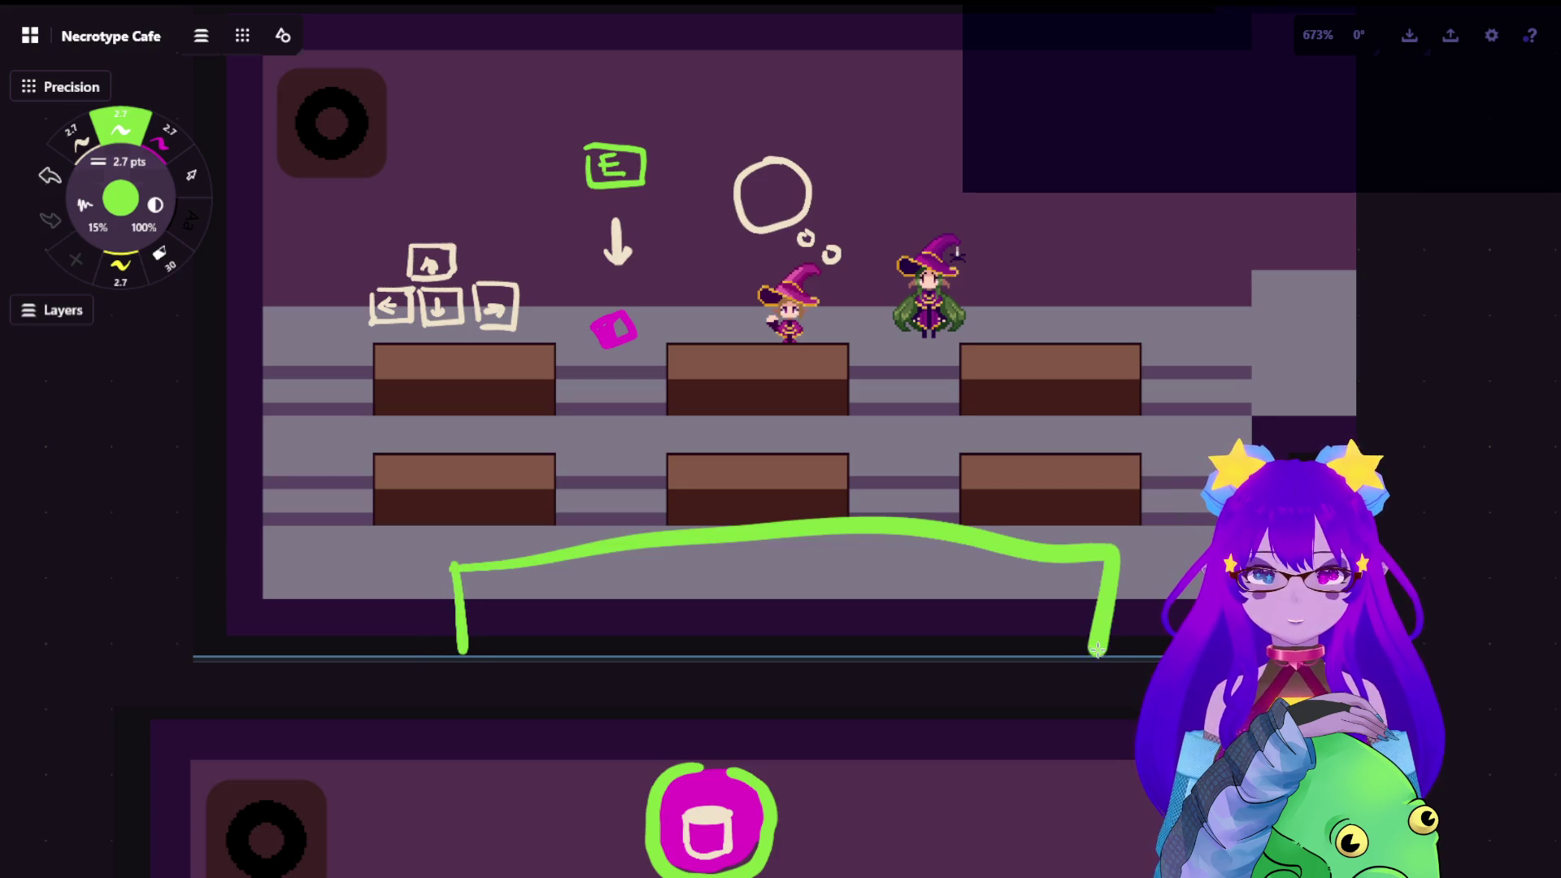
{"action": "mouse_move", "coordinate": [476, 573]}
{"action": "left_mouse_down"}
{"action": "mouse_move", "coordinate": [548, 634]}
{"action": "mouse_move", "coordinate": [665, 623]}
{"action": "mouse_move", "coordinate": [1061, 653]}
{"action": "left_mouse_up"}
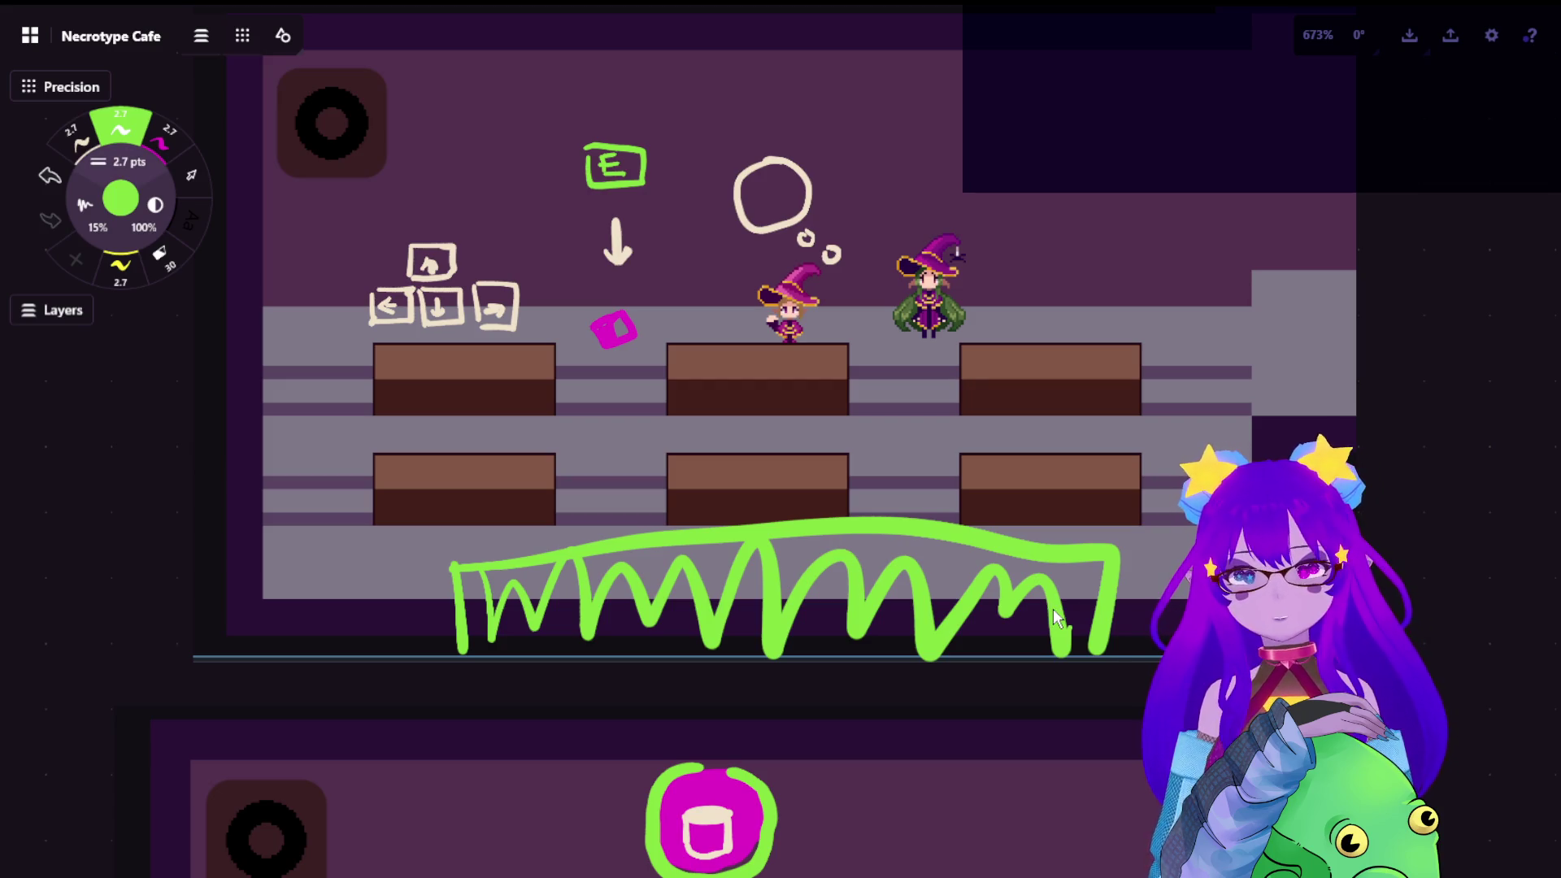
{"action": "scroll", "coordinate": [948, 453], "scroll_direction": "down", "scroll_amount": 5}
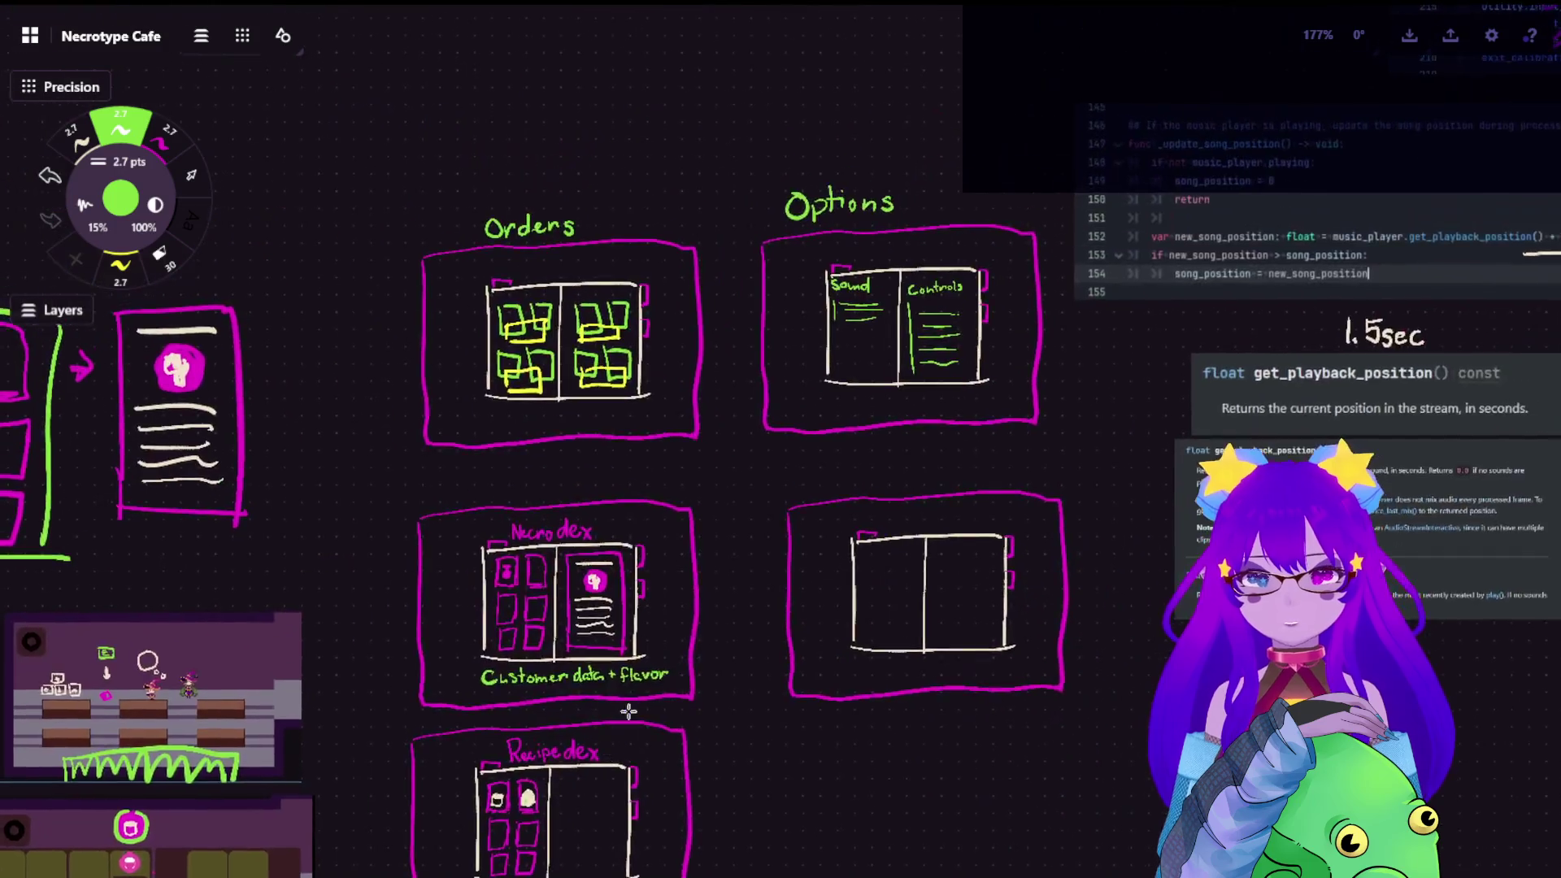
{"action": "scroll", "coordinate": [583, 362], "scroll_direction": "up", "scroll_amount": 8}
Mark four short green dashes beside the Options book, then undo them
{"action": "left_click_drag", "start_coordinate": [498, 311], "coordinate": [574, 299]}
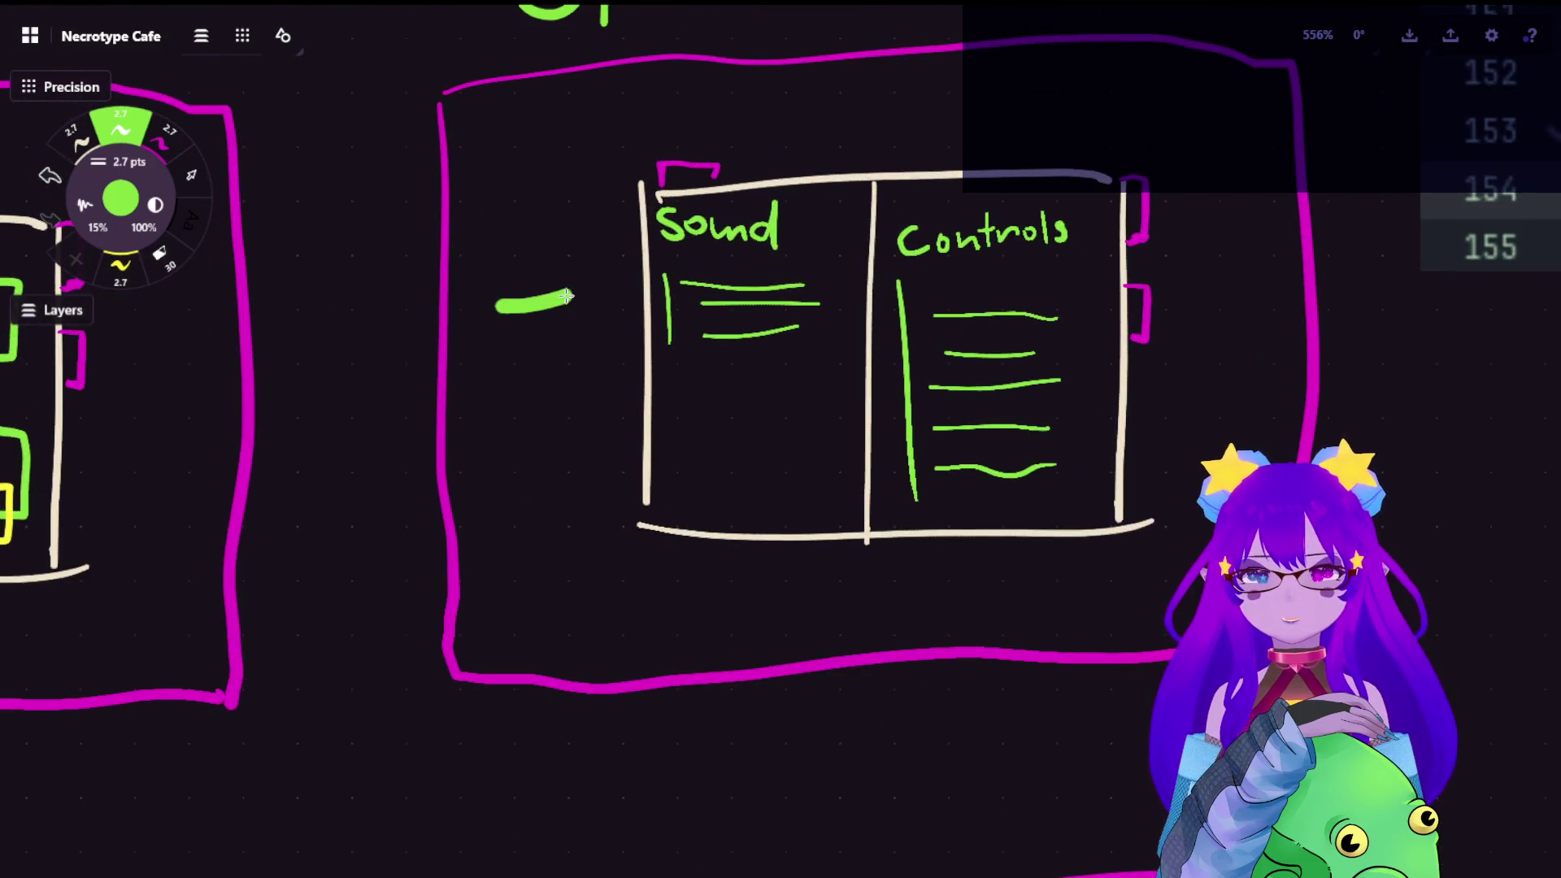
{"action": "left_click_drag", "start_coordinate": [522, 427], "coordinate": [586, 429]}
{"action": "left_click_drag", "start_coordinate": [1200, 320], "coordinate": [1256, 311]}
{"action": "left_click_drag", "start_coordinate": [1161, 464], "coordinate": [1220, 452]}
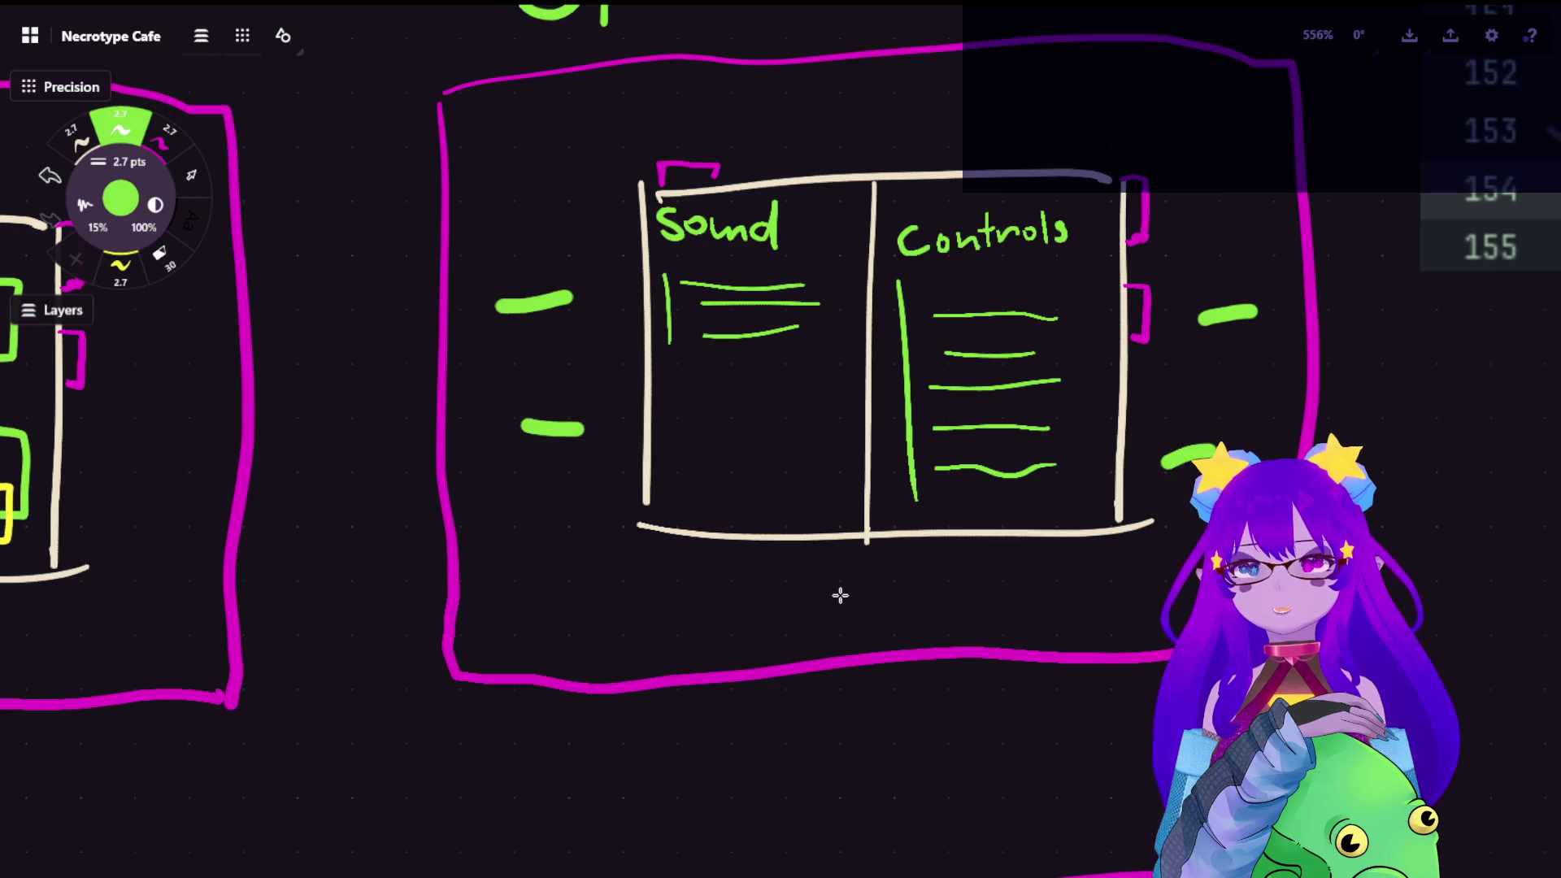
{"action": "key", "text": "ctrl+z"}
{"action": "key", "text": "ctrl+z"}
{"action": "key", "text": "ctrl+z"}
{"action": "key", "text": "ctrl+z"}
{"action": "scroll", "coordinate": [562, 642], "scroll_direction": "down", "scroll_amount": 5}
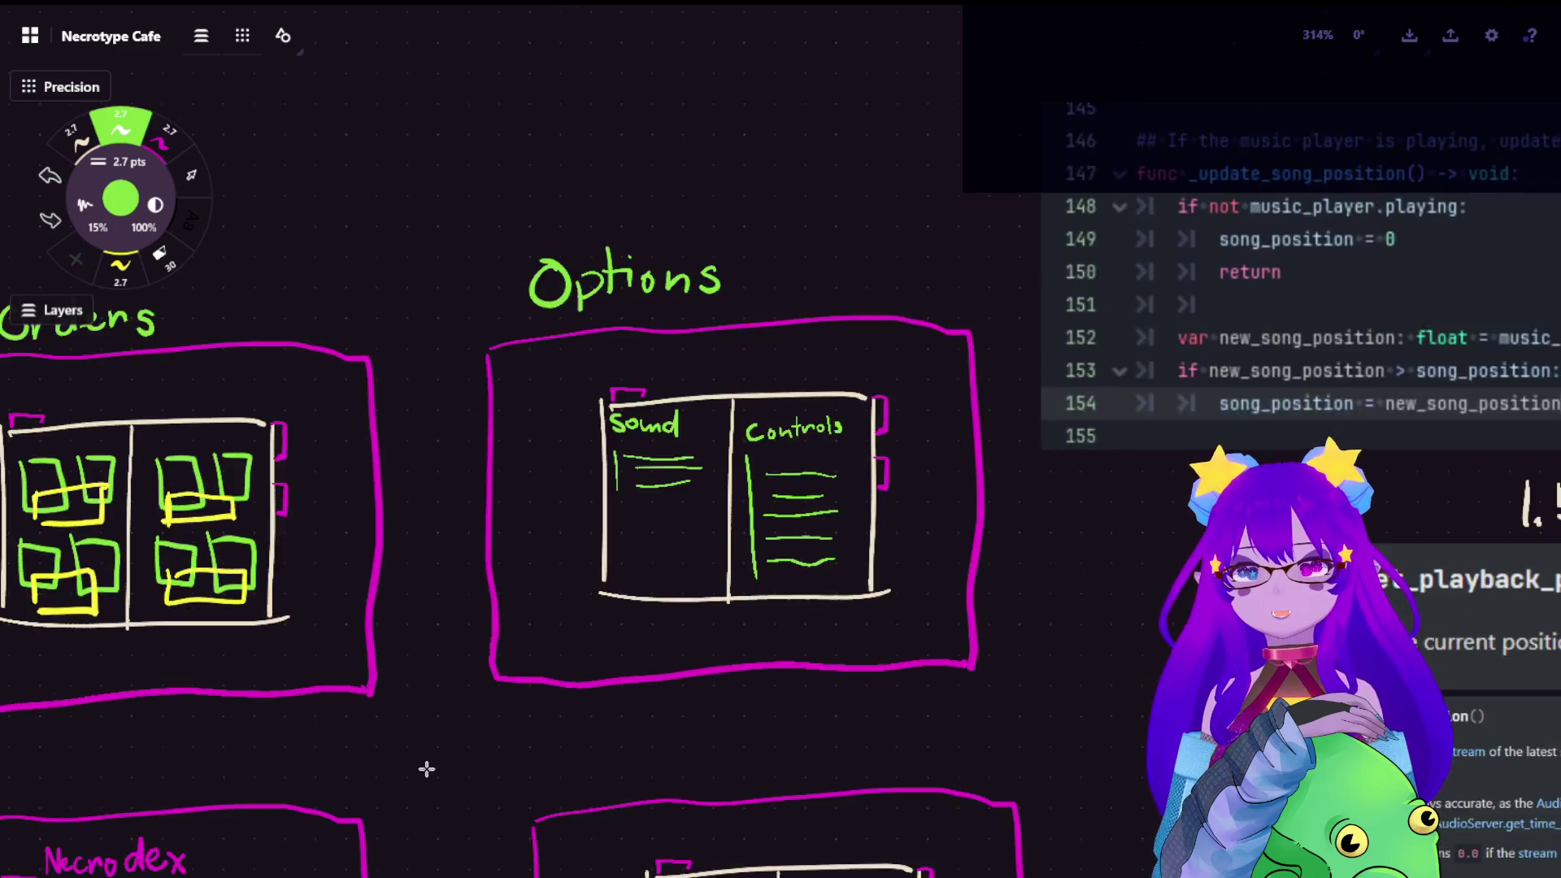
{"action": "left_click_drag", "start_coordinate": [402, 732], "coordinate": [940, 300]}
{"action": "scroll", "coordinate": [1033, 285], "scroll_direction": "up", "scroll_amount": 3}
{"action": "scroll", "coordinate": [731, 342], "scroll_direction": "up", "scroll_amount": 3}
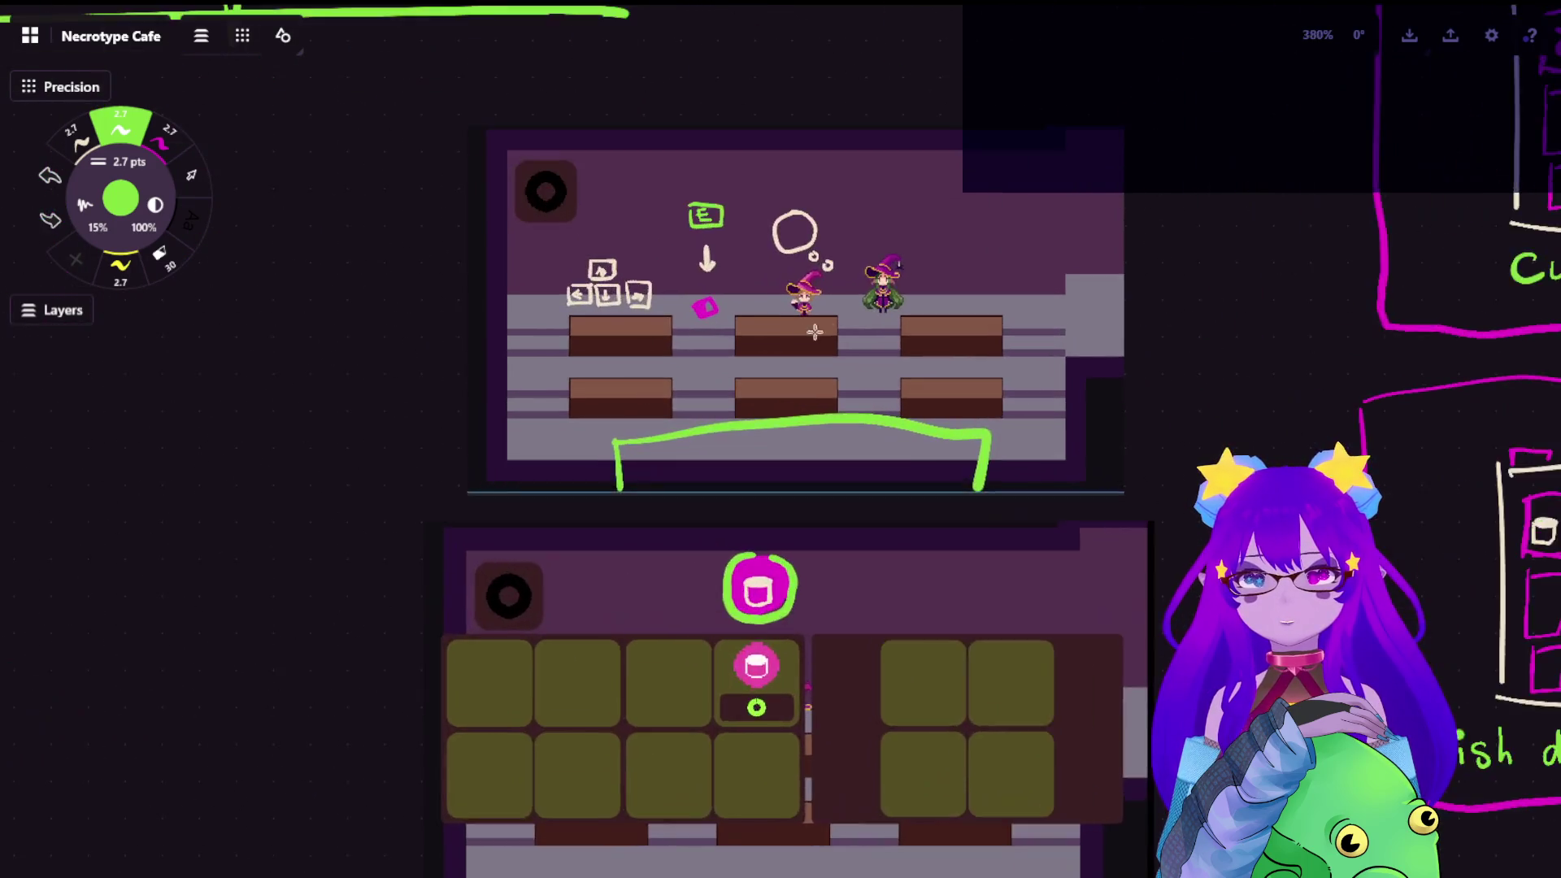
{"action": "scroll", "coordinate": [732, 342], "scroll_direction": "up", "scroll_amount": 3}
{"action": "left_click_drag", "start_coordinate": [805, 367], "coordinate": [847, 404]}
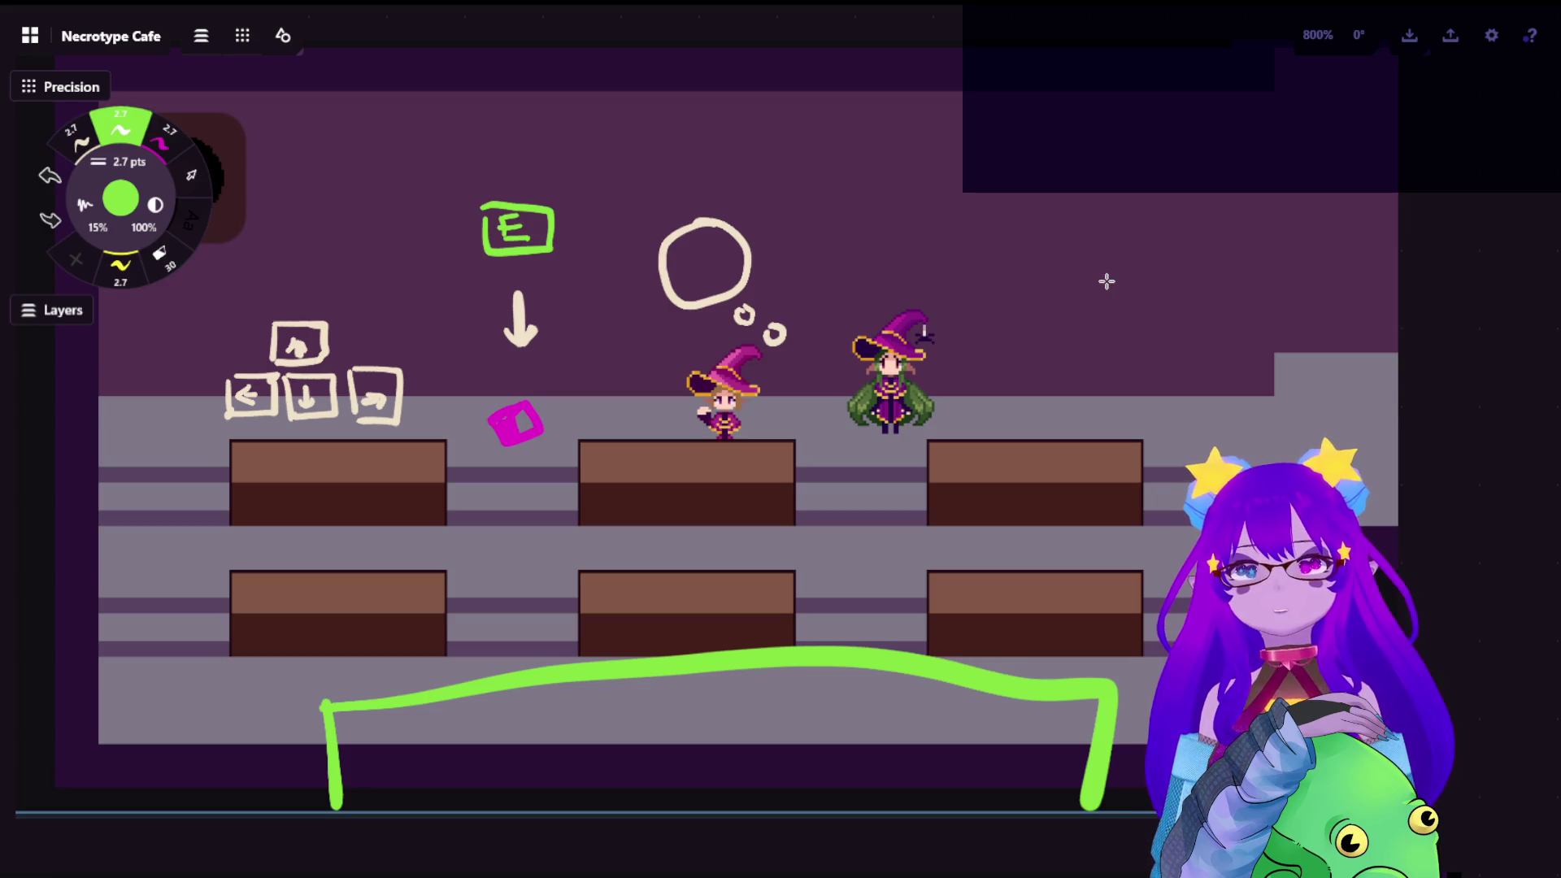
{"action": "mouse_move", "coordinate": [1107, 409]}
{"action": "left_mouse_down"}
{"action": "mouse_move", "coordinate": [1102, 330]}
{"action": "mouse_move", "coordinate": [1233, 390]}
{"action": "mouse_move", "coordinate": [1171, 413]}
{"action": "mouse_move", "coordinate": [1220, 412]}
{"action": "left_mouse_up"}
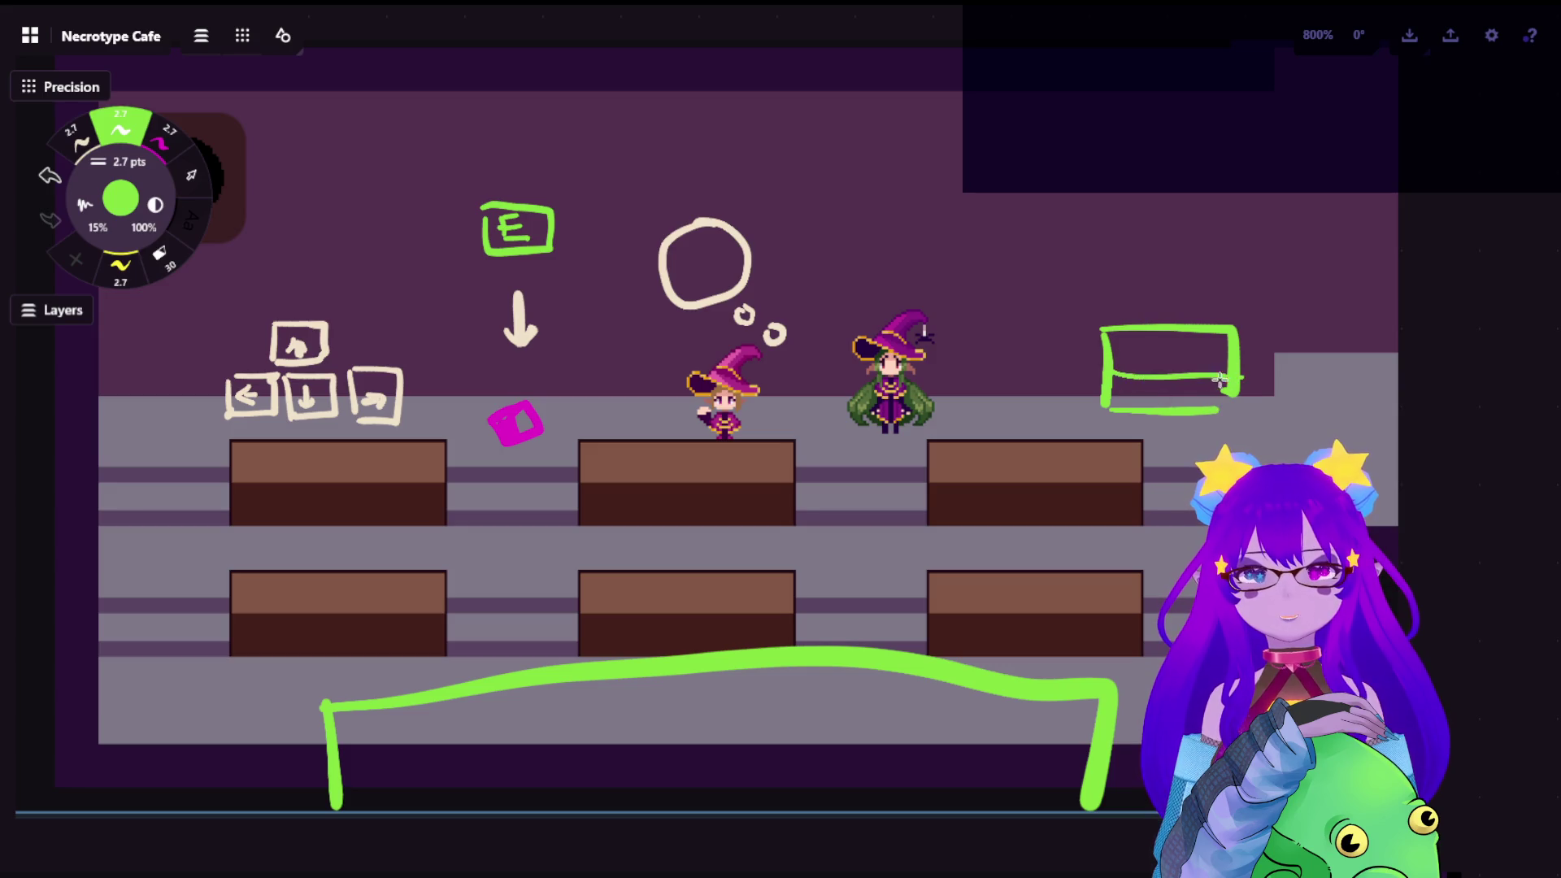
{"action": "mouse_move", "coordinate": [1124, 335]}
{"action": "left_mouse_down"}
{"action": "mouse_move", "coordinate": [1124, 376]}
{"action": "mouse_move", "coordinate": [1173, 366]}
{"action": "mouse_move", "coordinate": [1206, 408]}
{"action": "mouse_move", "coordinate": [1185, 366]}
{"action": "left_mouse_up"}
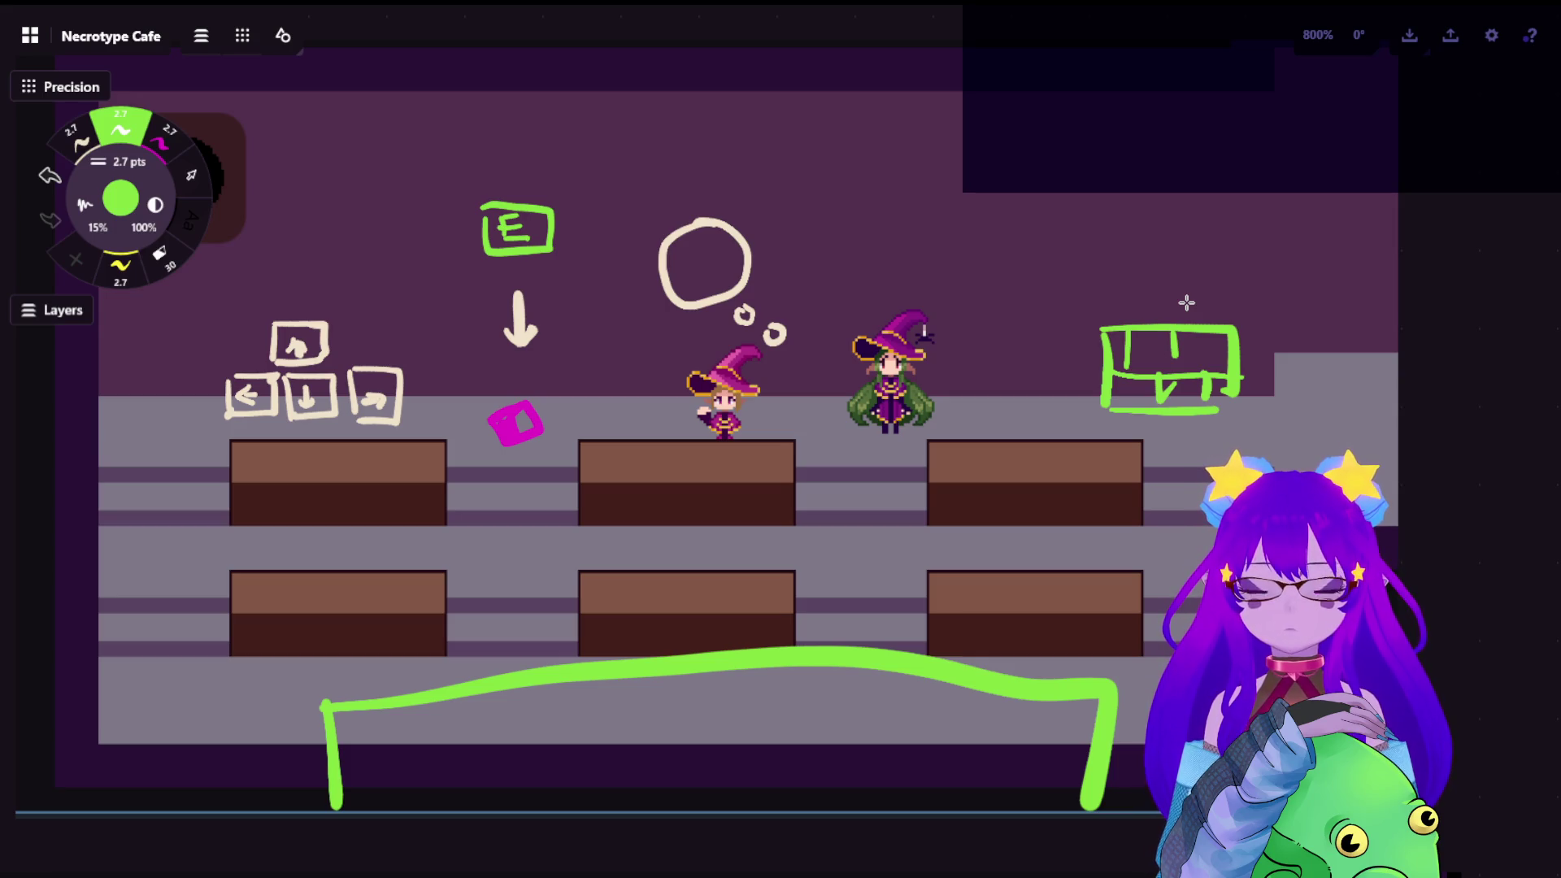
{"action": "key", "text": "ctrl+z"}
{"action": "key", "text": "ctrl+z"}
{"action": "key", "text": "ctrl+z"}
{"action": "key", "text": "ctrl+z"}
{"action": "key", "text": "ctrl+z"}
{"action": "key", "text": "ctrl+z"}
{"action": "key", "text": "ctrl+z"}
{"action": "key", "text": "ctrl+z"}
{"action": "scroll", "coordinate": [944, 308], "scroll_direction": "down", "scroll_amount": 5}
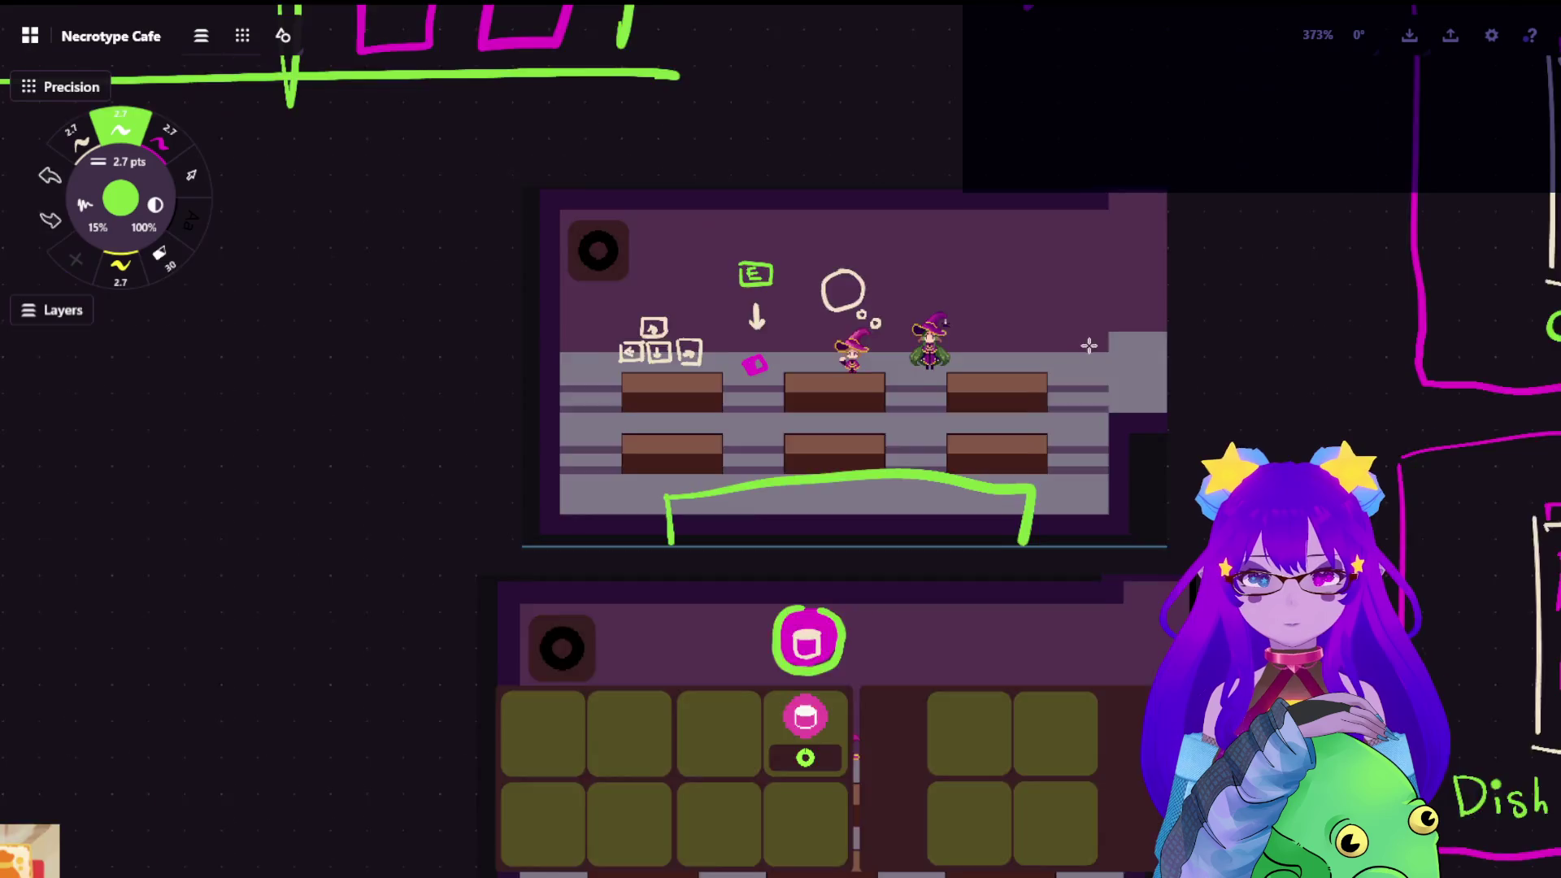
{"action": "scroll", "coordinate": [854, 305], "scroll_direction": "down", "scroll_amount": 3}
{"action": "scroll", "coordinate": [898, 432], "scroll_direction": "up", "scroll_amount": 4}
{"action": "scroll", "coordinate": [805, 537], "scroll_direction": "up", "scroll_amount": 4}
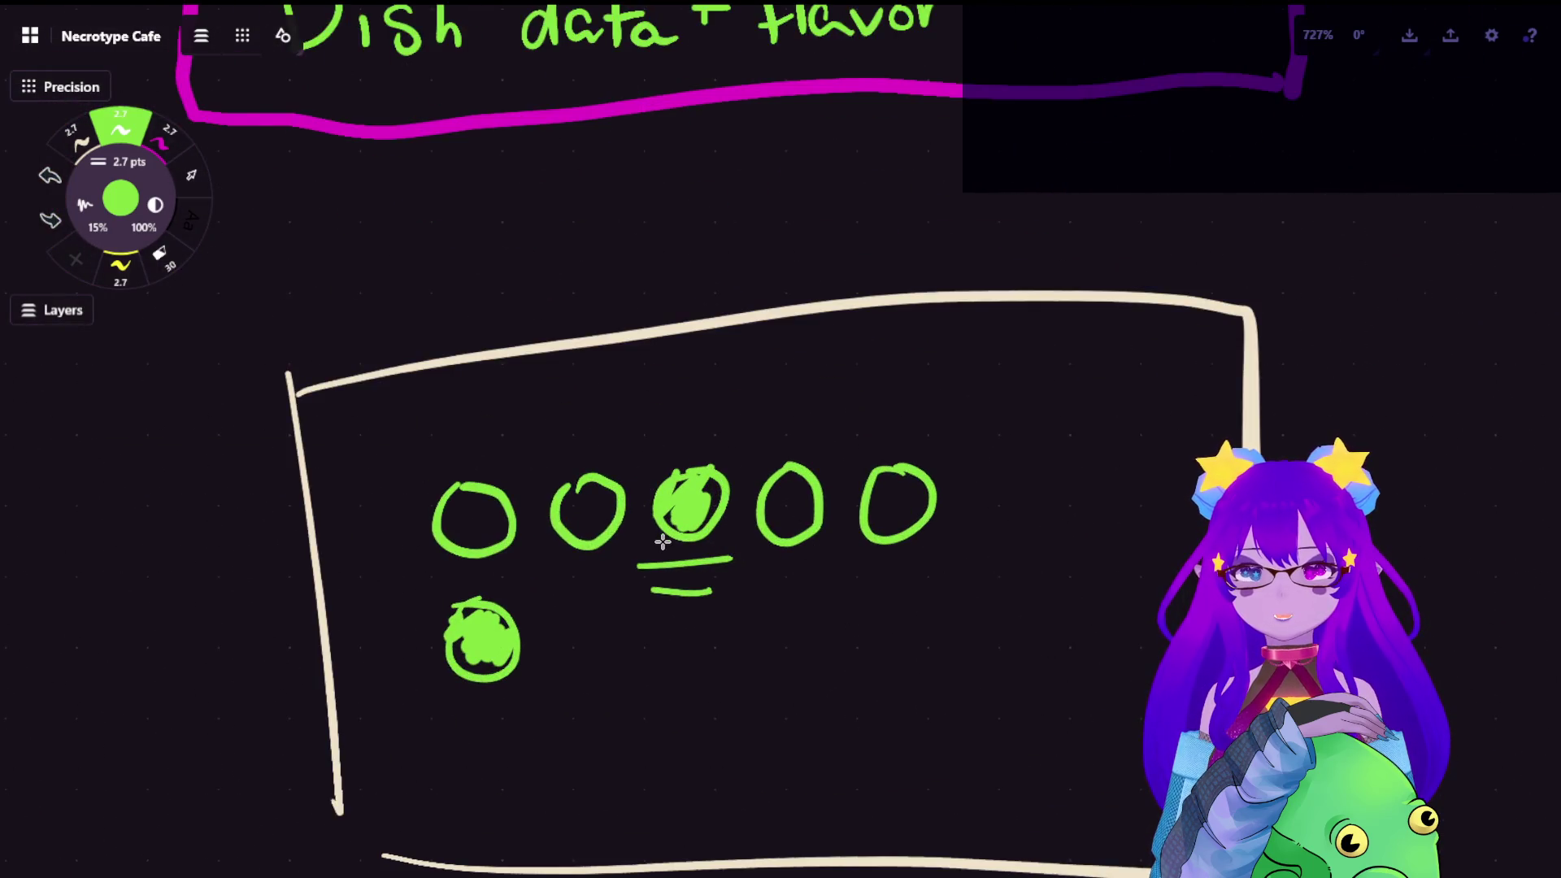
{"action": "scroll", "coordinate": [835, 203], "scroll_direction": "up", "scroll_amount": 5}
{"action": "scroll", "coordinate": [836, 305], "scroll_direction": "up", "scroll_amount": 5}
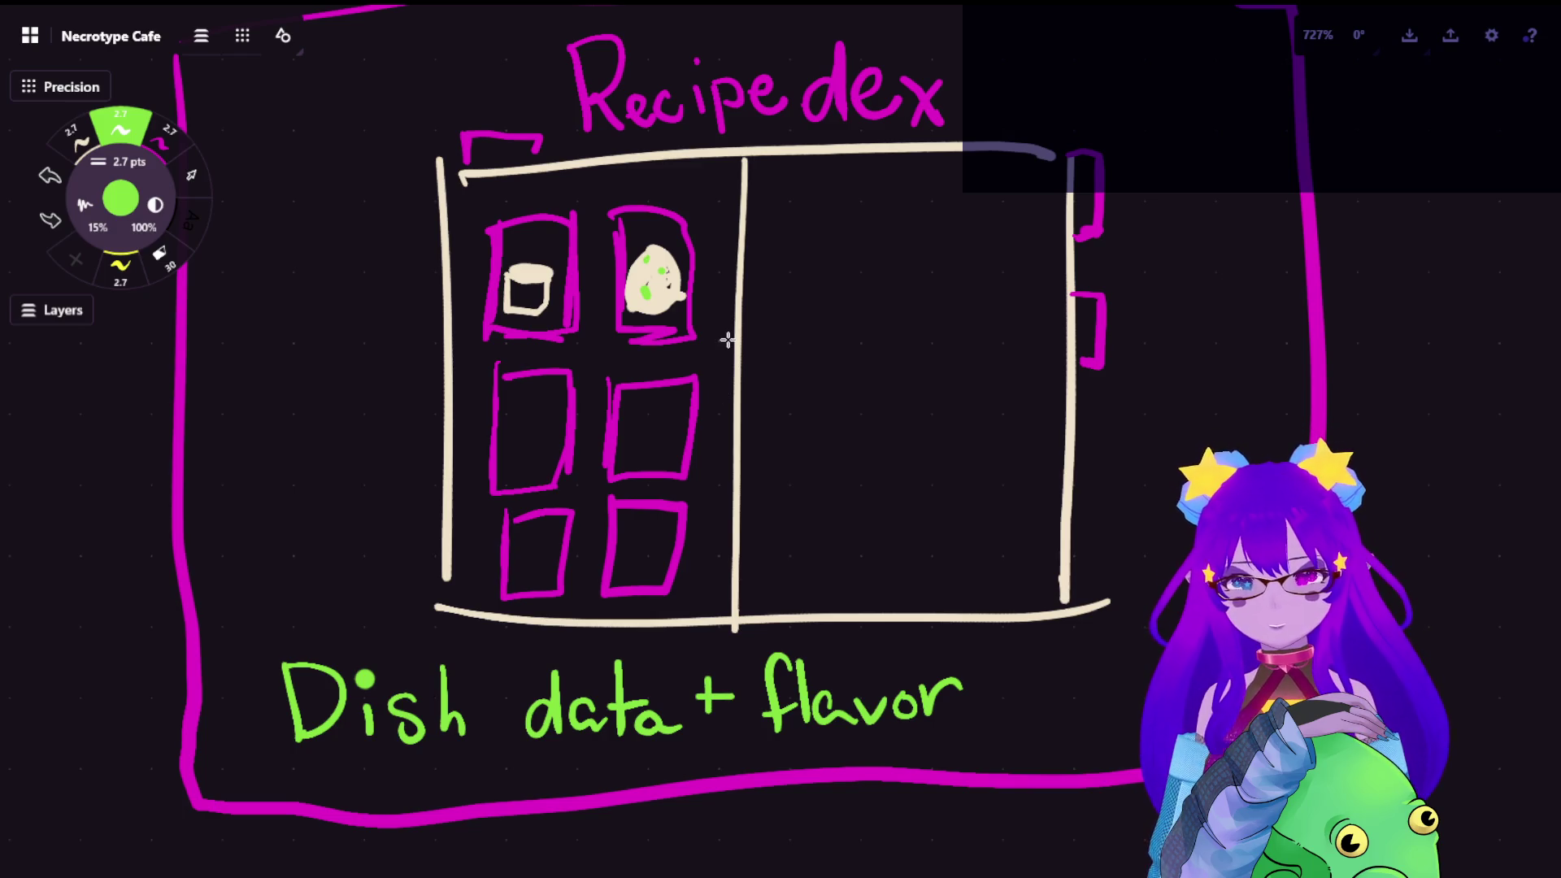
{"action": "scroll", "coordinate": [760, 344], "scroll_direction": "down", "scroll_amount": 1}
{"action": "scroll", "coordinate": [761, 344], "scroll_direction": "down", "scroll_amount": 5}
{"action": "scroll", "coordinate": [854, 365], "scroll_direction": "down", "scroll_amount": 3}
{"action": "mouse_move", "coordinate": [701, 635]}
{"action": "left_mouse_down"}
{"action": "mouse_move", "coordinate": [682, 627]}
{"action": "mouse_move", "coordinate": [805, 524]}
{"action": "mouse_move", "coordinate": [1042, 445]}
{"action": "mouse_move", "coordinate": [733, 517]}
{"action": "mouse_move", "coordinate": [732, 244]}
{"action": "left_mouse_up"}
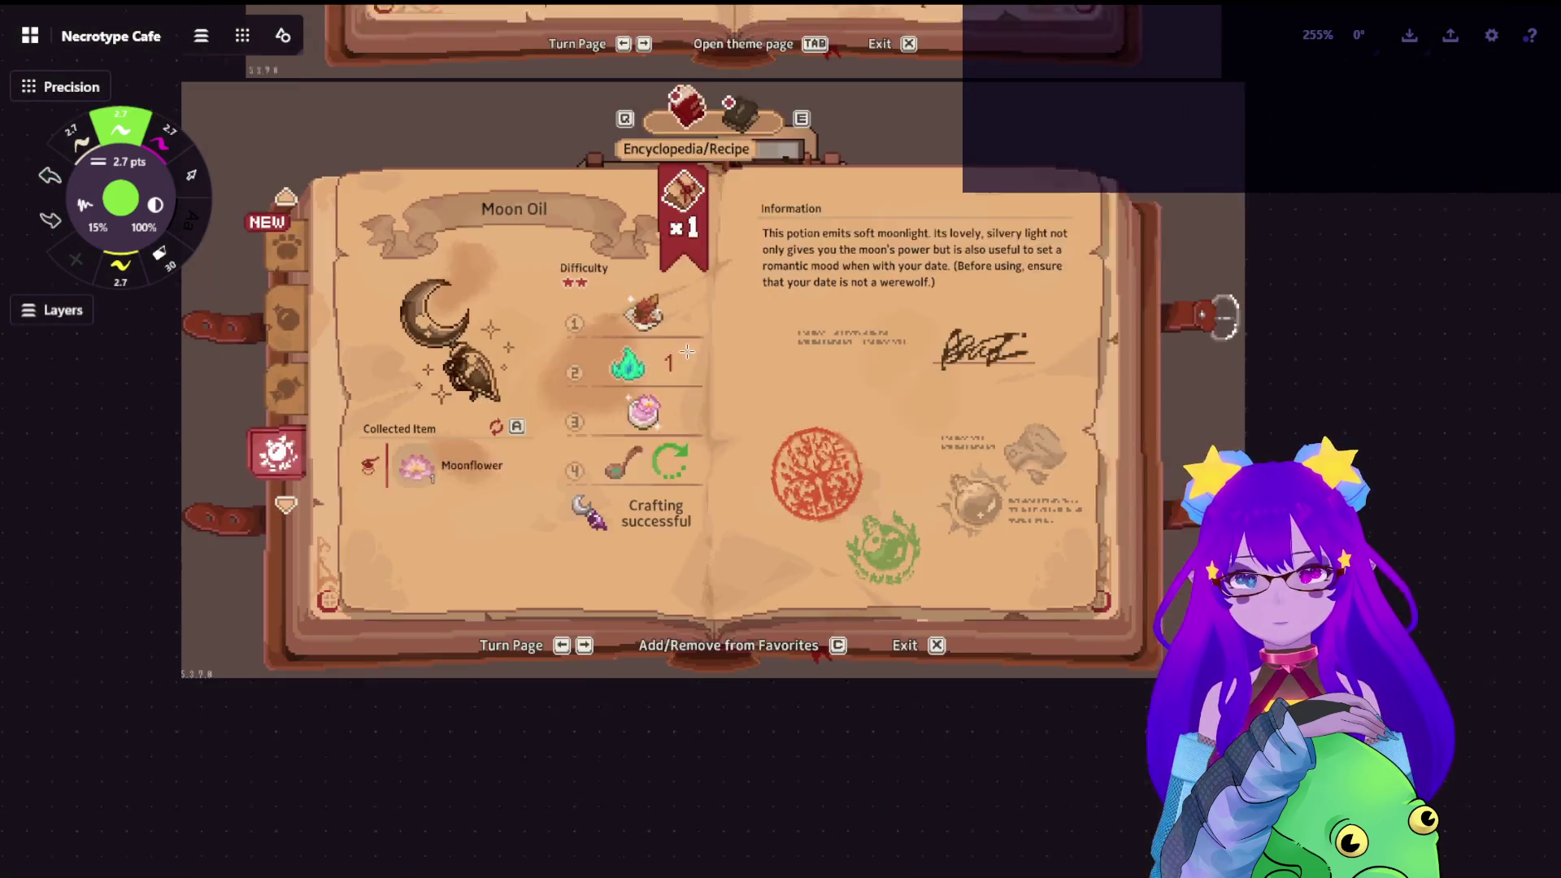
{"action": "scroll", "coordinate": [726, 350], "scroll_direction": "up", "scroll_amount": 3}
{"action": "scroll", "coordinate": [727, 350], "scroll_direction": "down", "scroll_amount": 1}
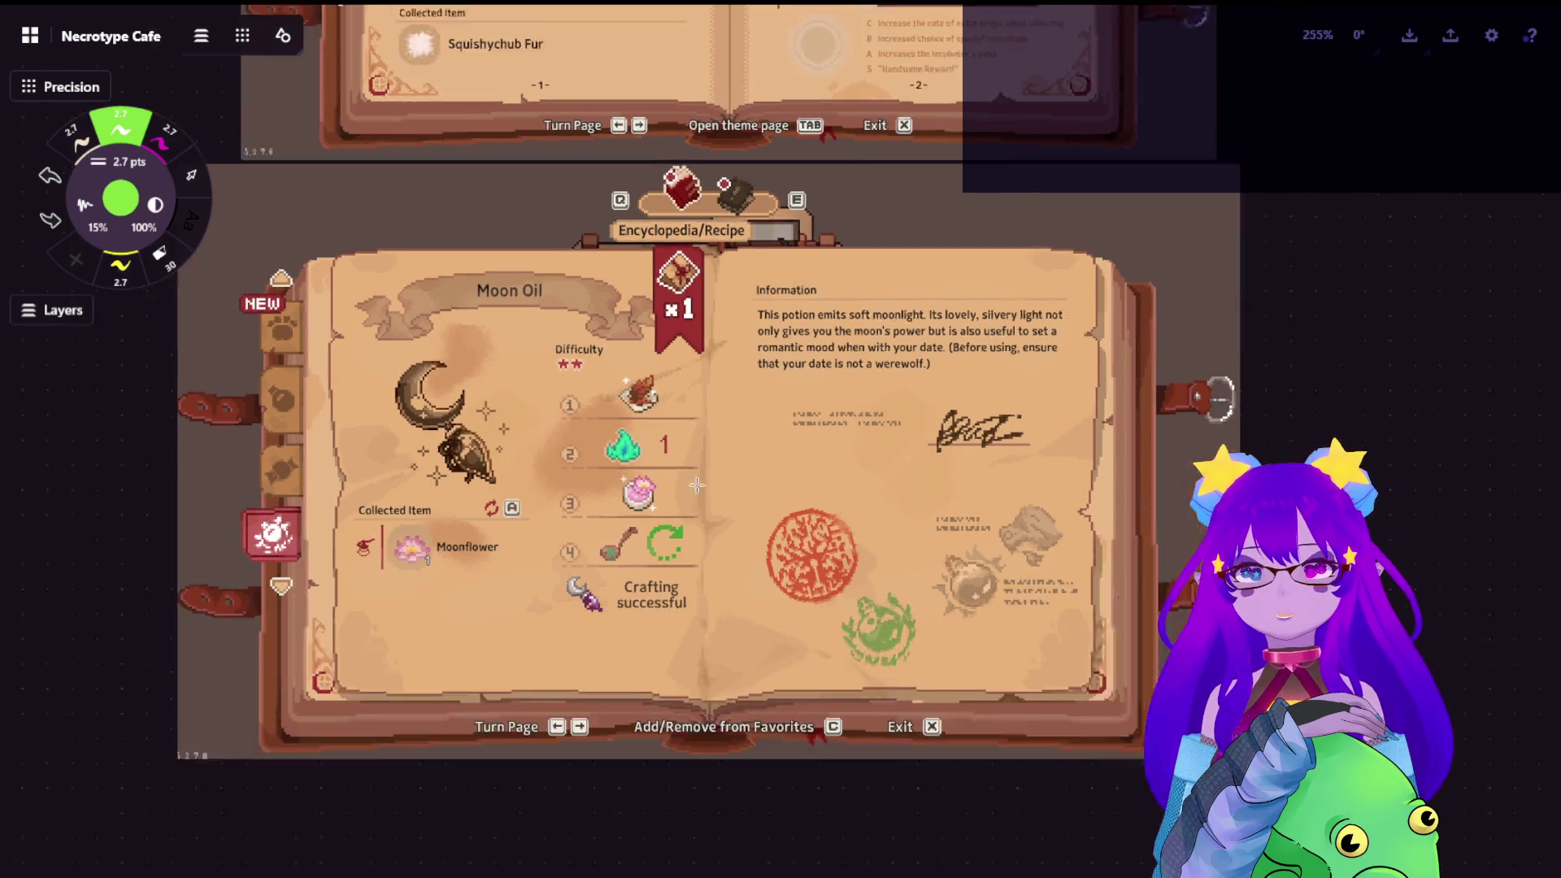
{"action": "scroll", "coordinate": [753, 420], "scroll_direction": "down", "scroll_amount": 3}
Switch the brush colour from green to magenta over the Moon Oil screenshot
{"action": "left_click_drag", "start_coordinate": [753, 420], "coordinate": [226, 292]}
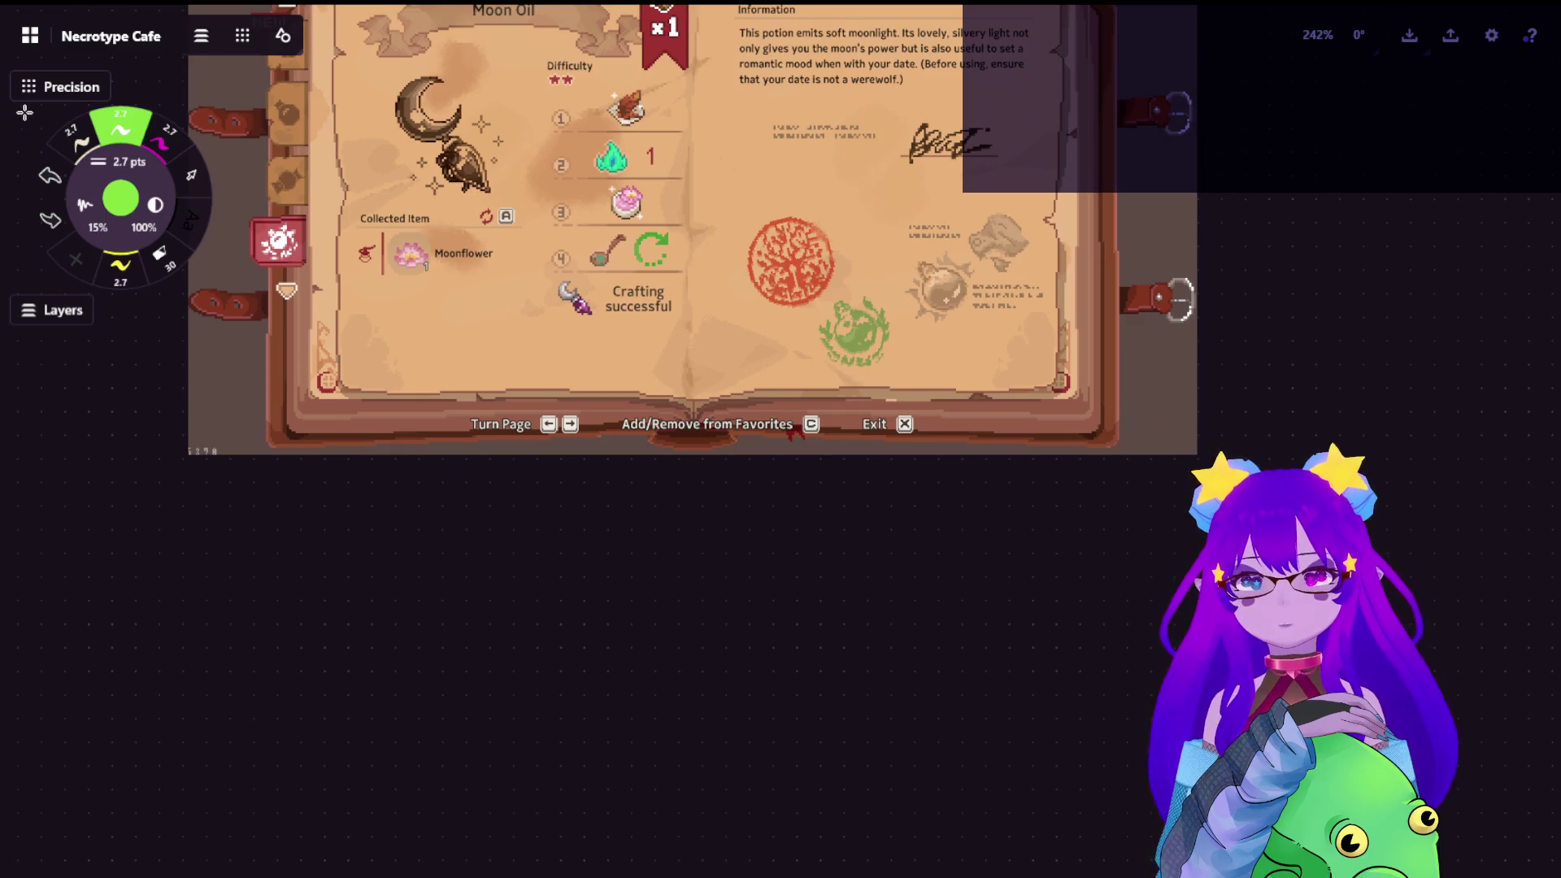
{"action": "left_click", "coordinate": [159, 146]}
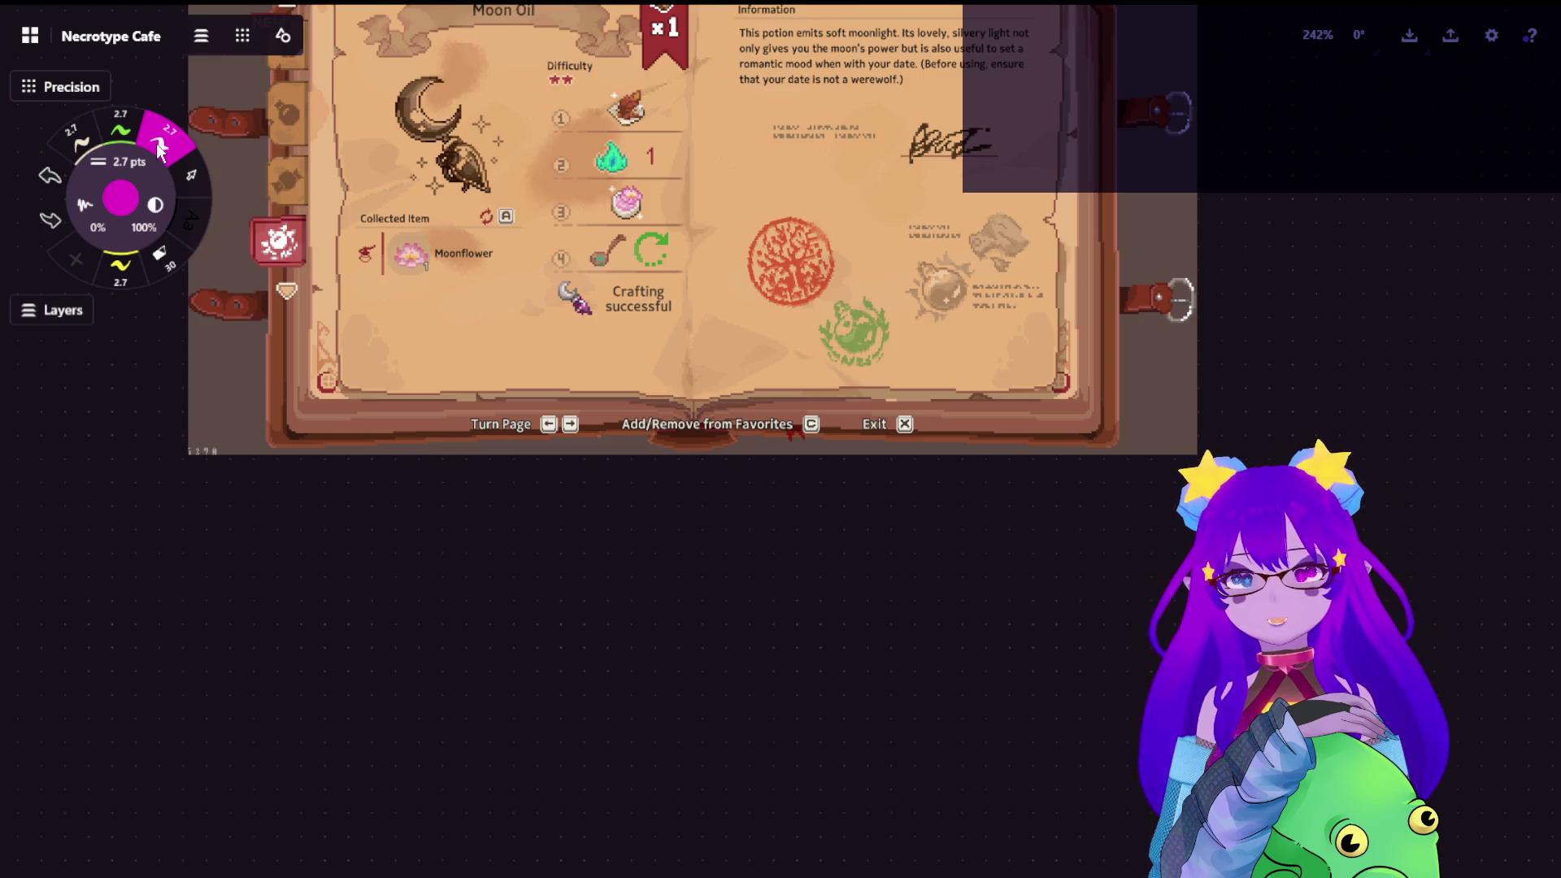
Write magenta page numbers 1 and 2 on the Moon Oil recipe's left and right pages
{"action": "left_click_drag", "start_coordinate": [527, 362], "coordinate": [522, 378]}
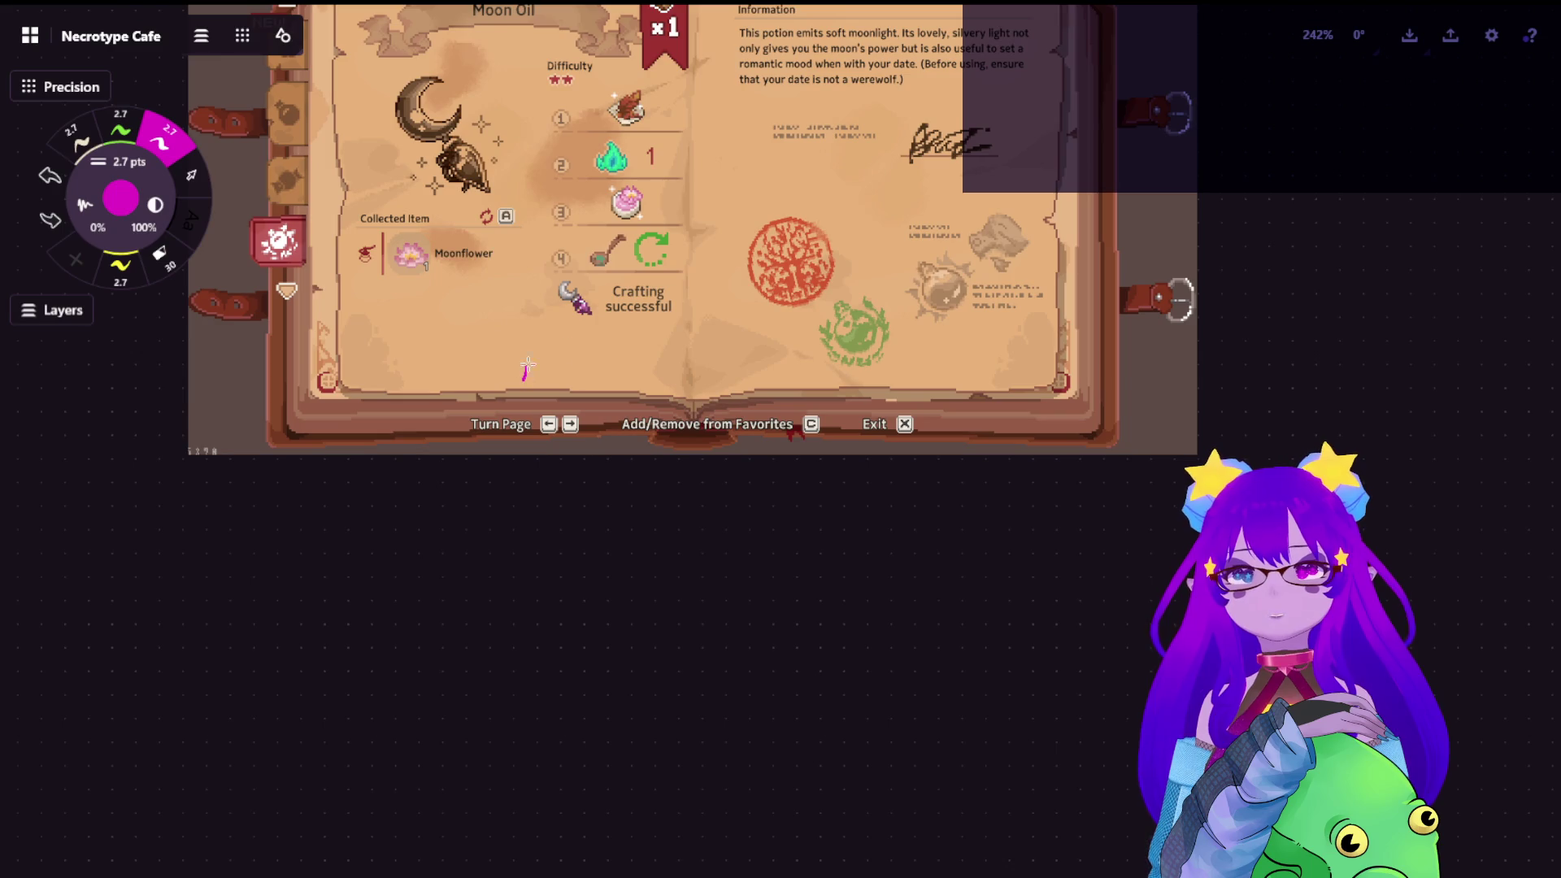
{"action": "left_click_drag", "start_coordinate": [868, 365], "coordinate": [891, 387]}
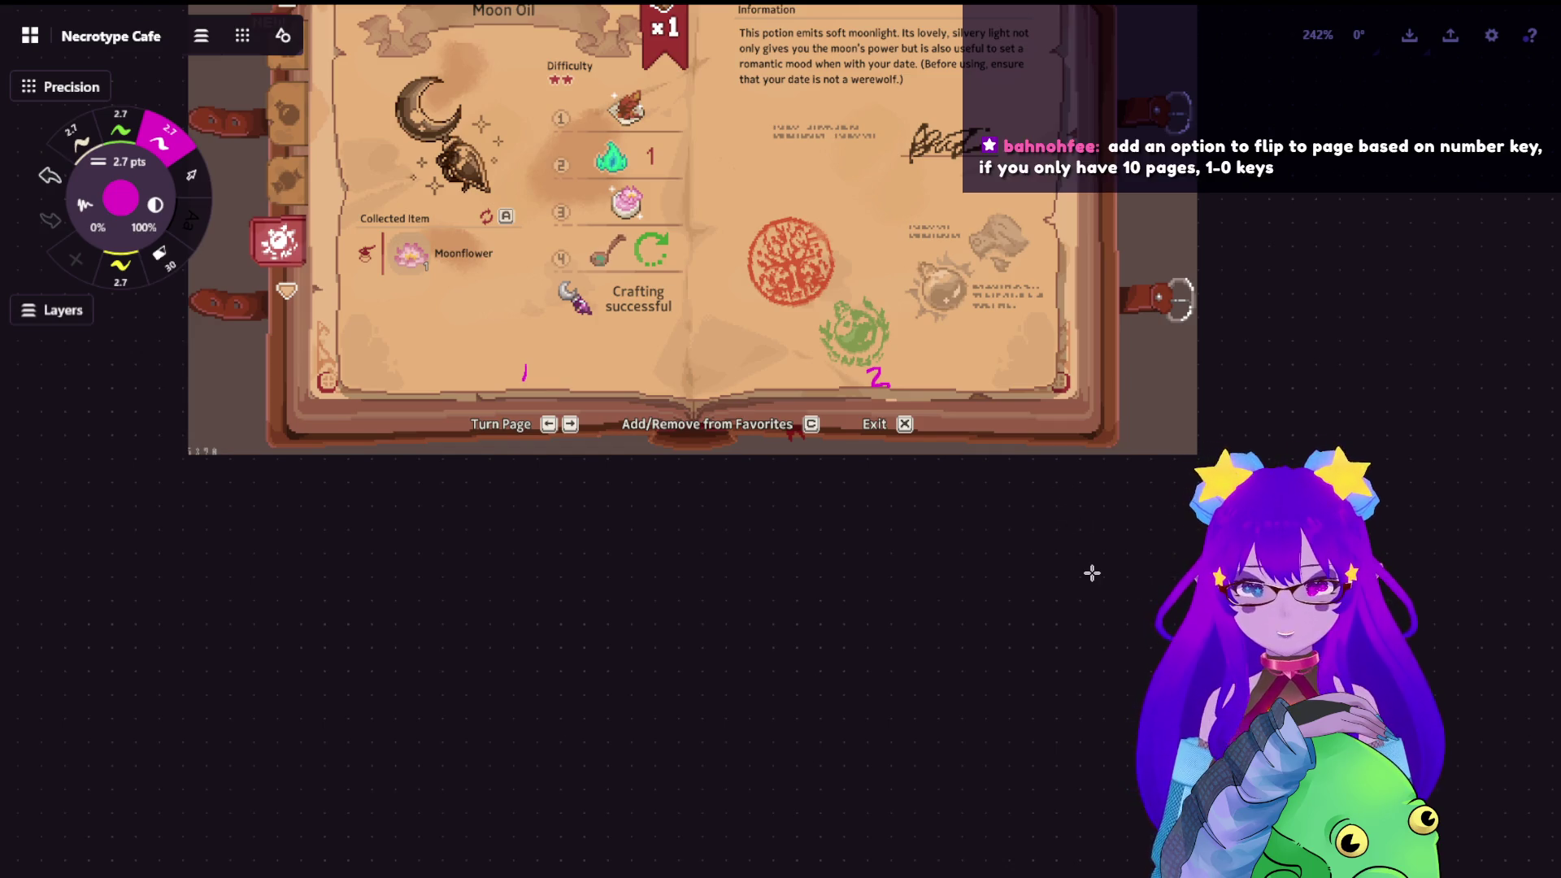
{"action": "scroll", "coordinate": [1046, 327], "scroll_direction": "down", "scroll_amount": 3}
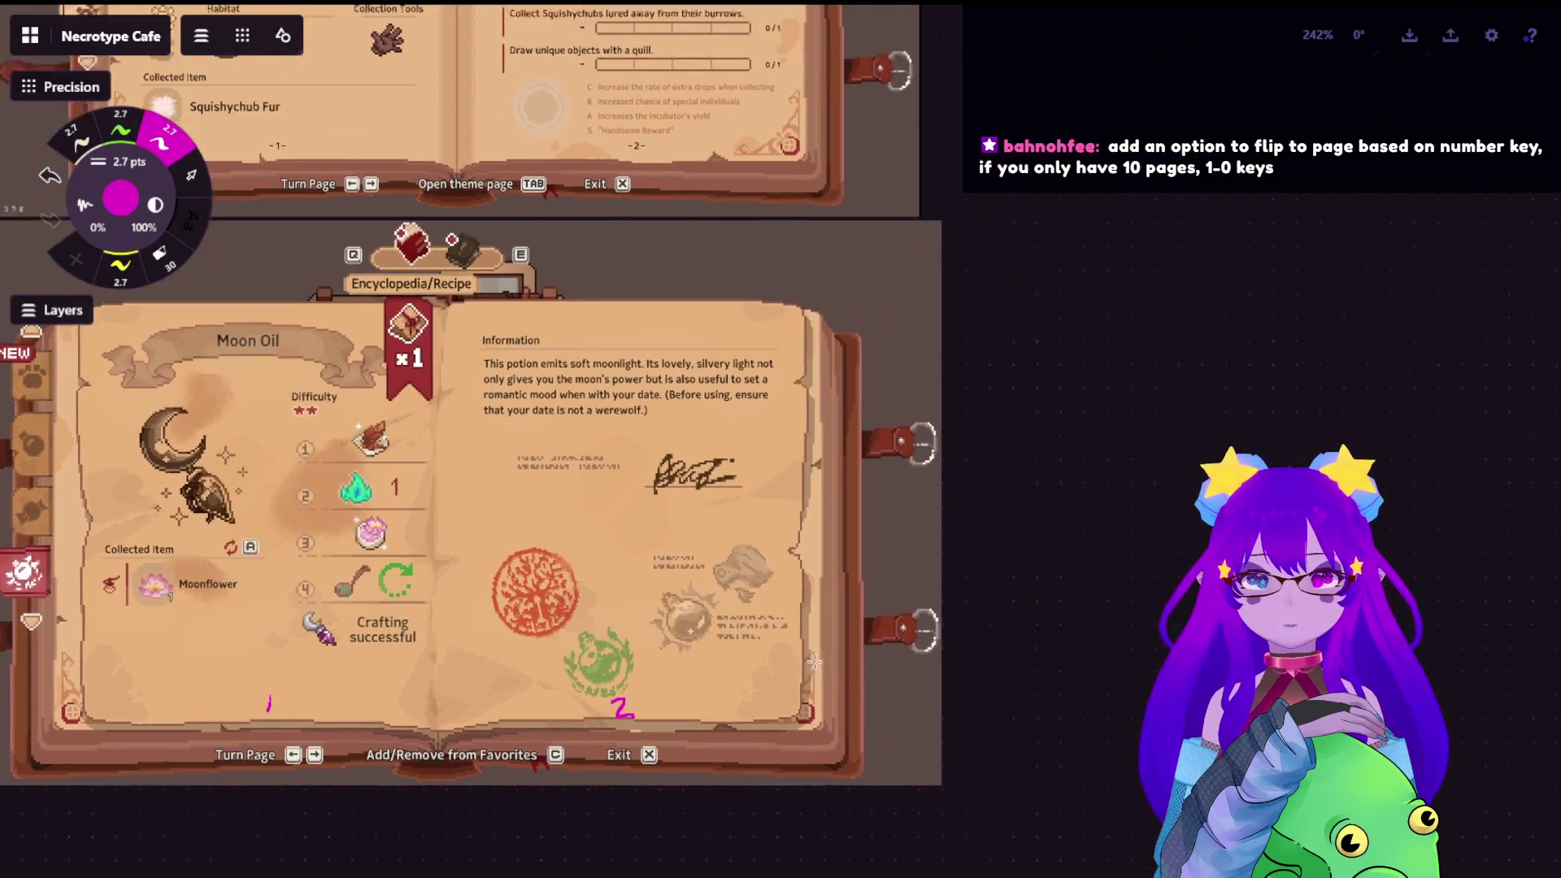
{"action": "scroll", "coordinate": [792, 590], "scroll_direction": "up", "scroll_amount": 4}
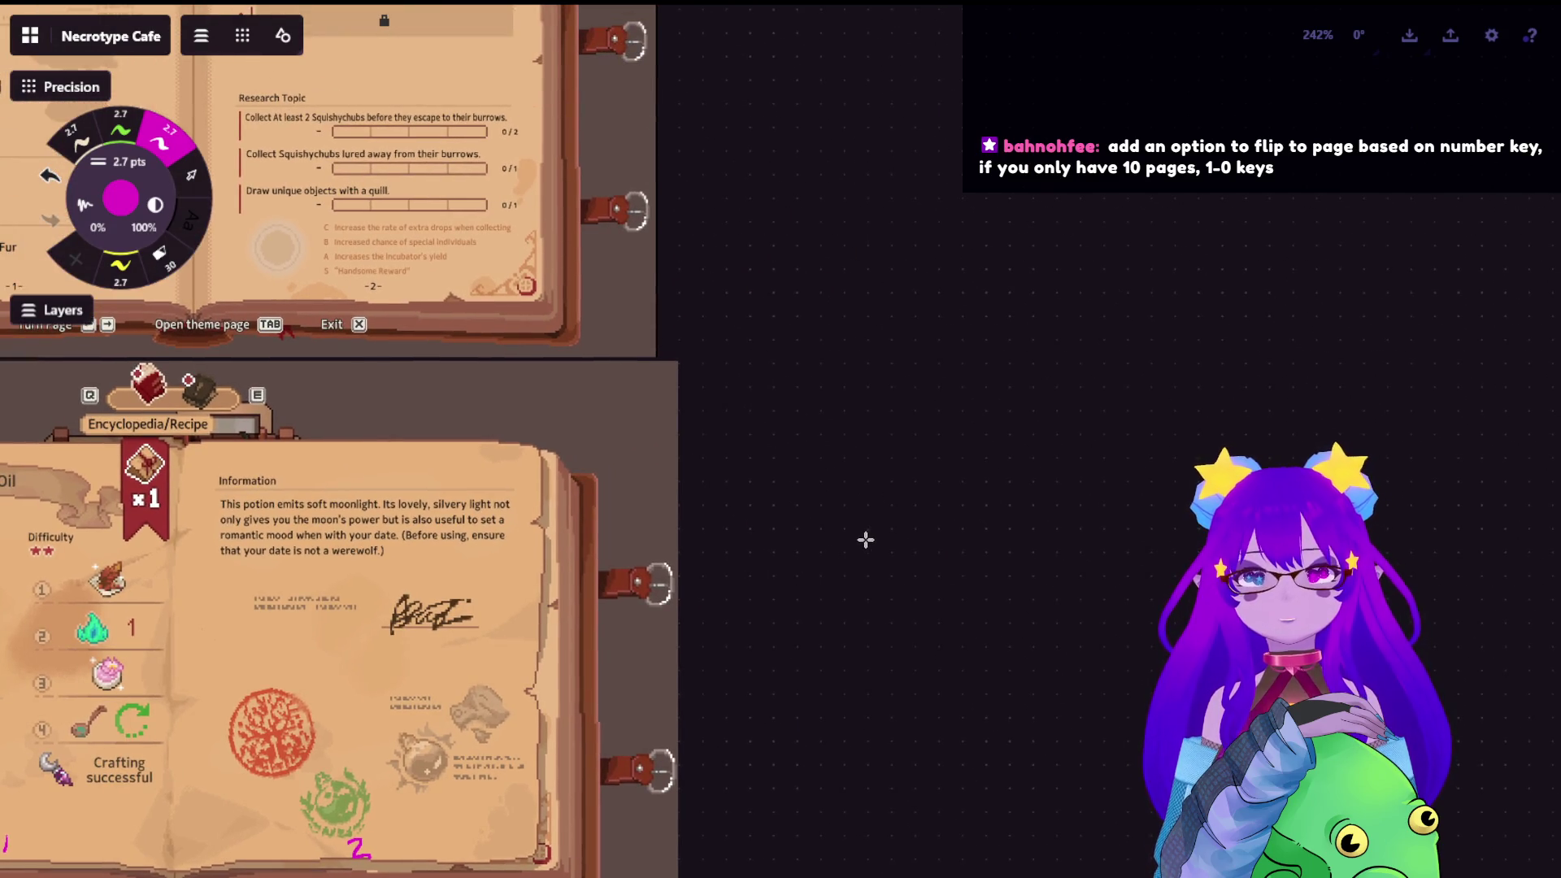
{"action": "scroll", "coordinate": [859, 539], "scroll_direction": "down", "scroll_amount": 1}
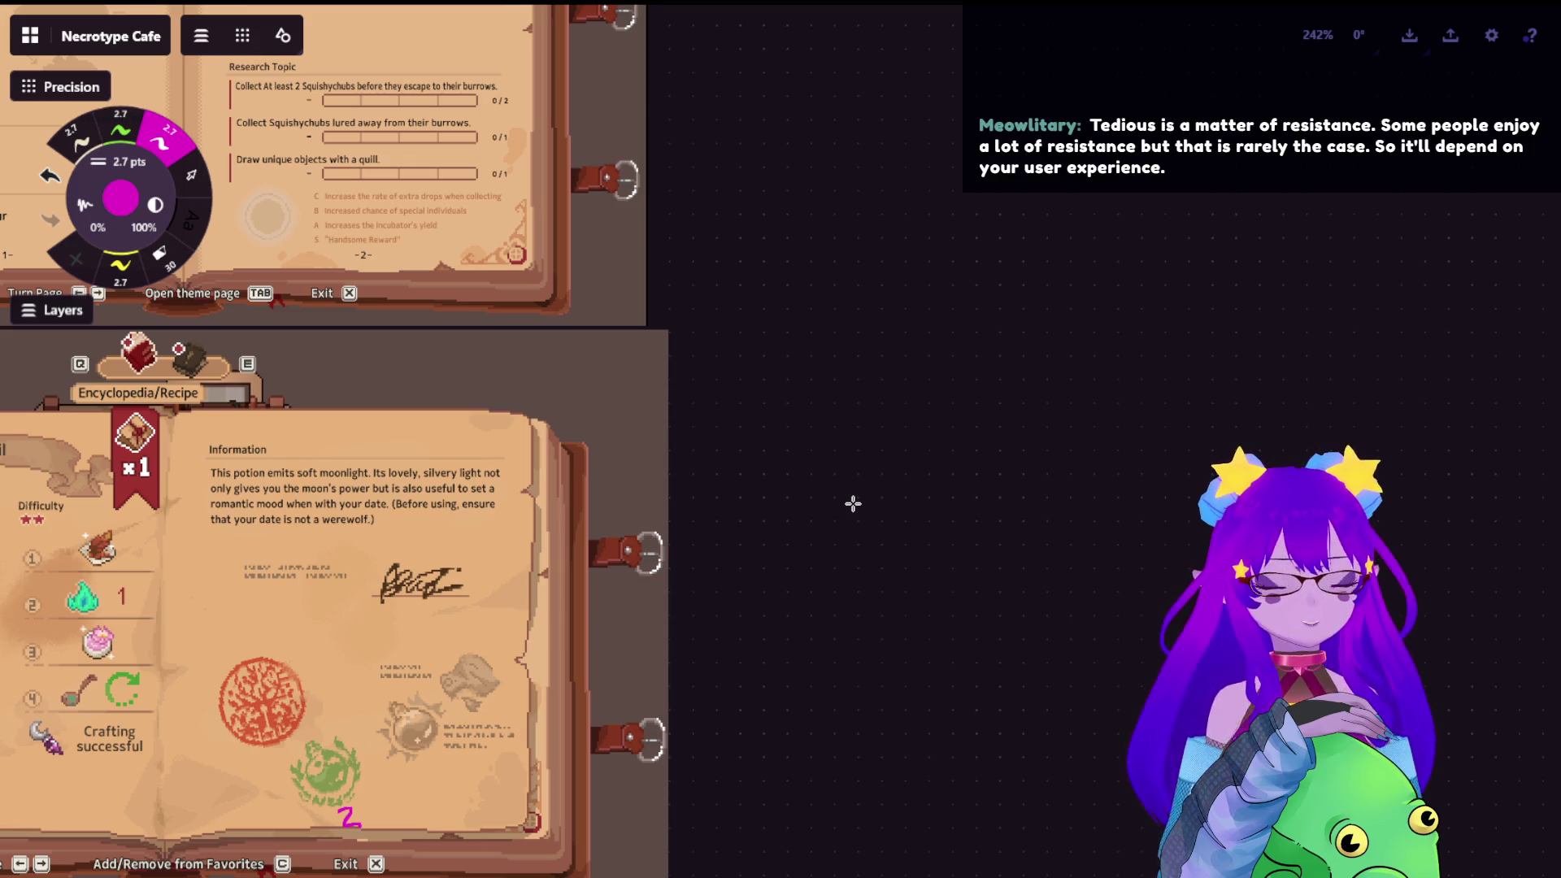
{"action": "left_click_drag", "start_coordinate": [722, 491], "coordinate": [988, 551]}
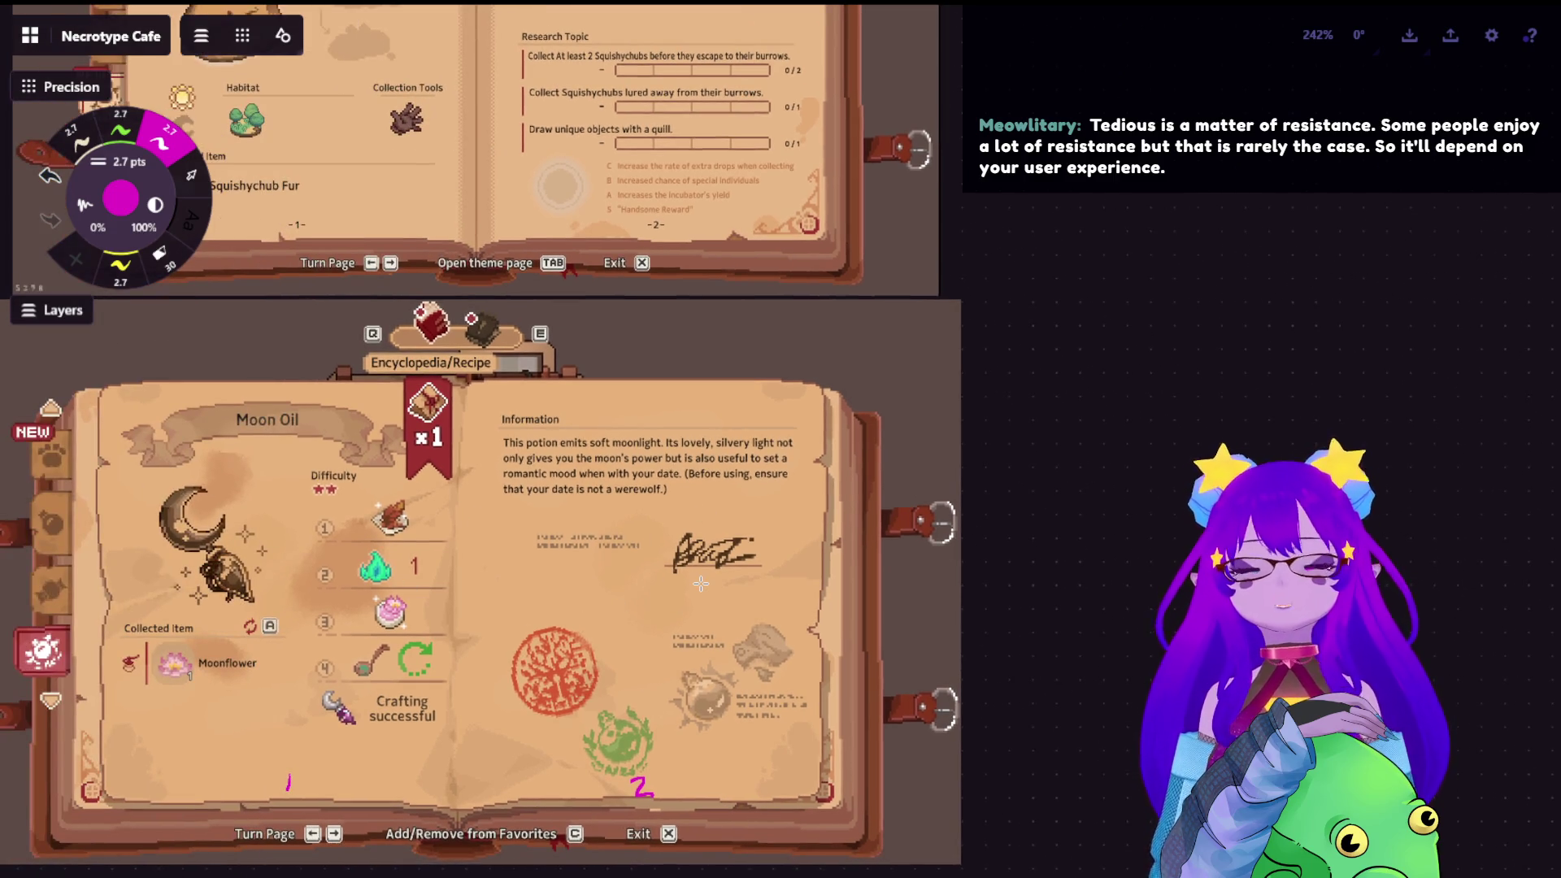
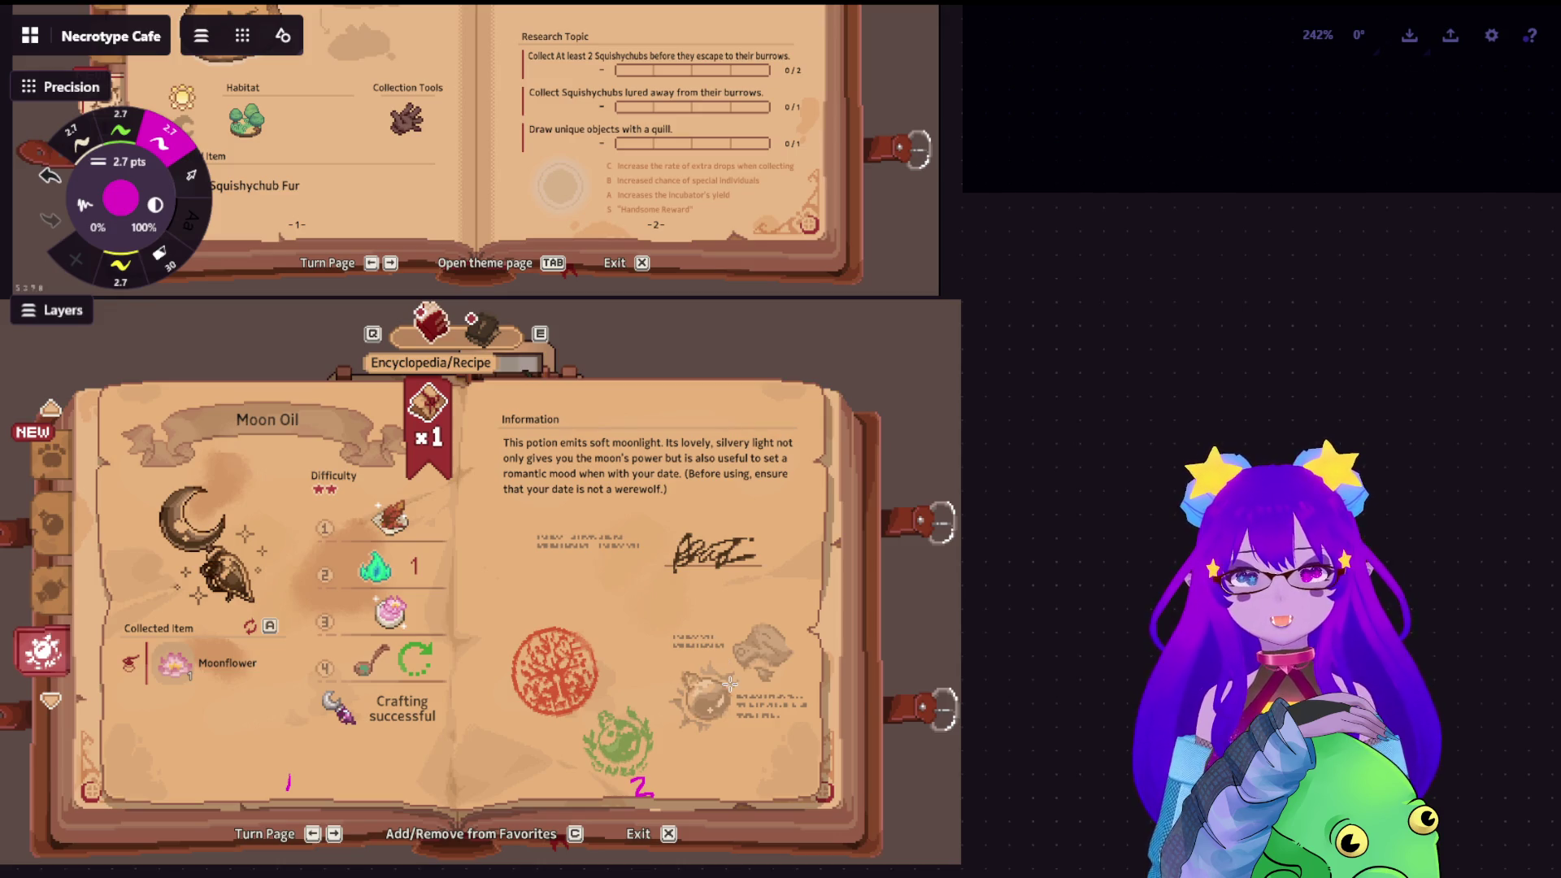
{"action": "scroll", "coordinate": [720, 609], "scroll_direction": "down", "scroll_amount": 5}
{"action": "scroll", "coordinate": [719, 611], "scroll_direction": "down", "scroll_amount": 5}
Sketch a magenta portrait outline with placeholder text lines in the blank book page, undoing two stray strokes
{"action": "left_click_drag", "start_coordinate": [720, 513], "coordinate": [701, 597]}
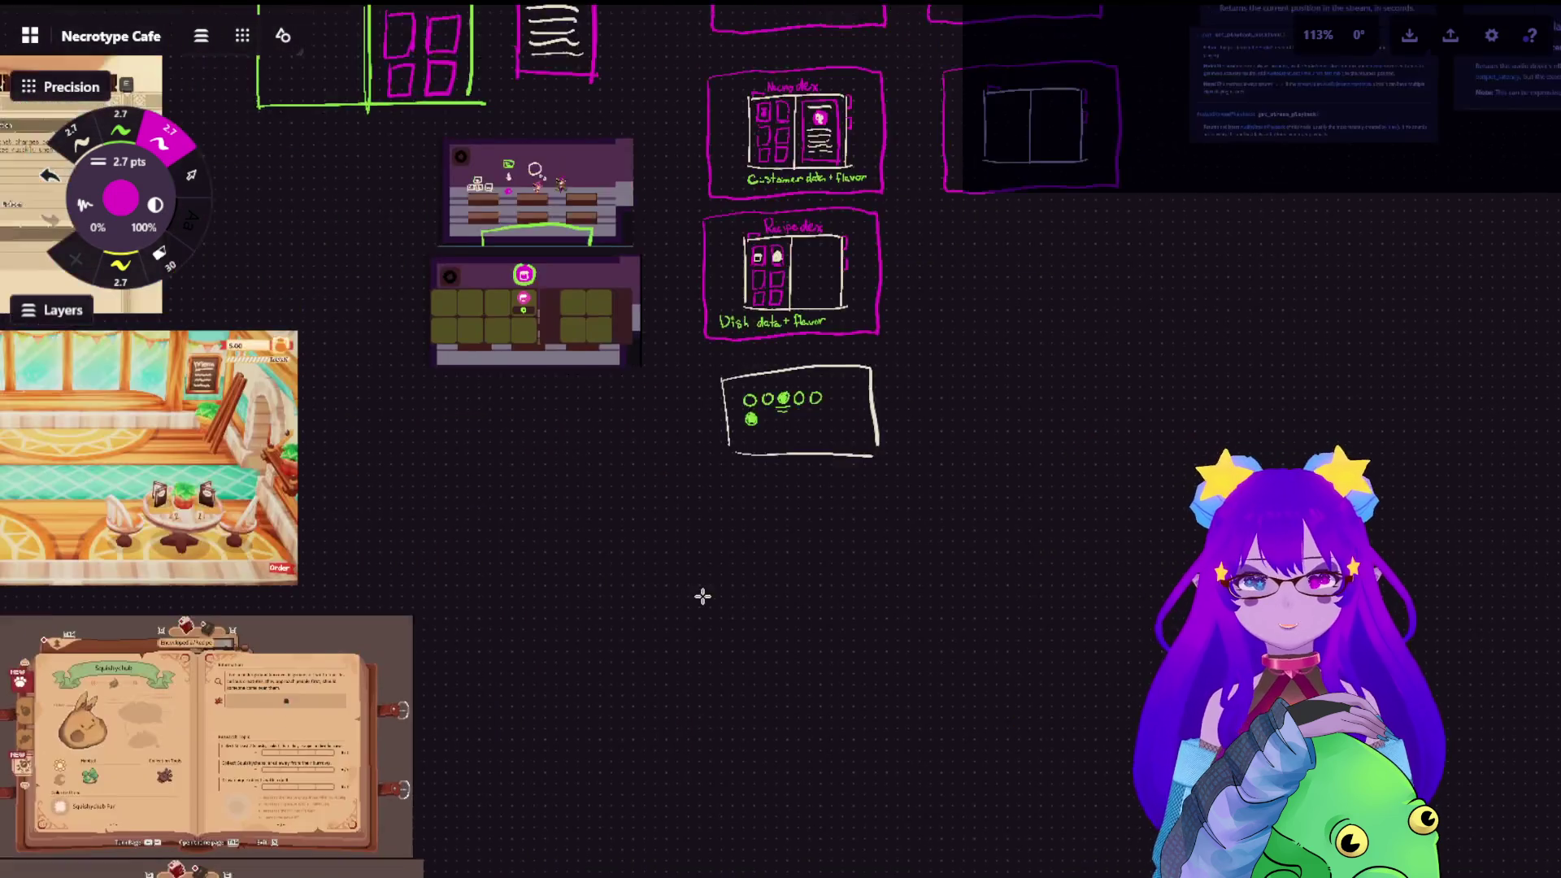
{"action": "scroll", "coordinate": [757, 281], "scroll_direction": "up", "scroll_amount": 5}
{"action": "scroll", "coordinate": [793, 305], "scroll_direction": "up", "scroll_amount": 5}
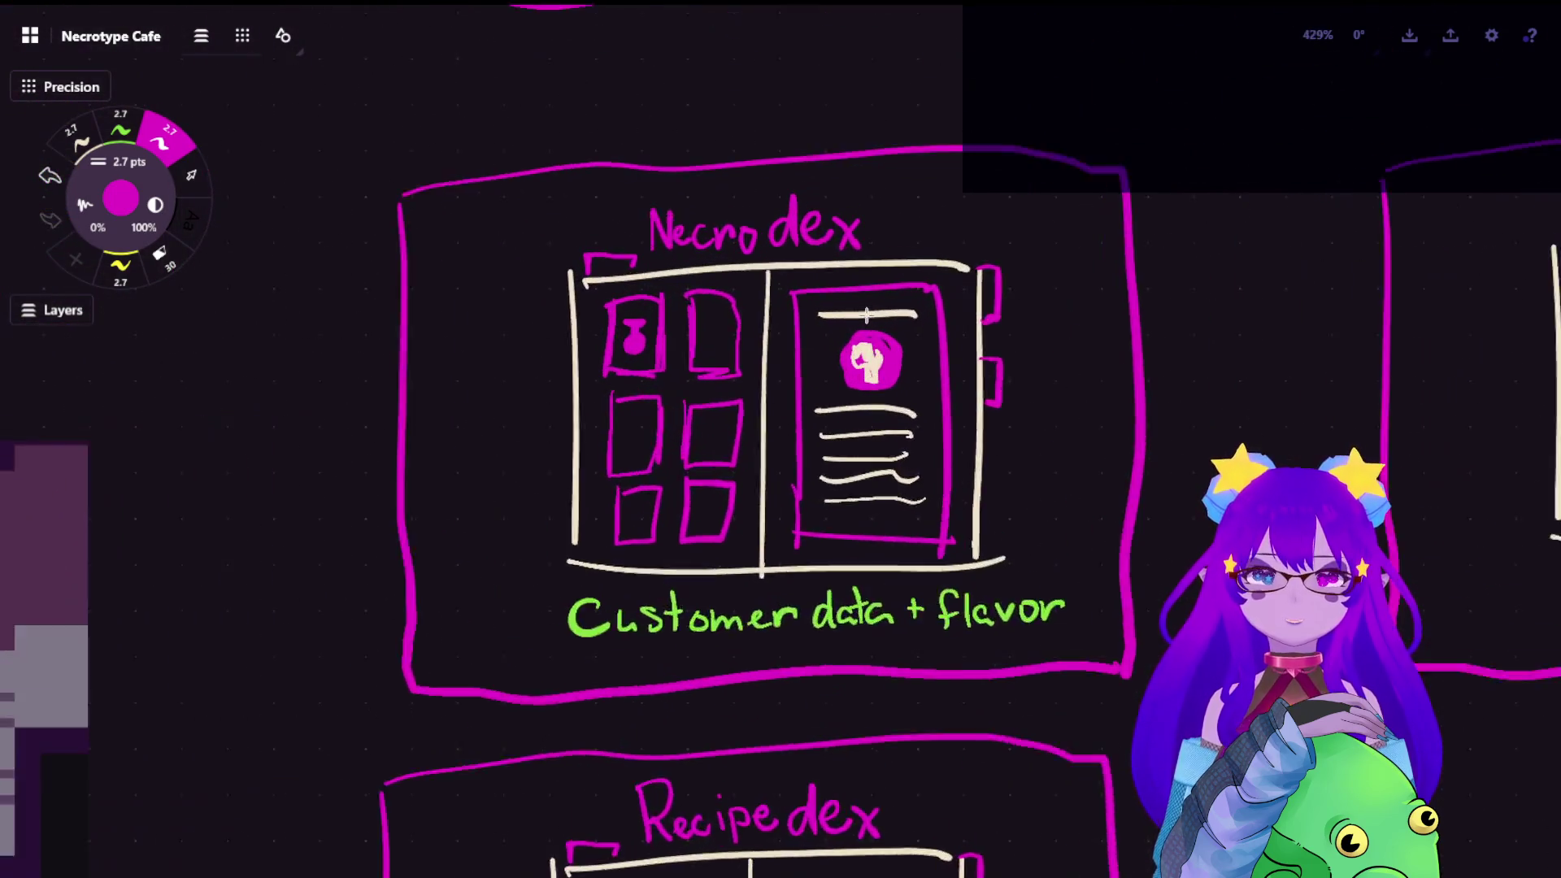
{"action": "scroll", "coordinate": [865, 315], "scroll_direction": "up", "scroll_amount": 3}
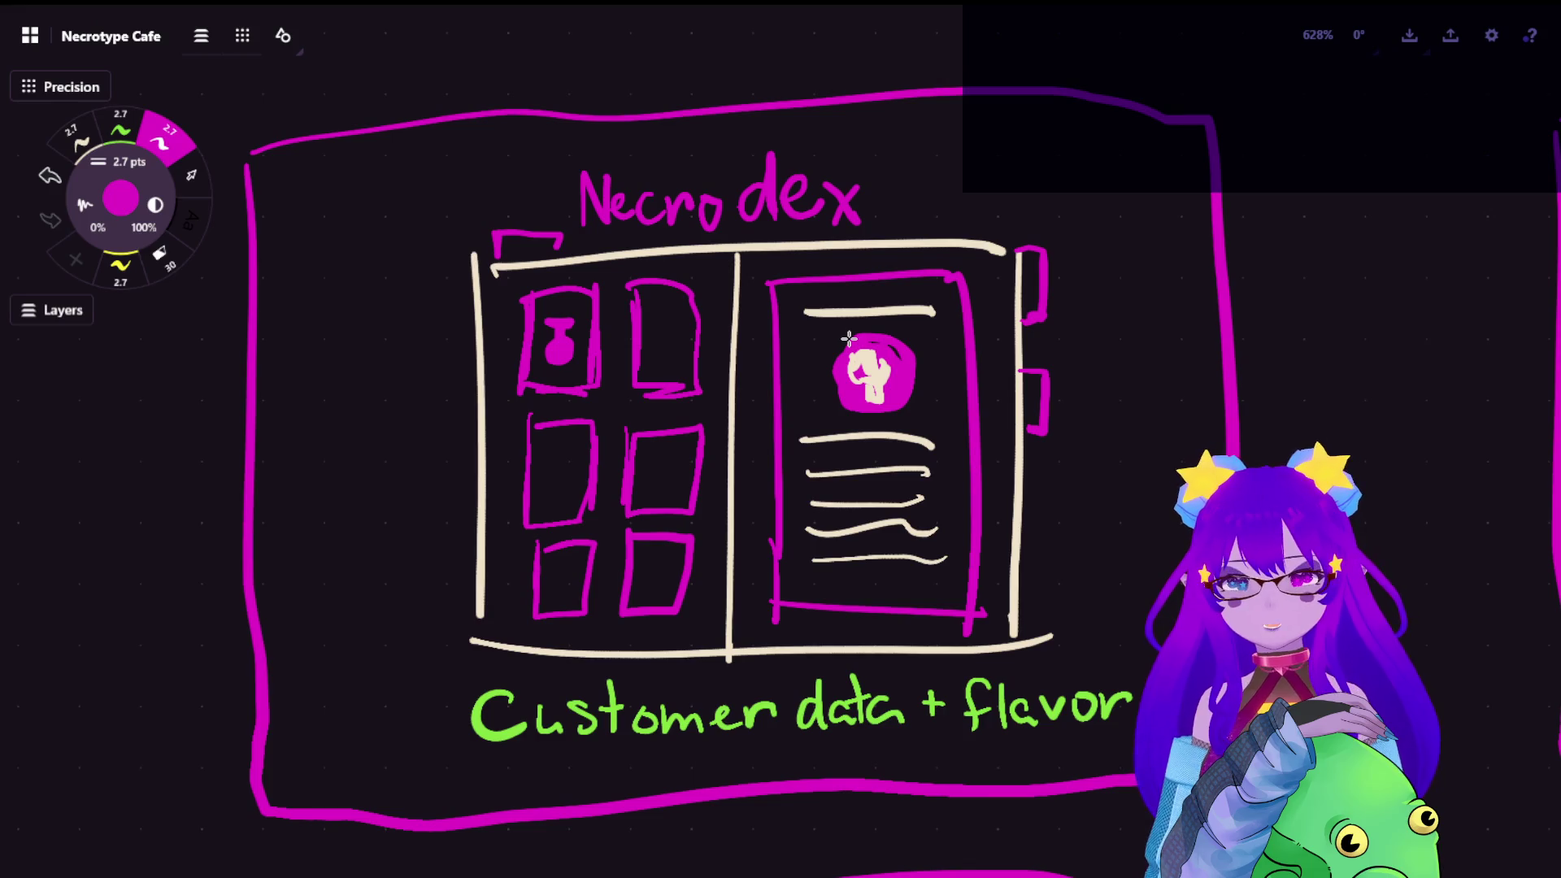
{"action": "scroll", "coordinate": [846, 336], "scroll_direction": "down", "scroll_amount": 5}
{"action": "scroll", "coordinate": [793, 317], "scroll_direction": "down", "scroll_amount": 3}
{"action": "left_click_drag", "start_coordinate": [781, 366], "coordinate": [724, 283]}
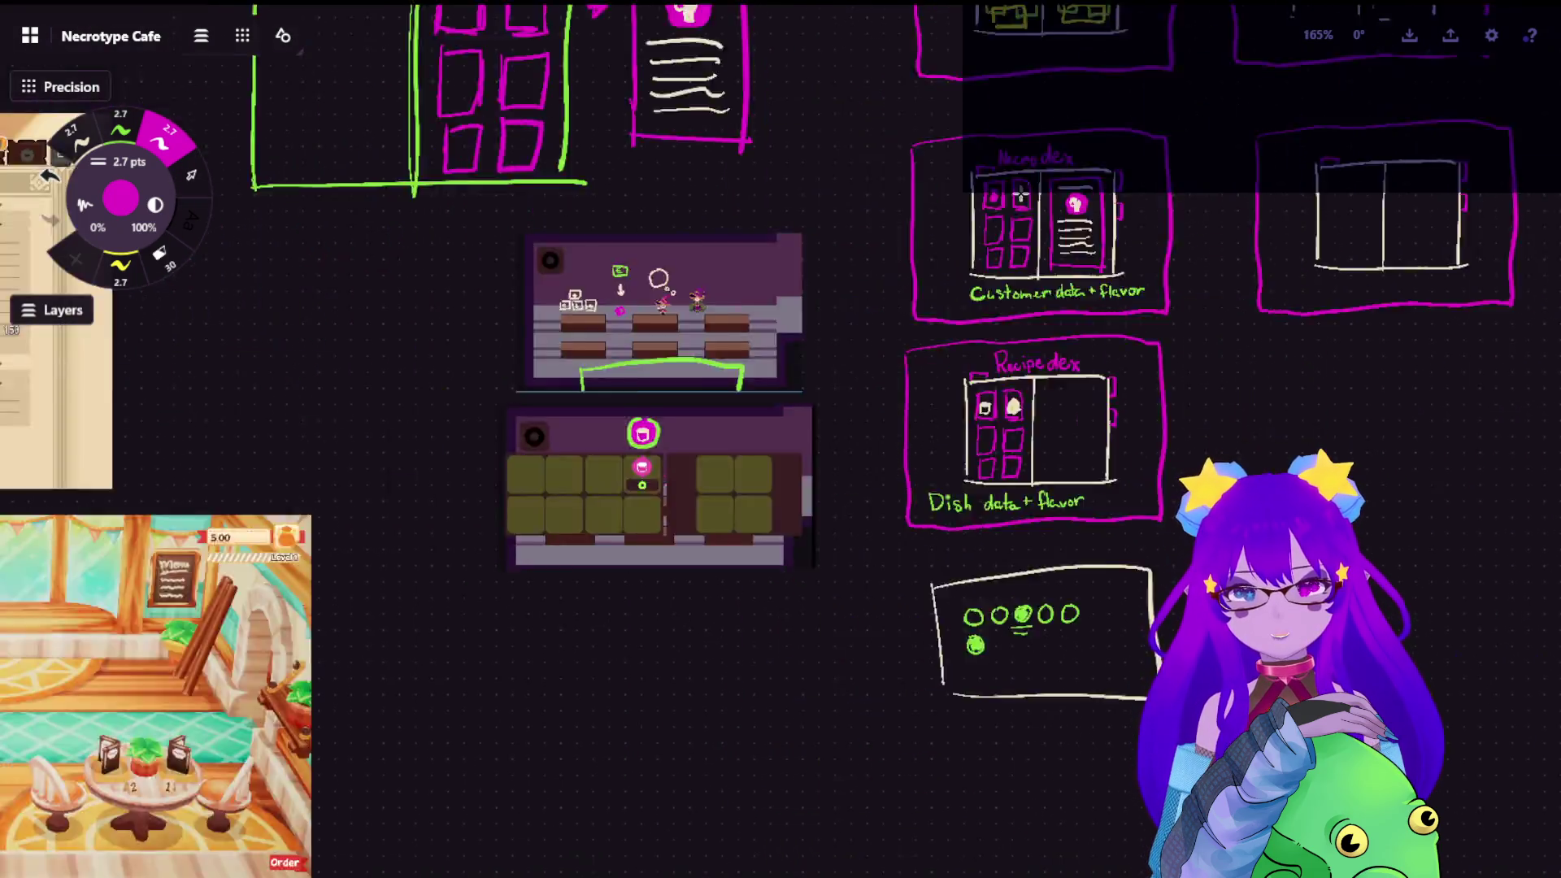
{"action": "scroll", "coordinate": [725, 282], "scroll_direction": "up", "scroll_amount": 2}
{"action": "scroll", "coordinate": [683, 366], "scroll_direction": "up", "scroll_amount": 3}
{"action": "scroll", "coordinate": [658, 428], "scroll_direction": "up", "scroll_amount": 3}
{"action": "scroll", "coordinate": [640, 485], "scroll_direction": "up", "scroll_amount": 2}
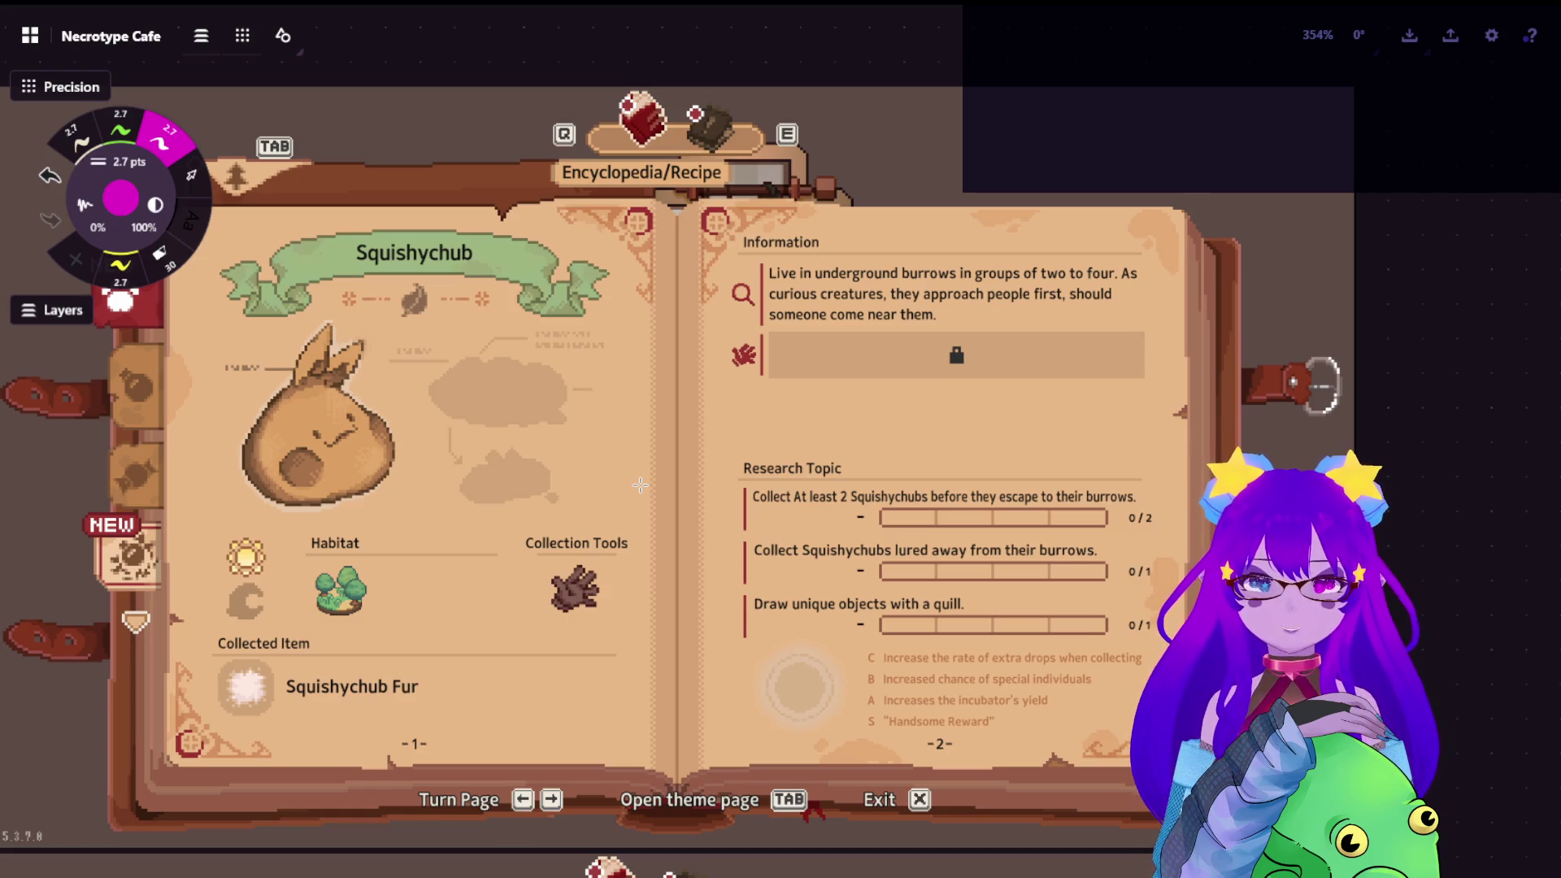
{"action": "mouse_move", "coordinate": [213, 307]}
{"action": "left_mouse_down"}
{"action": "mouse_move", "coordinate": [449, 241]}
{"action": "mouse_move", "coordinate": [616, 244]}
{"action": "left_mouse_up"}
{"action": "left_click_drag", "start_coordinate": [429, 336], "coordinate": [616, 323]}
{"action": "left_click_drag", "start_coordinate": [454, 384], "coordinate": [619, 377]}
{"action": "left_click_drag", "start_coordinate": [438, 452], "coordinate": [613, 448]}
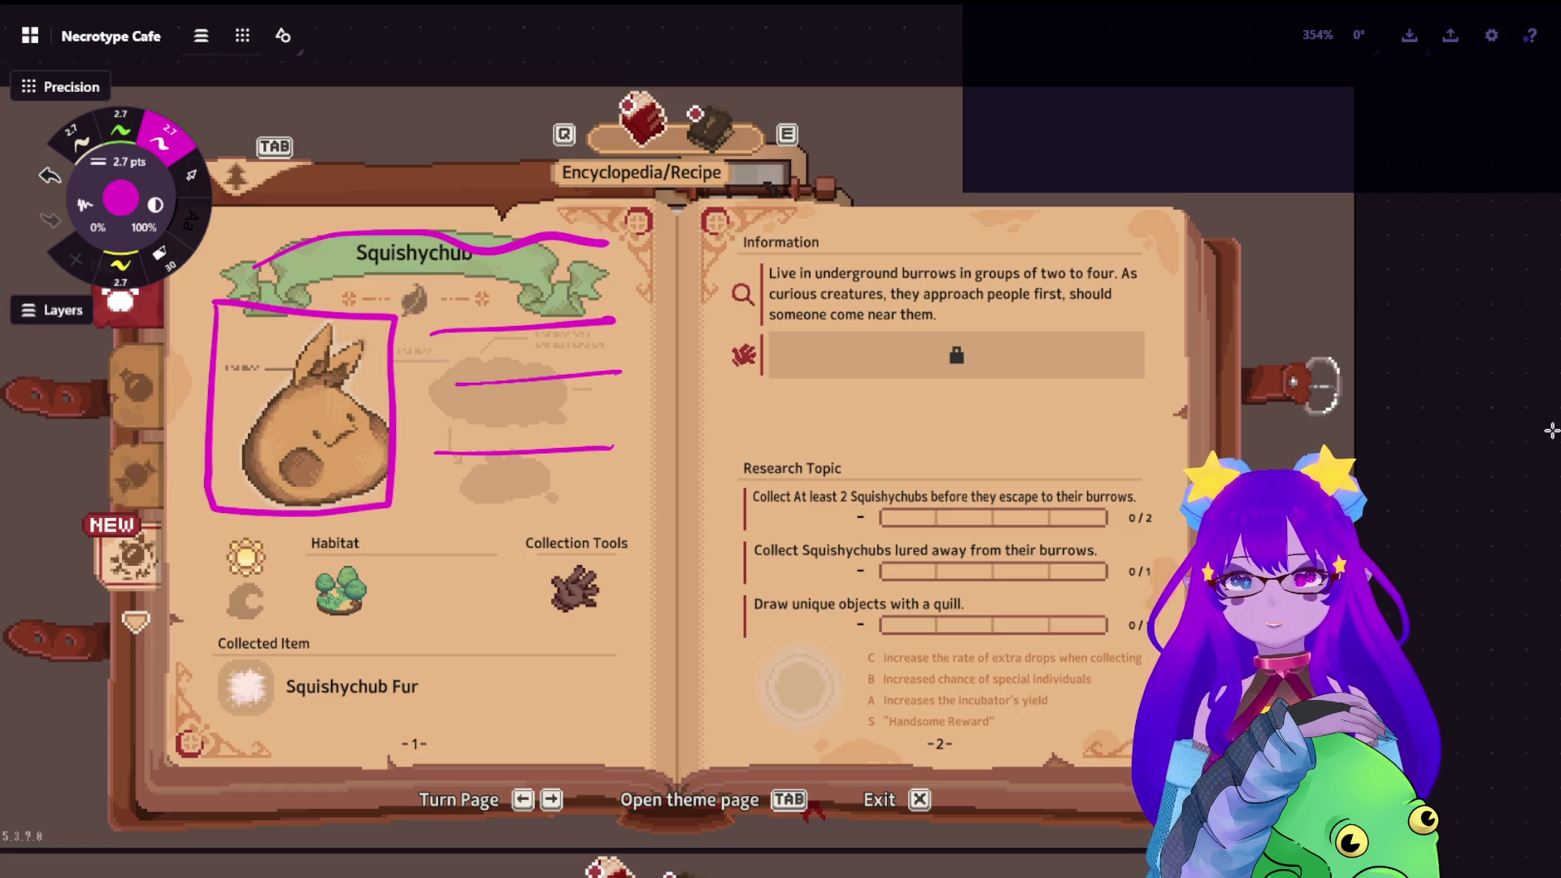
{"action": "left_click_drag", "start_coordinate": [723, 296], "coordinate": [1159, 287]}
{"action": "key", "text": "ctrl+z"}
{"action": "key", "text": "ctrl+z"}
{"action": "key", "text": "ctrl+z"}
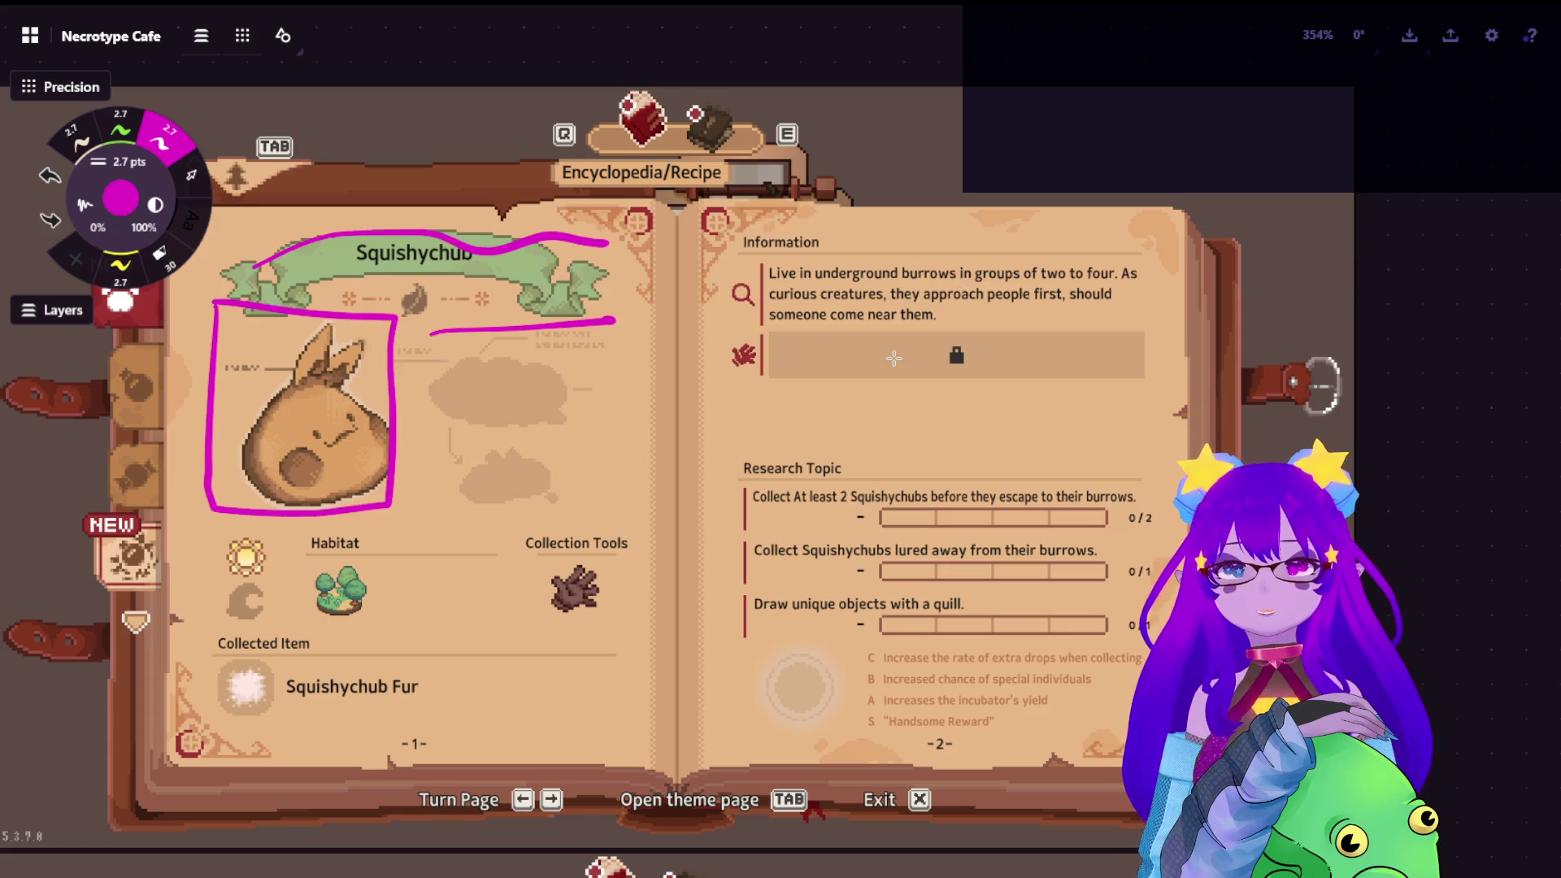
{"action": "key", "text": "ctrl+z"}
{"action": "key", "text": "ctrl+z"}
{"action": "key", "text": "ctrl+z"}
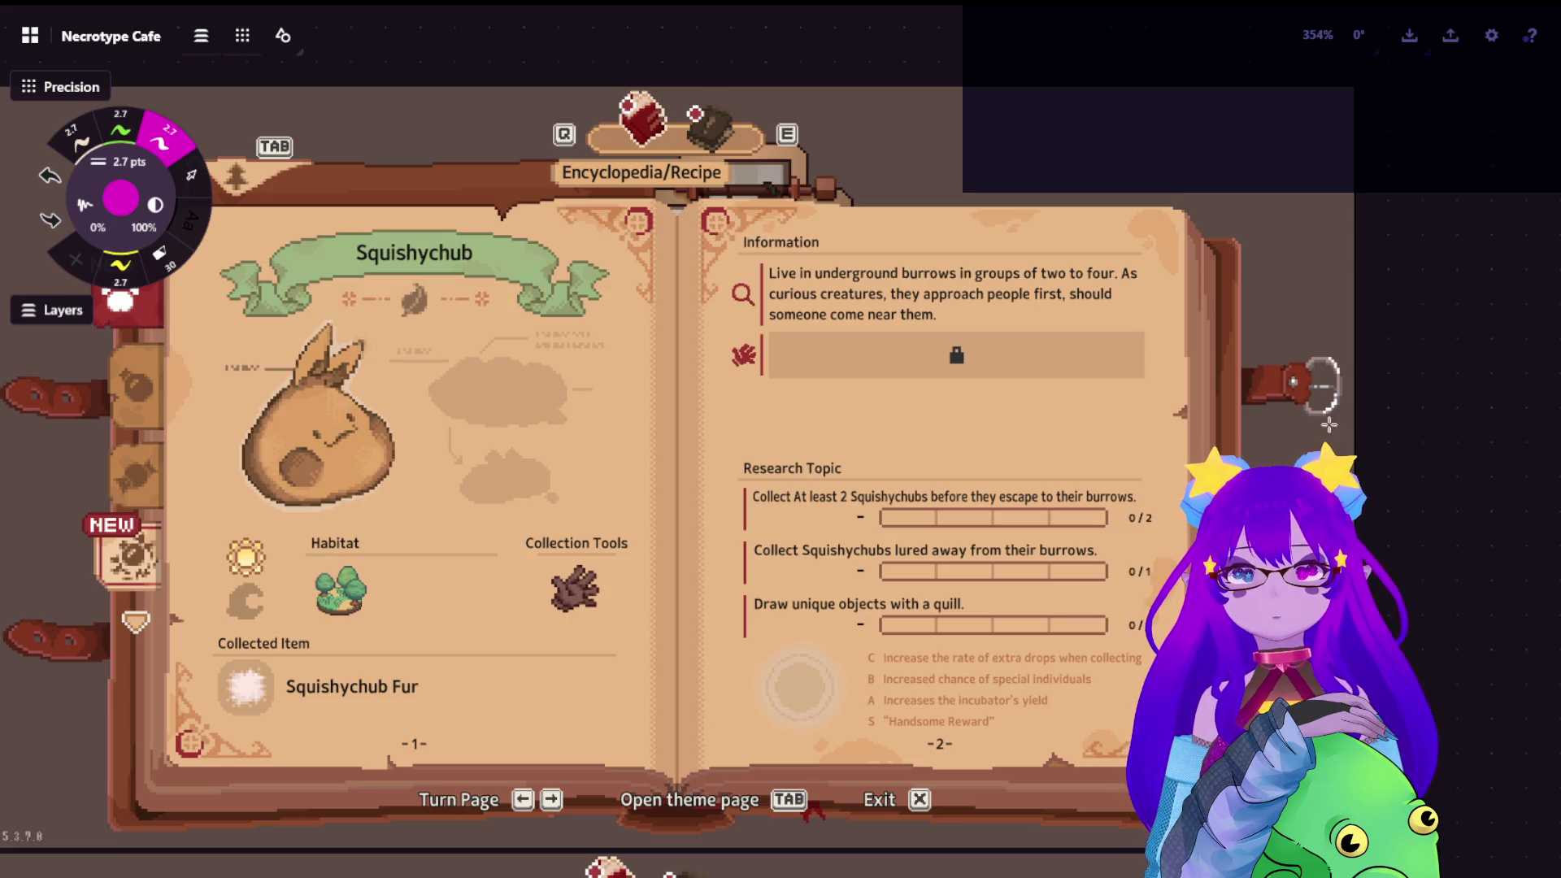
{"action": "scroll", "coordinate": [1322, 385], "scroll_direction": "down", "scroll_amount": 3}
{"action": "scroll", "coordinate": [1256, 402], "scroll_direction": "down", "scroll_amount": 3}
{"action": "scroll", "coordinate": [1226, 360], "scroll_direction": "down", "scroll_amount": 2}
{"action": "scroll", "coordinate": [1122, 390], "scroll_direction": "down", "scroll_amount": 3}
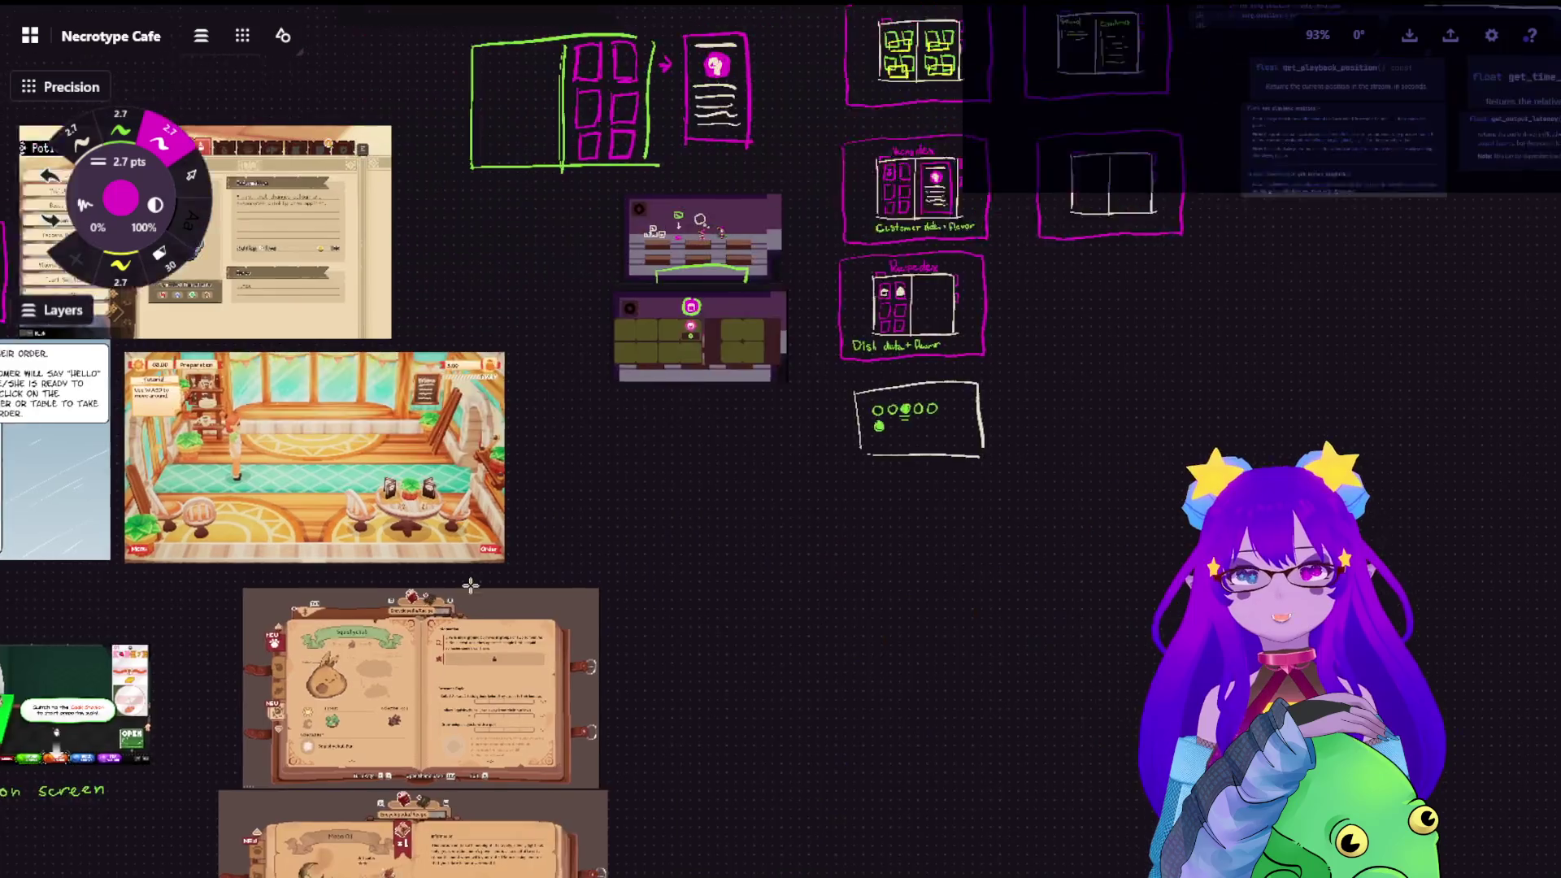
{"action": "scroll", "coordinate": [732, 367], "scroll_direction": "up", "scroll_amount": 3}
{"action": "scroll", "coordinate": [548, 487], "scroll_direction": "up", "scroll_amount": 4}
{"action": "scroll", "coordinate": [367, 623], "scroll_direction": "up", "scroll_amount": 3}
{"action": "scroll", "coordinate": [367, 623], "scroll_direction": "down", "scroll_amount": 3}
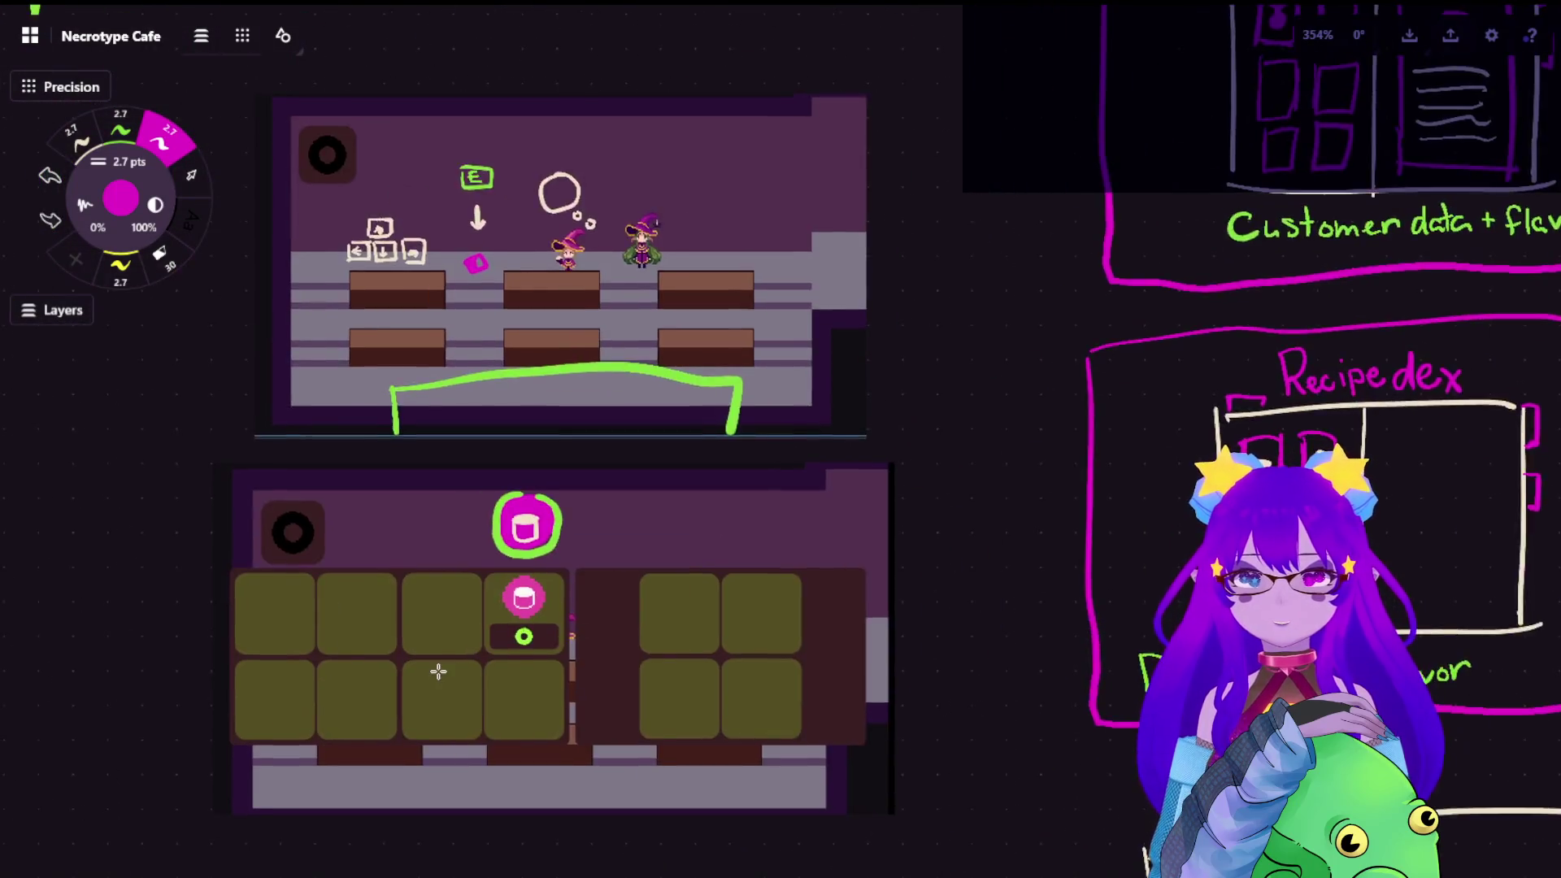
{"action": "scroll", "coordinate": [451, 659], "scroll_direction": "up", "scroll_amount": 4}
{"action": "scroll", "coordinate": [635, 567], "scroll_direction": "up", "scroll_amount": 3}
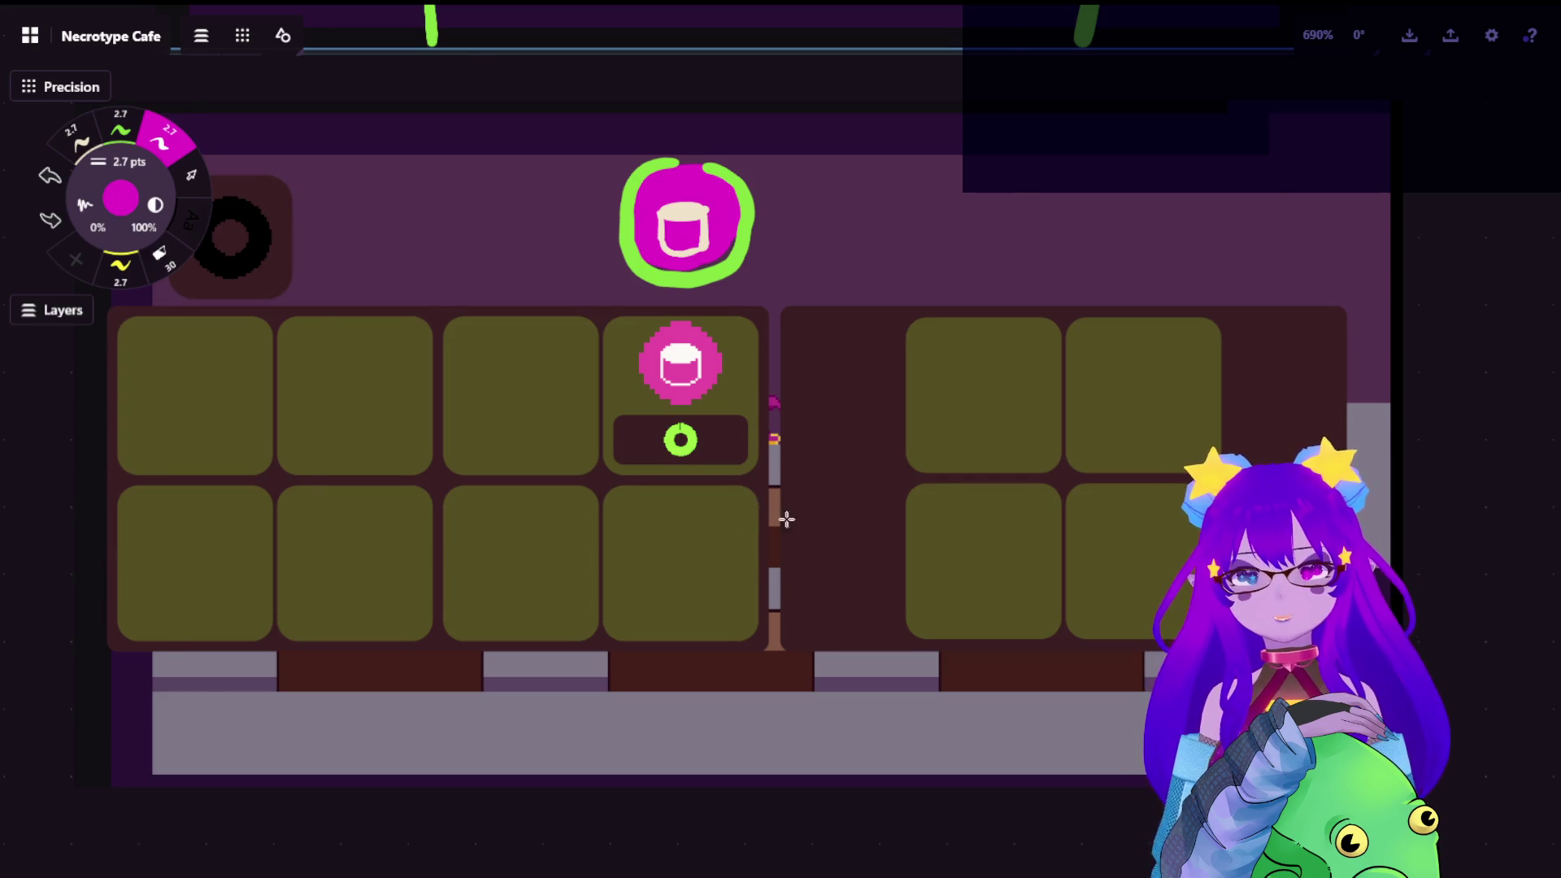
{"action": "scroll", "coordinate": [660, 565], "scroll_direction": "down", "scroll_amount": 3}
{"action": "scroll", "coordinate": [1062, 438], "scroll_direction": "down", "scroll_amount": 4}
{"action": "scroll", "coordinate": [952, 463], "scroll_direction": "up", "scroll_amount": 3}
{"action": "scroll", "coordinate": [1036, 299], "scroll_direction": "up", "scroll_amount": 3}
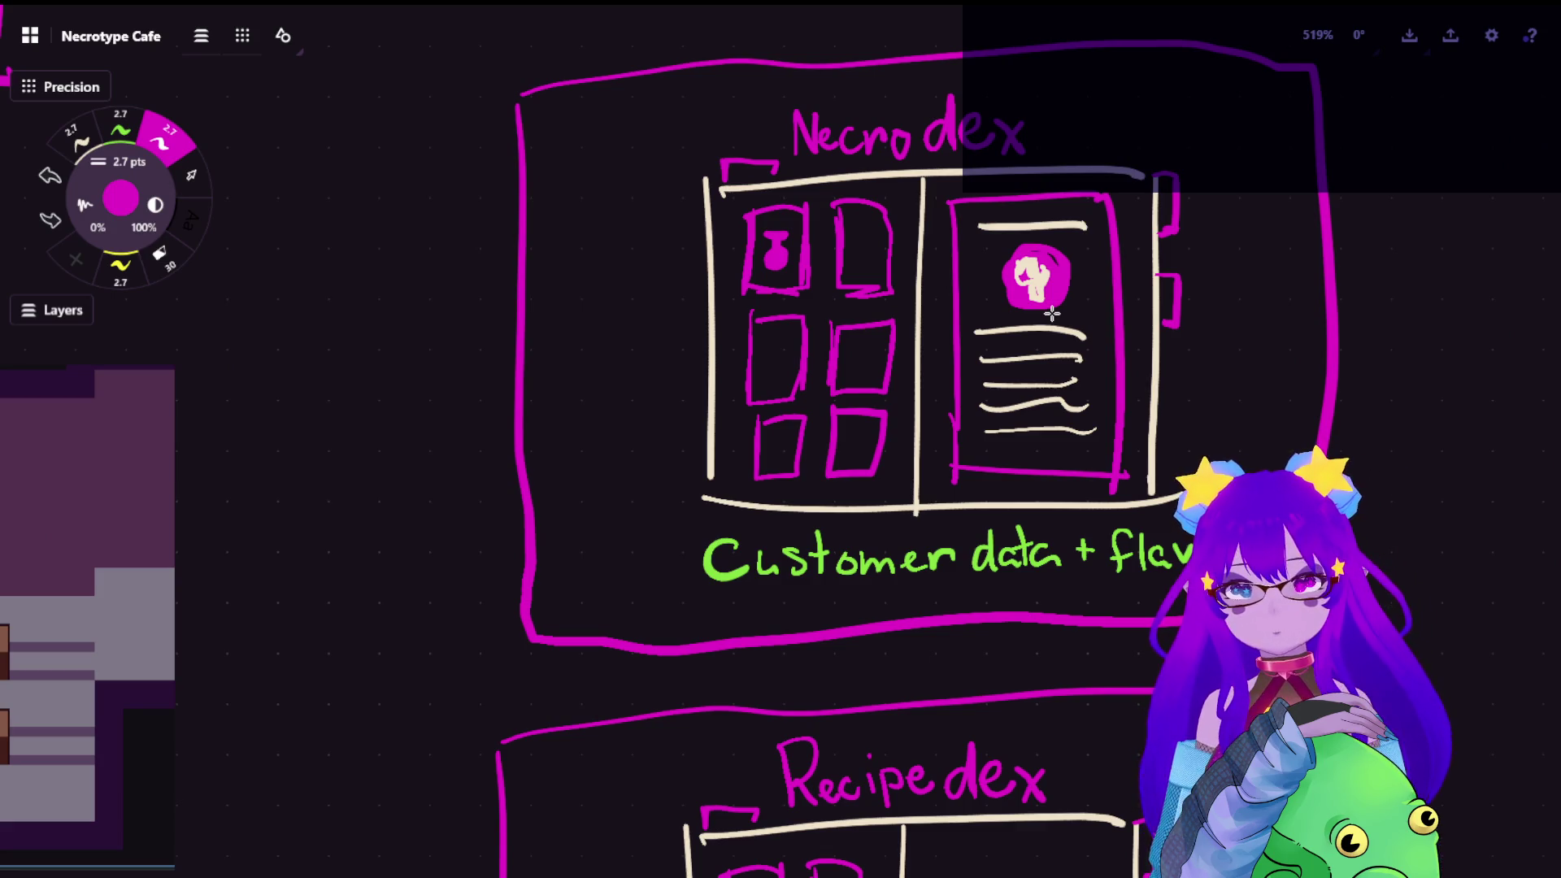
{"action": "scroll", "coordinate": [1052, 314], "scroll_direction": "down", "scroll_amount": 5}
{"action": "scroll", "coordinate": [1051, 313], "scroll_direction": "down", "scroll_amount": 3}
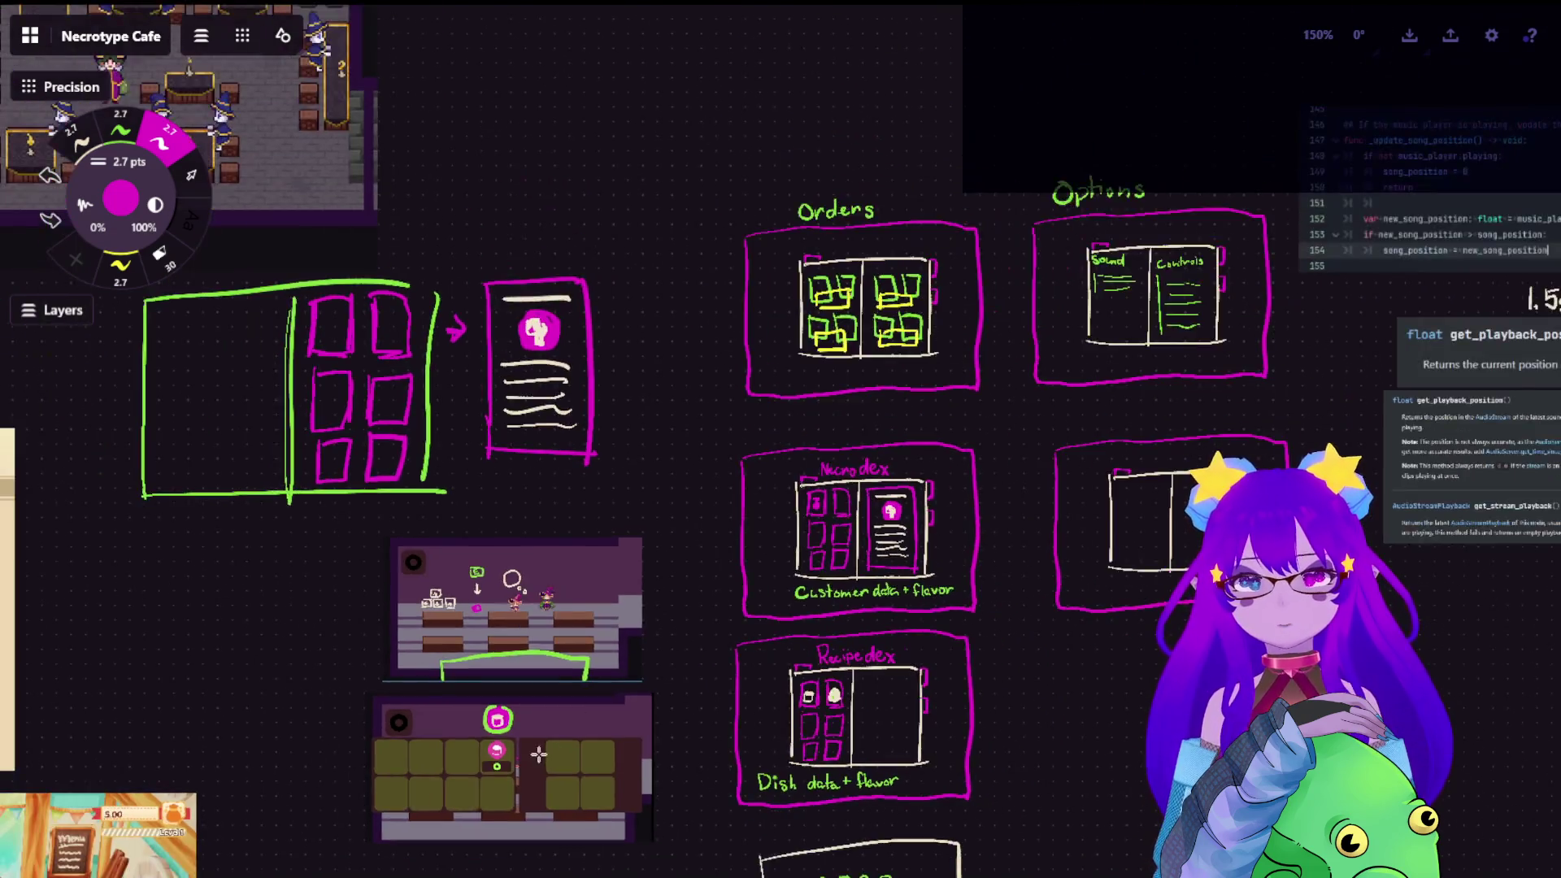
Pan across the reference screenshots and back to the wireframe sketches
{"action": "left_click_drag", "start_coordinate": [366, 488], "coordinate": [698, 627]}
{"action": "scroll", "coordinate": [699, 627], "scroll_direction": "up", "scroll_amount": 2}
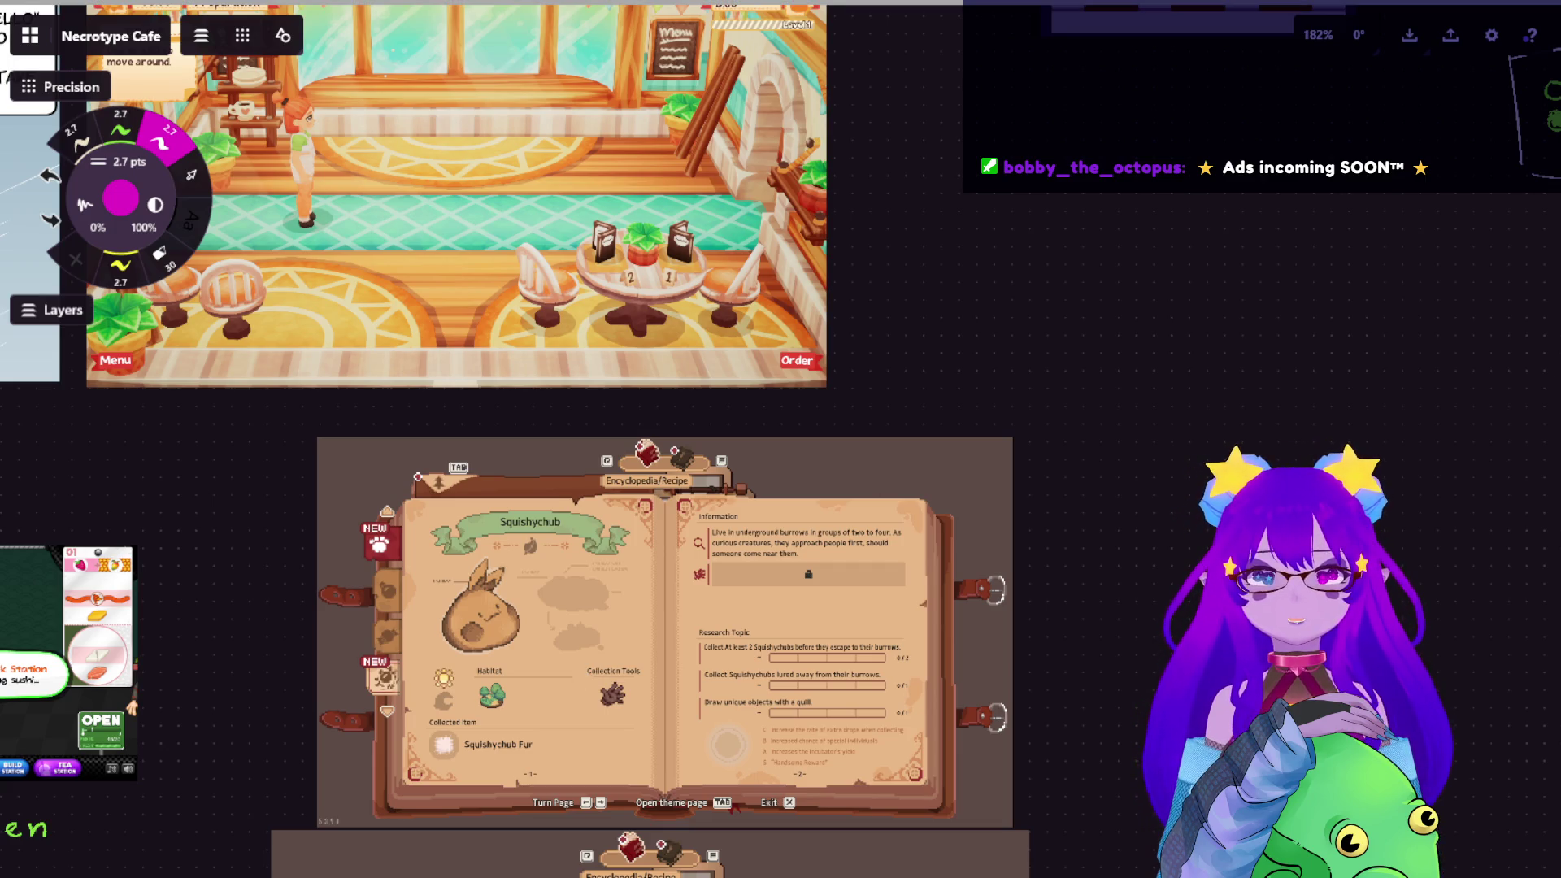
{"action": "left_click_drag", "start_coordinate": [749, 215], "coordinate": [646, 282]}
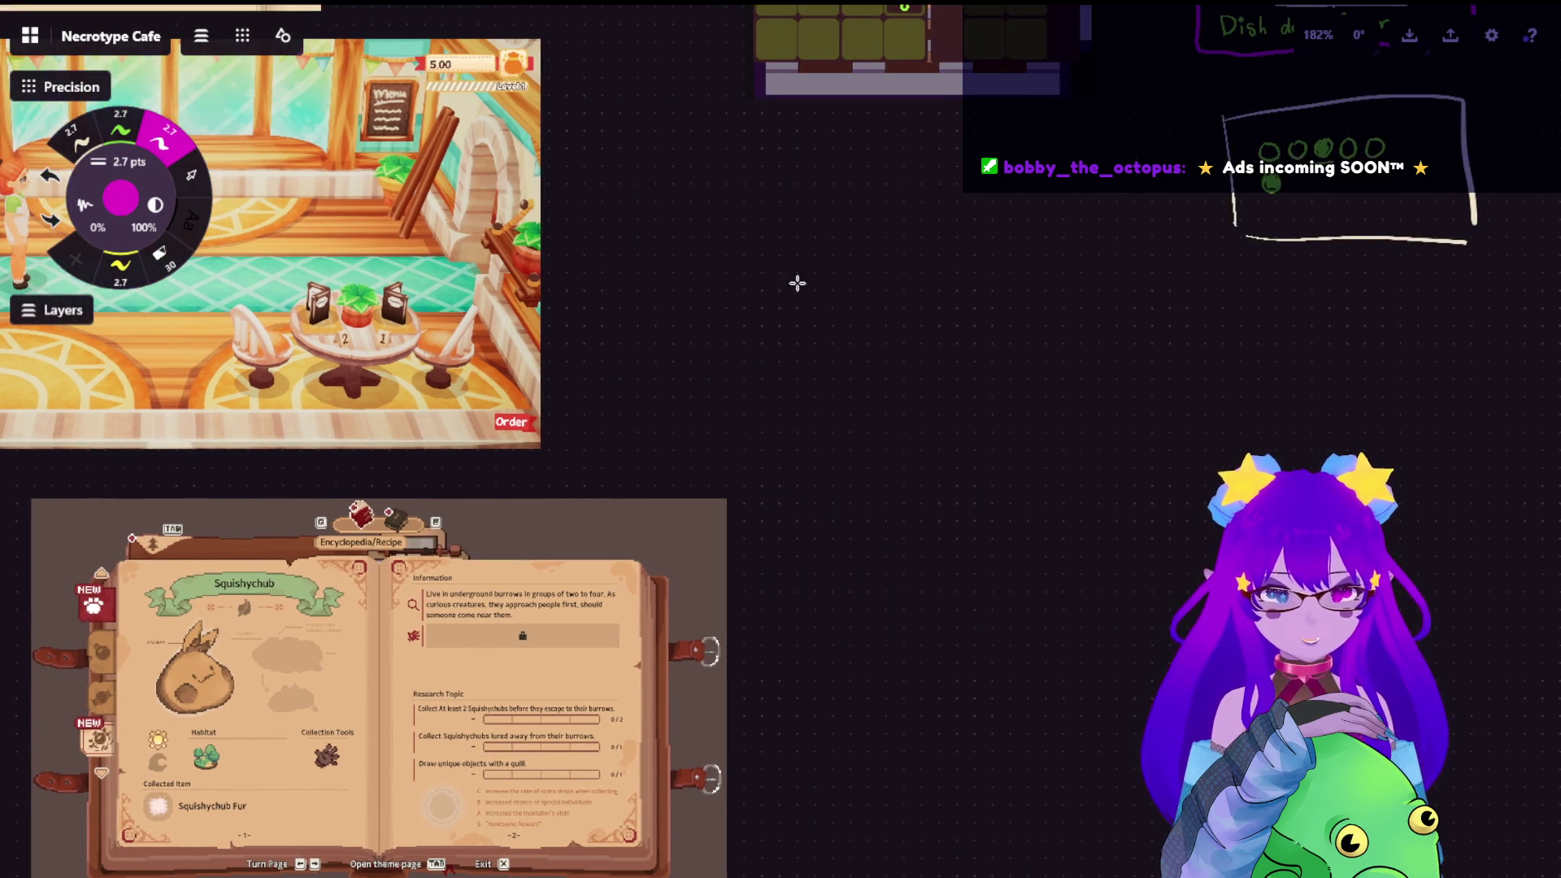
{"action": "mouse_move", "coordinate": [783, 241]}
{"action": "left_mouse_down"}
{"action": "mouse_move", "coordinate": [354, 513]}
{"action": "mouse_move", "coordinate": [1043, 390]}
{"action": "left_mouse_up"}
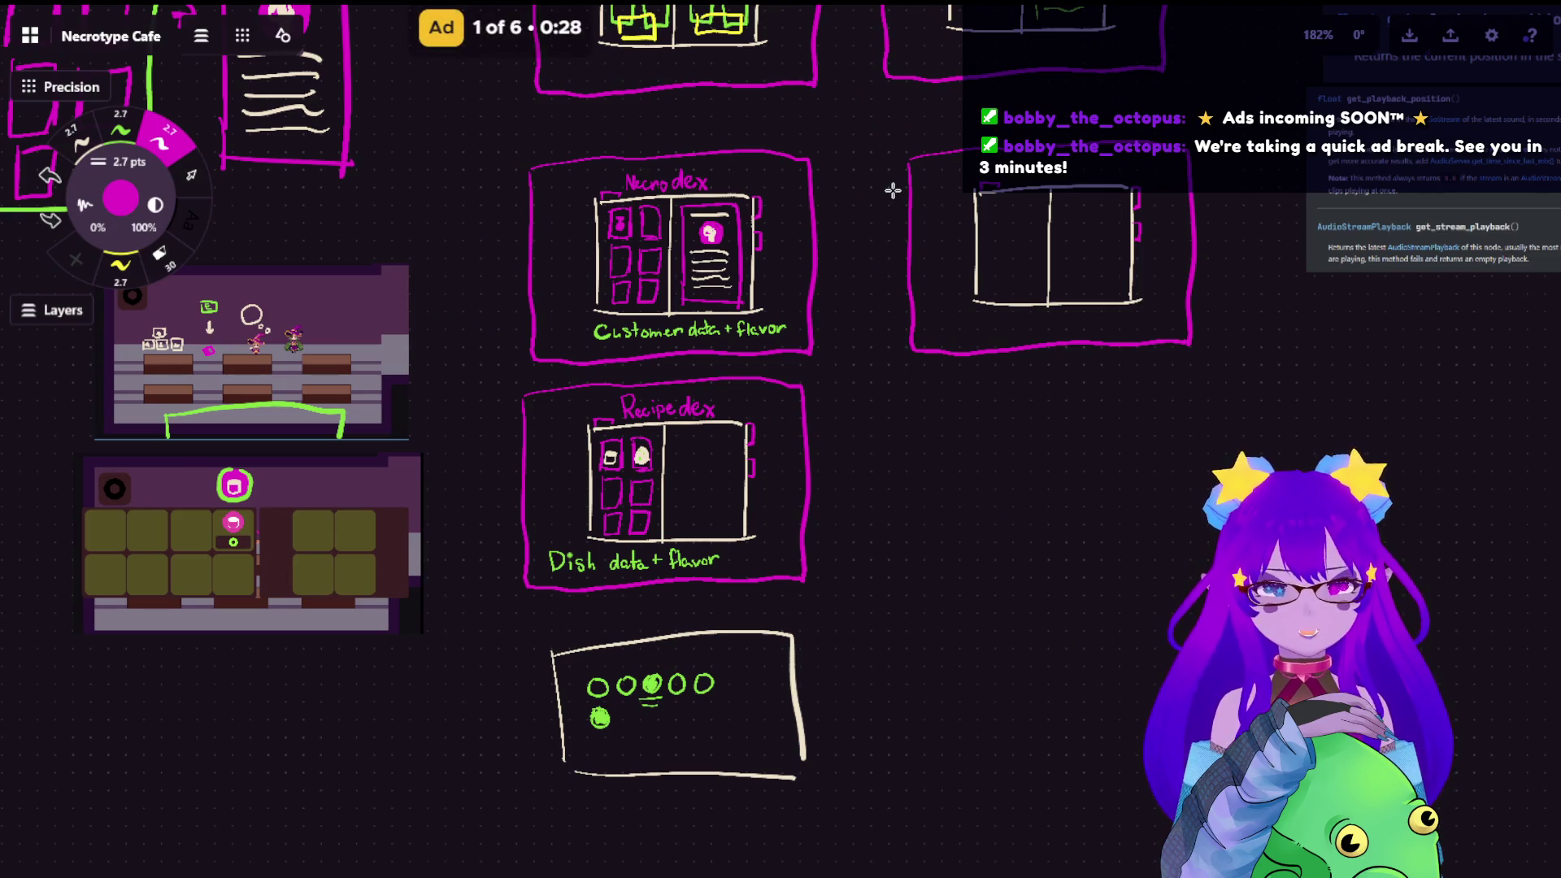
{"action": "scroll", "coordinate": [892, 191], "scroll_direction": "down", "scroll_amount": 2}
{"action": "scroll", "coordinate": [683, 375], "scroll_direction": "up", "scroll_amount": 4}
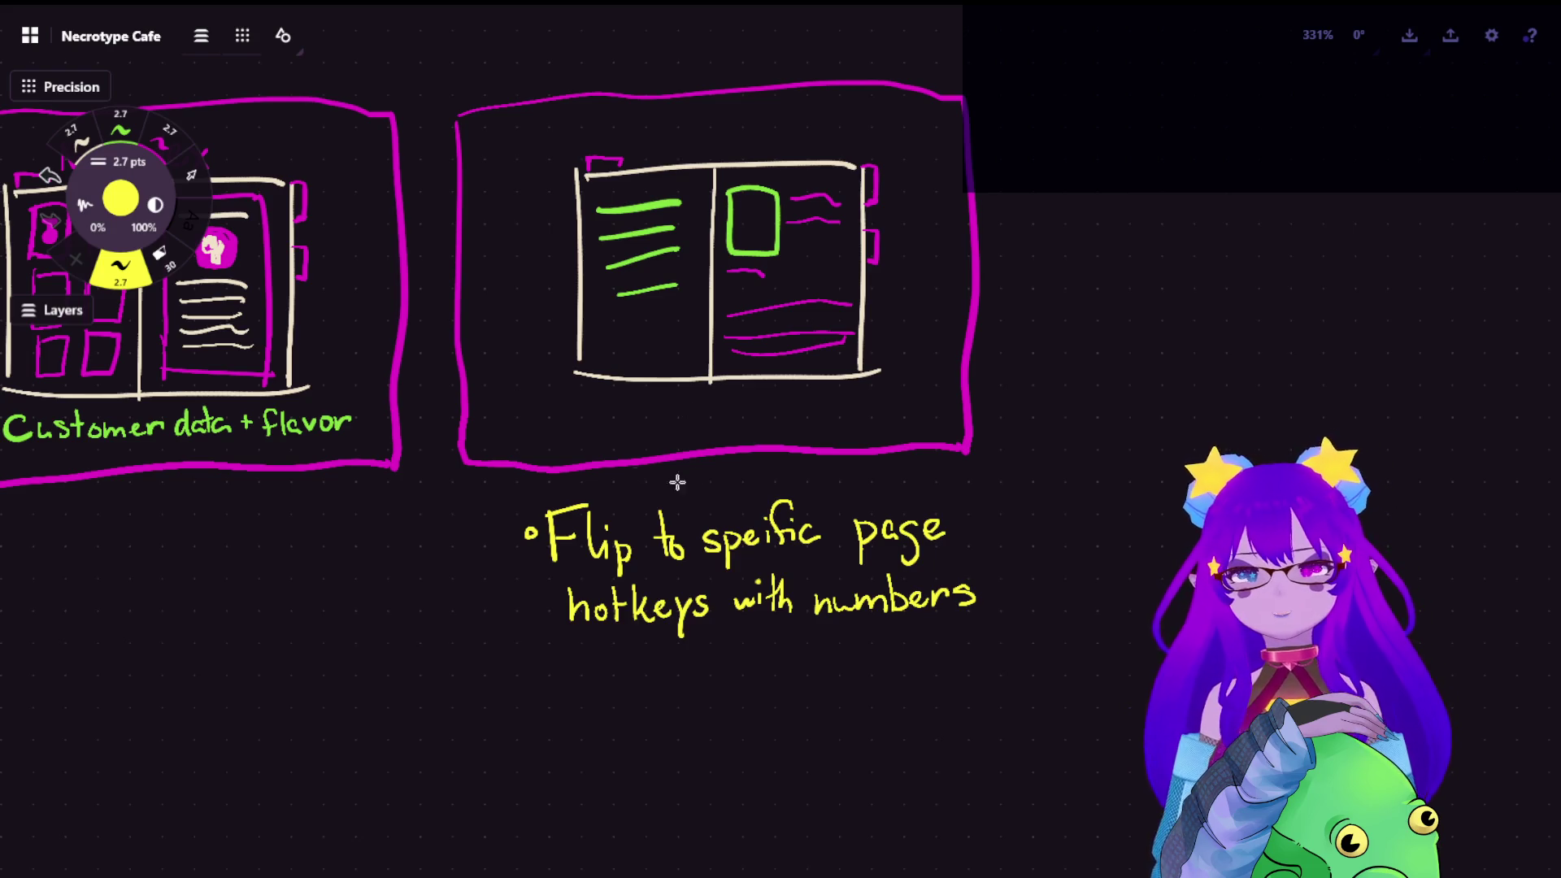
{"action": "scroll", "coordinate": [717, 529], "scroll_direction": "up", "scroll_amount": 3}
{"action": "scroll", "coordinate": [869, 612], "scroll_direction": "up", "scroll_amount": 1}
{"action": "scroll", "coordinate": [610, 488], "scroll_direction": "up", "scroll_amount": 2}
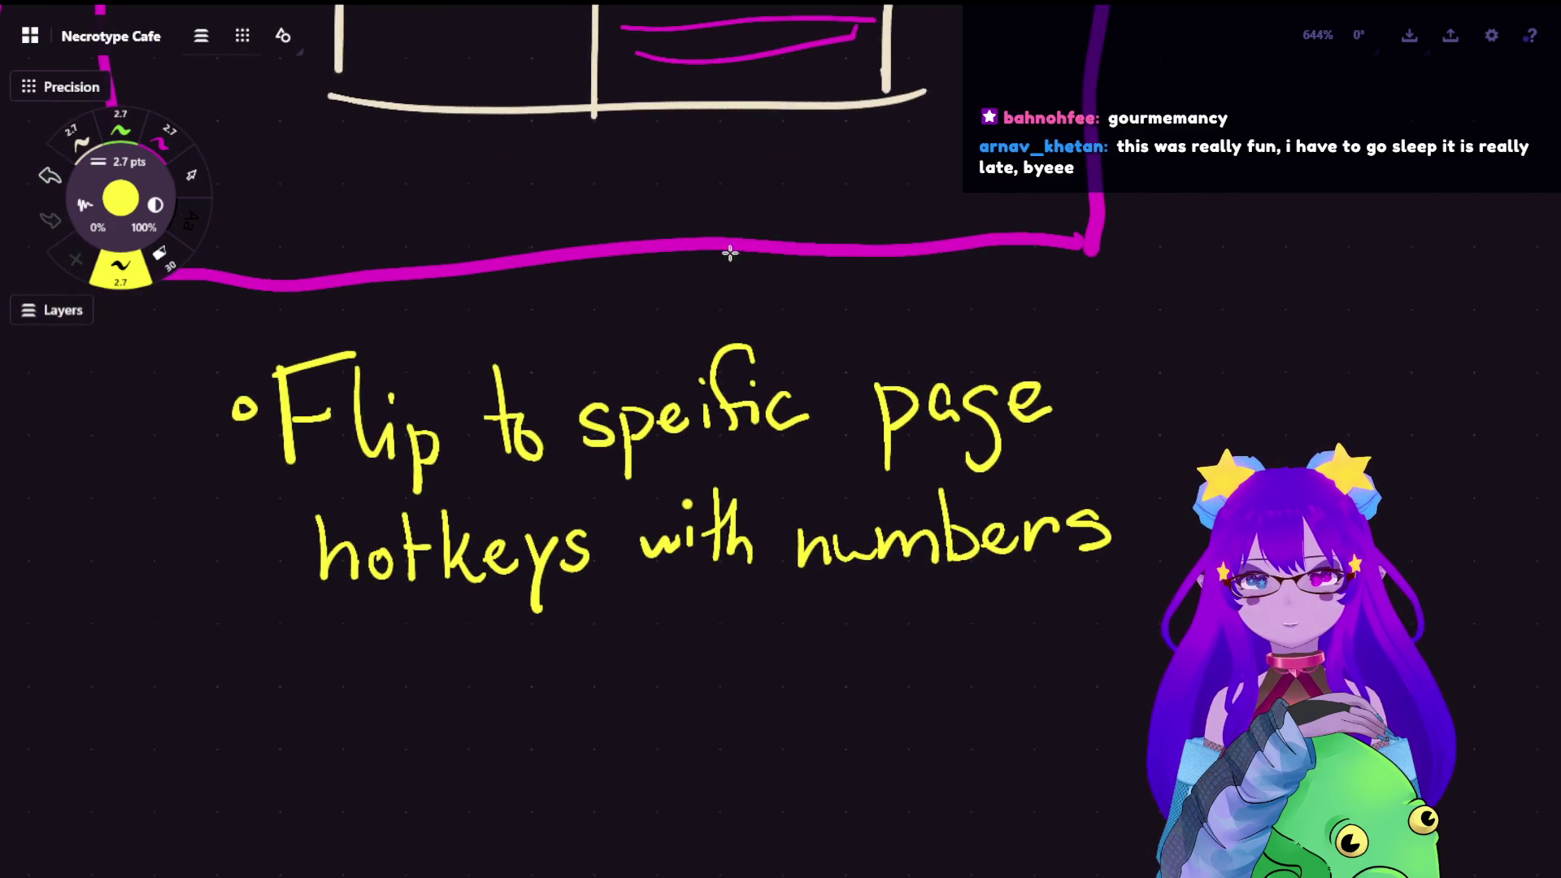
Lasso the 'ific' letters of the yellow note and shift them right to leave a gap after 'spe'
{"action": "left_click", "coordinate": [192, 173]}
{"action": "left_click_drag", "start_coordinate": [841, 367], "coordinate": [786, 460]}
{"action": "left_click", "coordinate": [756, 442]}
{"action": "left_click_drag", "start_coordinate": [683, 354], "coordinate": [813, 455]}
{"action": "left_click_drag", "start_coordinate": [756, 391], "coordinate": [780, 394]}
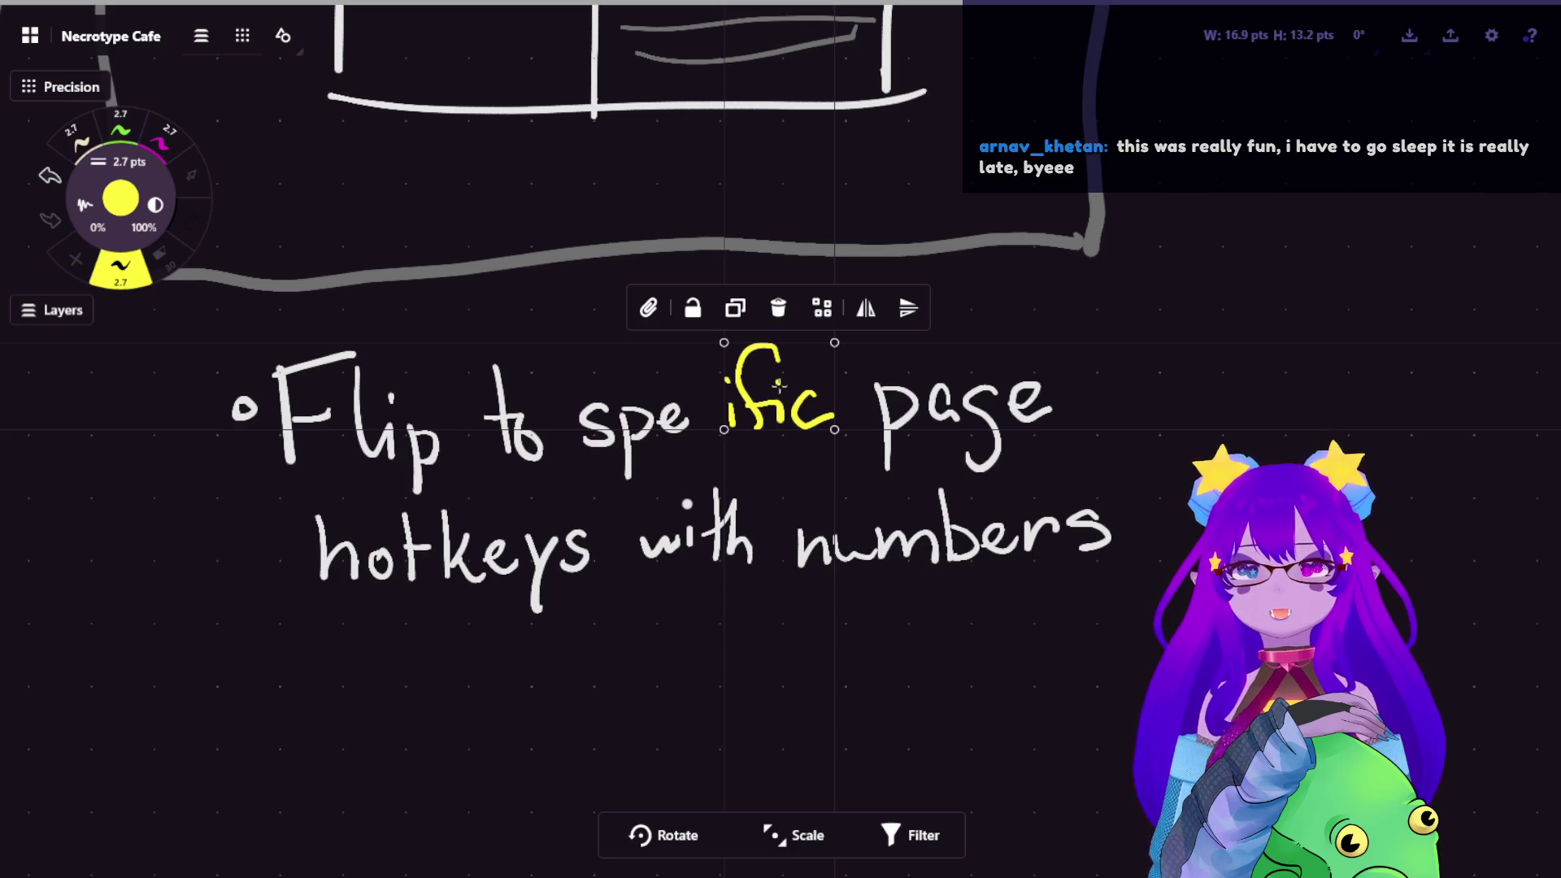
Deselect and handwrite the missing 'c' so the note reads 'Flip to specific page hotkeys with numbers'
{"action": "key", "text": "Escape"}
{"action": "key", "text": "l"}
{"action": "mouse_move", "coordinate": [717, 402]}
{"action": "left_mouse_down"}
{"action": "mouse_move", "coordinate": [708, 421]}
{"action": "mouse_move", "coordinate": [727, 432]}
{"action": "mouse_move", "coordinate": [707, 429]}
{"action": "left_mouse_up"}
{"action": "key", "text": "b"}
{"action": "key", "text": "ctrl+z"}
{"action": "key", "text": "ctrl+z"}
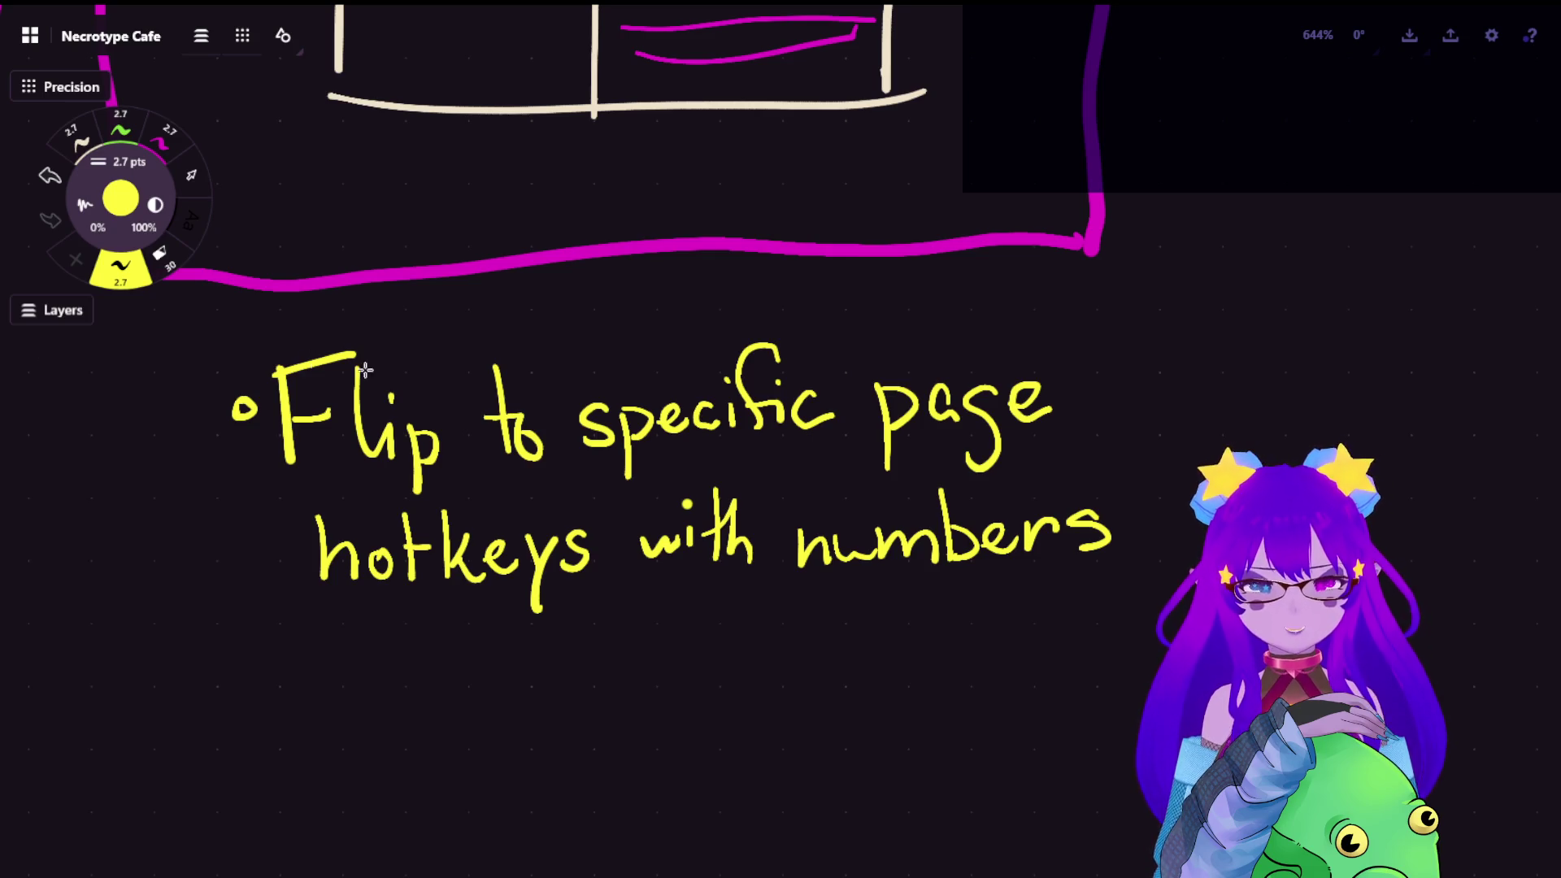
{"action": "scroll", "coordinate": [320, 366], "scroll_direction": "down", "scroll_amount": 3}
{"action": "scroll", "coordinate": [319, 378], "scroll_direction": "down", "scroll_amount": 3}
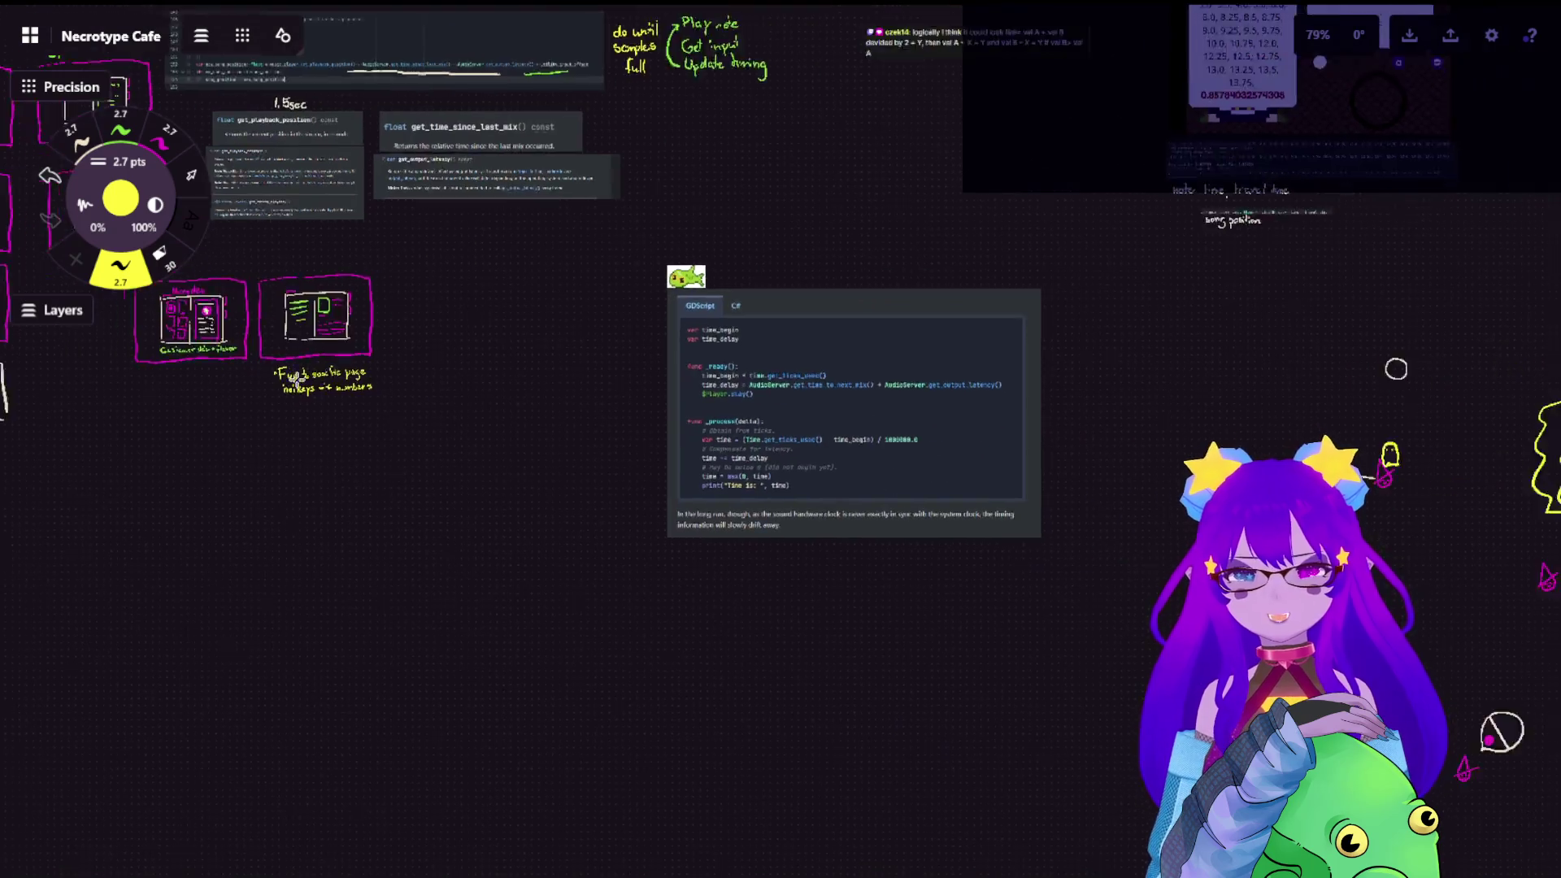
{"action": "scroll", "coordinate": [731, 488], "scroll_direction": "down", "scroll_amount": 4}
{"action": "scroll", "coordinate": [1138, 547], "scroll_direction": "down", "scroll_amount": 1}
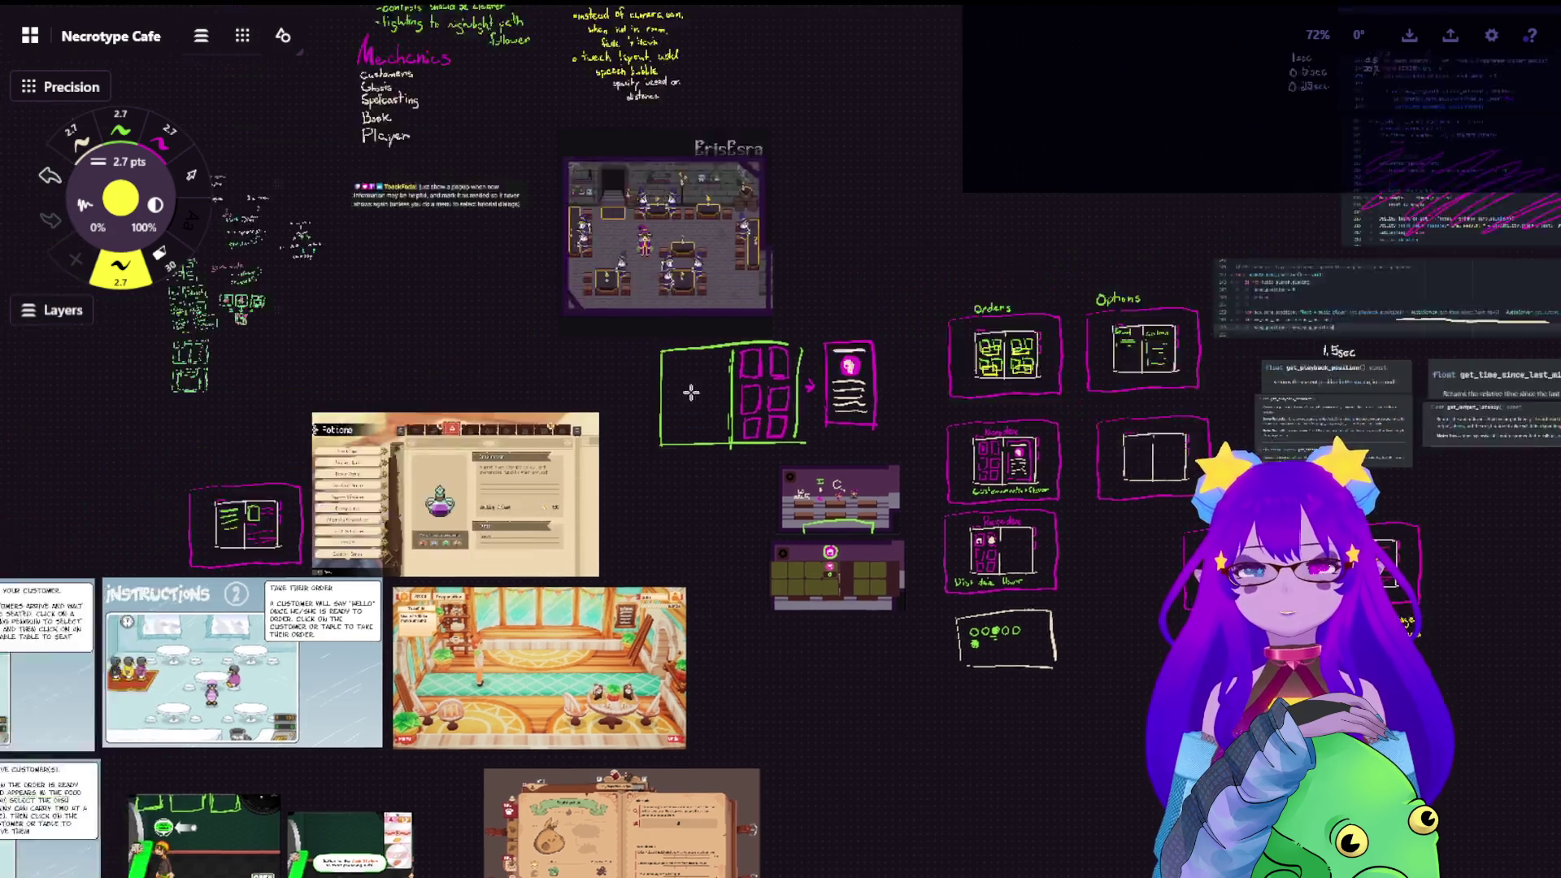
Paste the 'gourmemancy' chat message and place it among the collected chat clippings
{"action": "mouse_move", "coordinate": [318, 215]}
{"action": "left_mouse_down"}
{"action": "mouse_move", "coordinate": [475, 329]}
{"action": "mouse_move", "coordinate": [1082, 330]}
{"action": "left_mouse_up"}
{"action": "scroll", "coordinate": [798, 526], "scroll_direction": "down", "scroll_amount": 3}
{"action": "scroll", "coordinate": [781, 512], "scroll_direction": "down", "scroll_amount": 3}
{"action": "scroll", "coordinate": [757, 476], "scroll_direction": "down", "scroll_amount": 3}
{"action": "scroll", "coordinate": [730, 428], "scroll_direction": "down", "scroll_amount": 2}
{"action": "left_click_drag", "start_coordinate": [729, 428], "coordinate": [513, 586]}
{"action": "scroll", "coordinate": [573, 680], "scroll_direction": "up", "scroll_amount": 3}
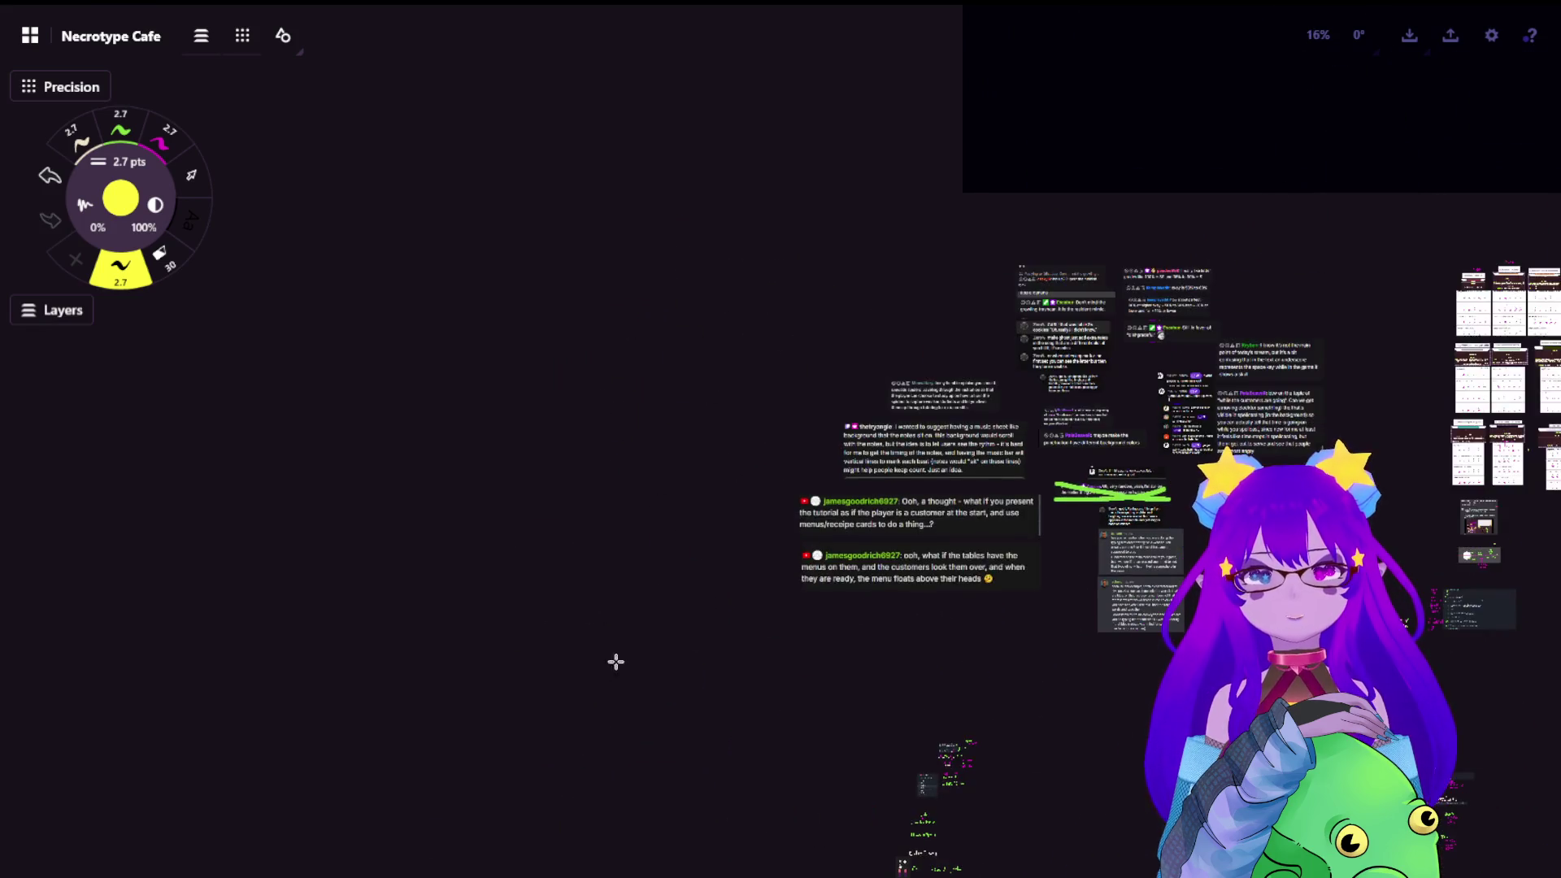
{"action": "key", "text": "ctrl+v"}
{"action": "left_click_drag", "start_coordinate": [781, 442], "coordinate": [878, 345]}
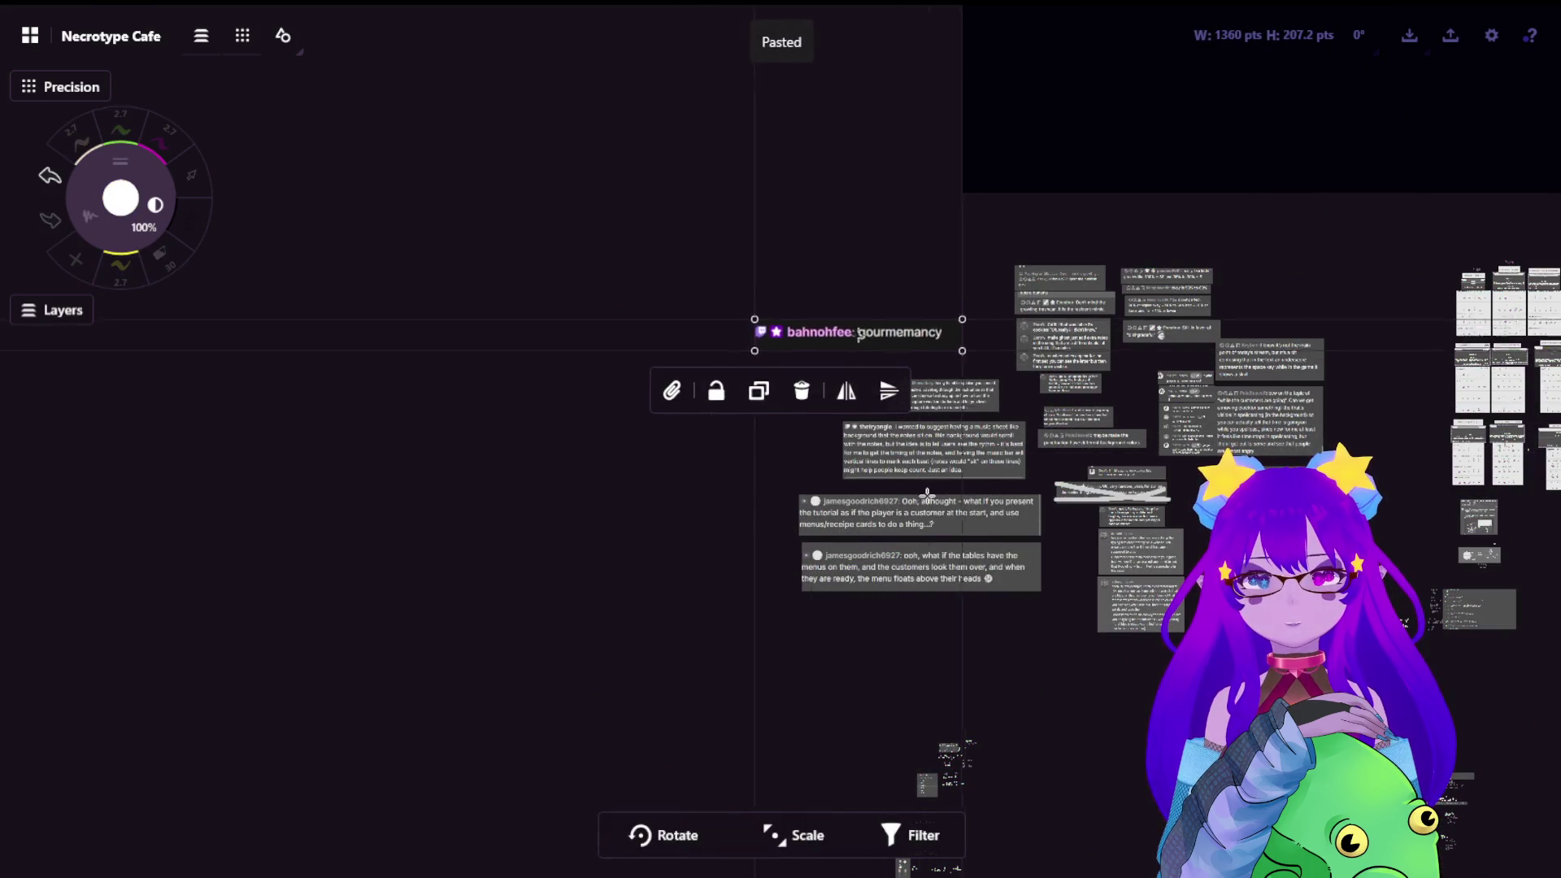
{"action": "left_click", "coordinate": [707, 567]}
{"action": "scroll", "coordinate": [707, 568], "scroll_direction": "down", "scroll_amount": 4}
{"action": "mouse_move", "coordinate": [725, 280]}
{"action": "left_mouse_down"}
{"action": "mouse_move", "coordinate": [670, 457]}
{"action": "mouse_move", "coordinate": [744, 244]}
{"action": "left_mouse_up"}
{"action": "scroll", "coordinate": [744, 244], "scroll_direction": "up", "scroll_amount": 5}
{"action": "scroll", "coordinate": [744, 306], "scroll_direction": "up", "scroll_amount": 3}
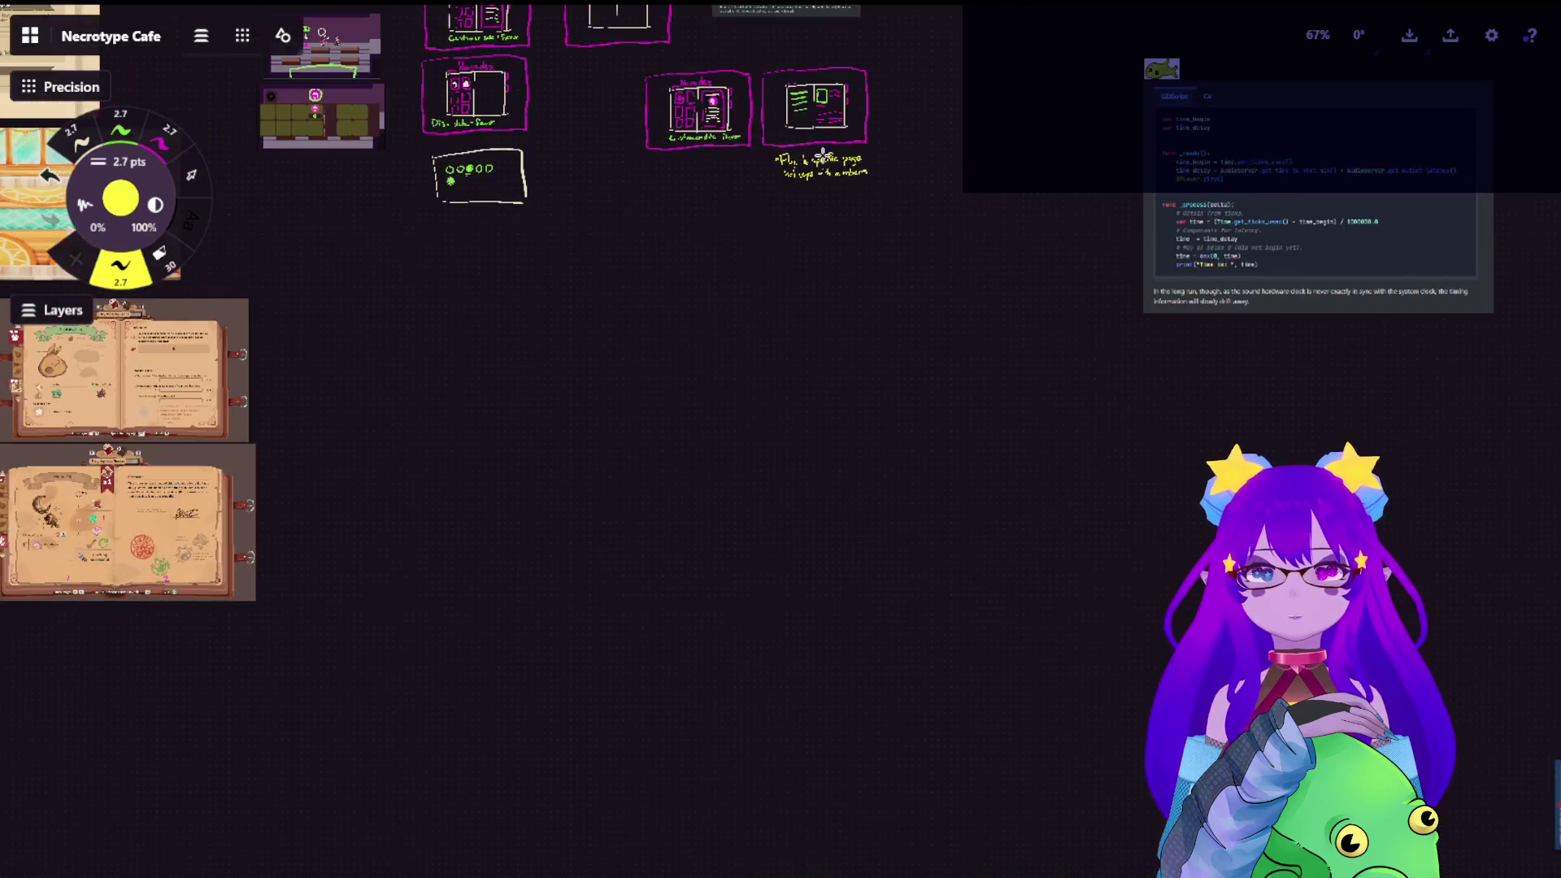
{"action": "scroll", "coordinate": [768, 403], "scroll_direction": "up", "scroll_amount": 3}
{"action": "left_click_drag", "start_coordinate": [732, 366], "coordinate": [791, 492]}
{"action": "scroll", "coordinate": [790, 491], "scroll_direction": "up", "scroll_amount": 4}
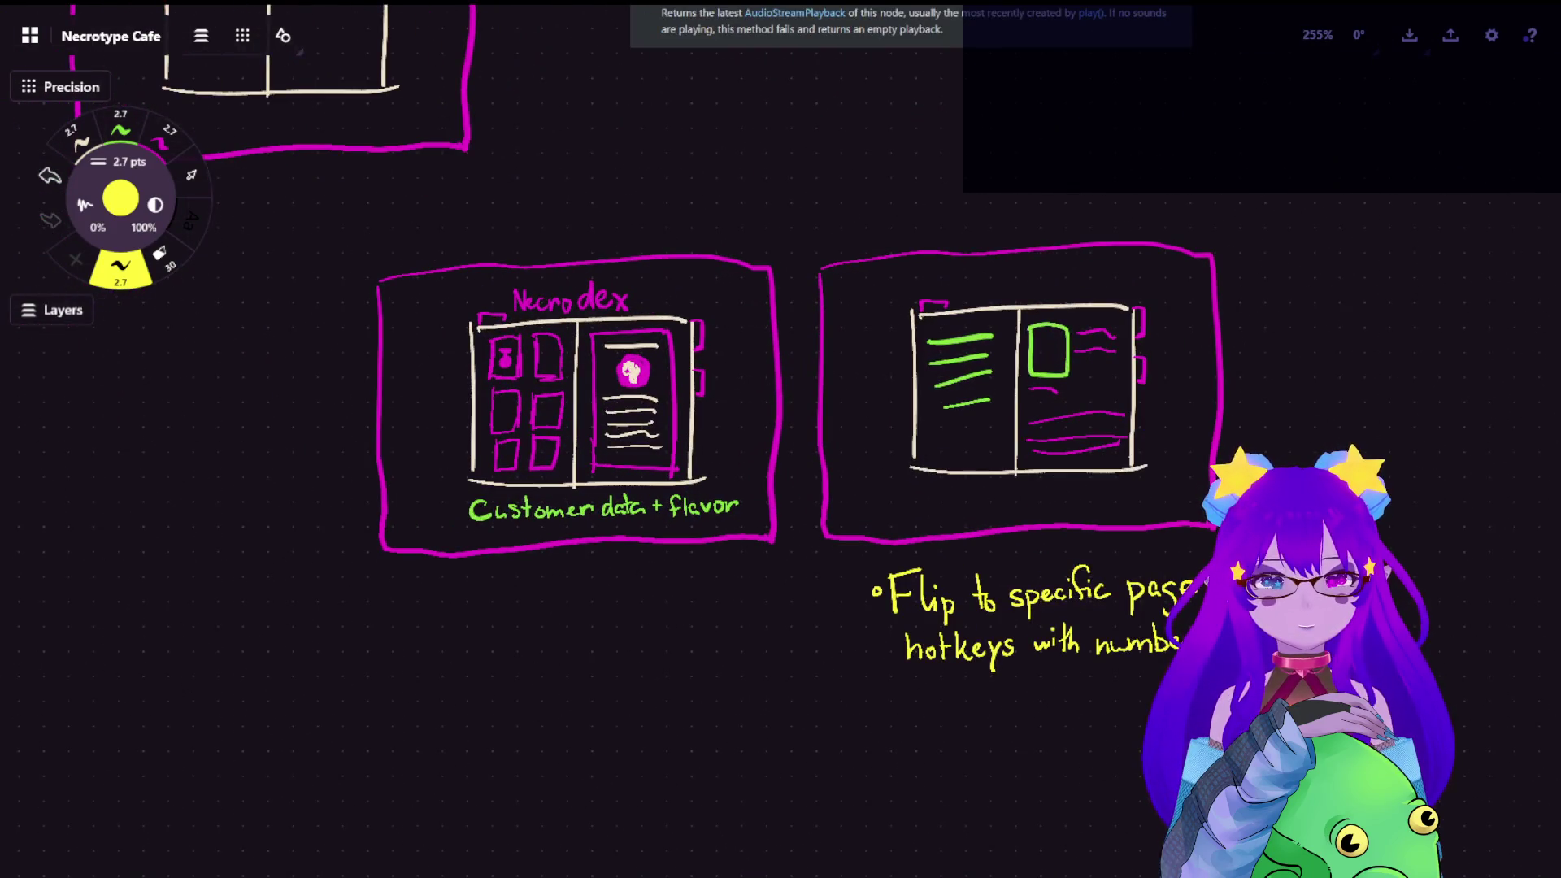
{"action": "left_click_drag", "start_coordinate": [518, 259], "coordinate": [641, 436]}
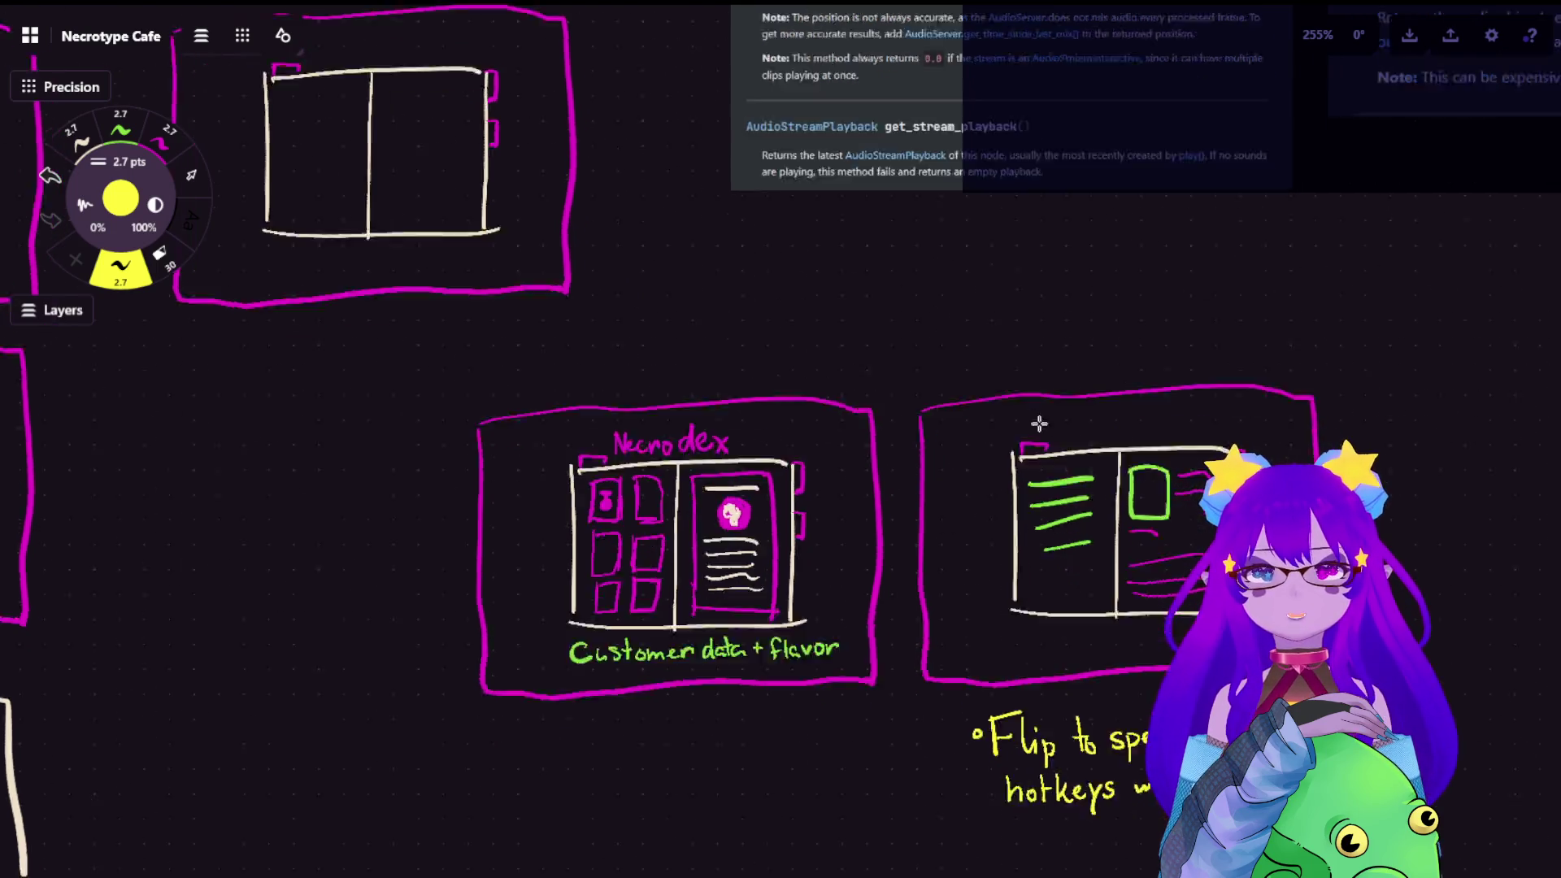
{"action": "left_click_drag", "start_coordinate": [695, 437], "coordinate": [489, 245]}
{"action": "scroll", "coordinate": [976, 402], "scroll_direction": "up", "scroll_amount": 3}
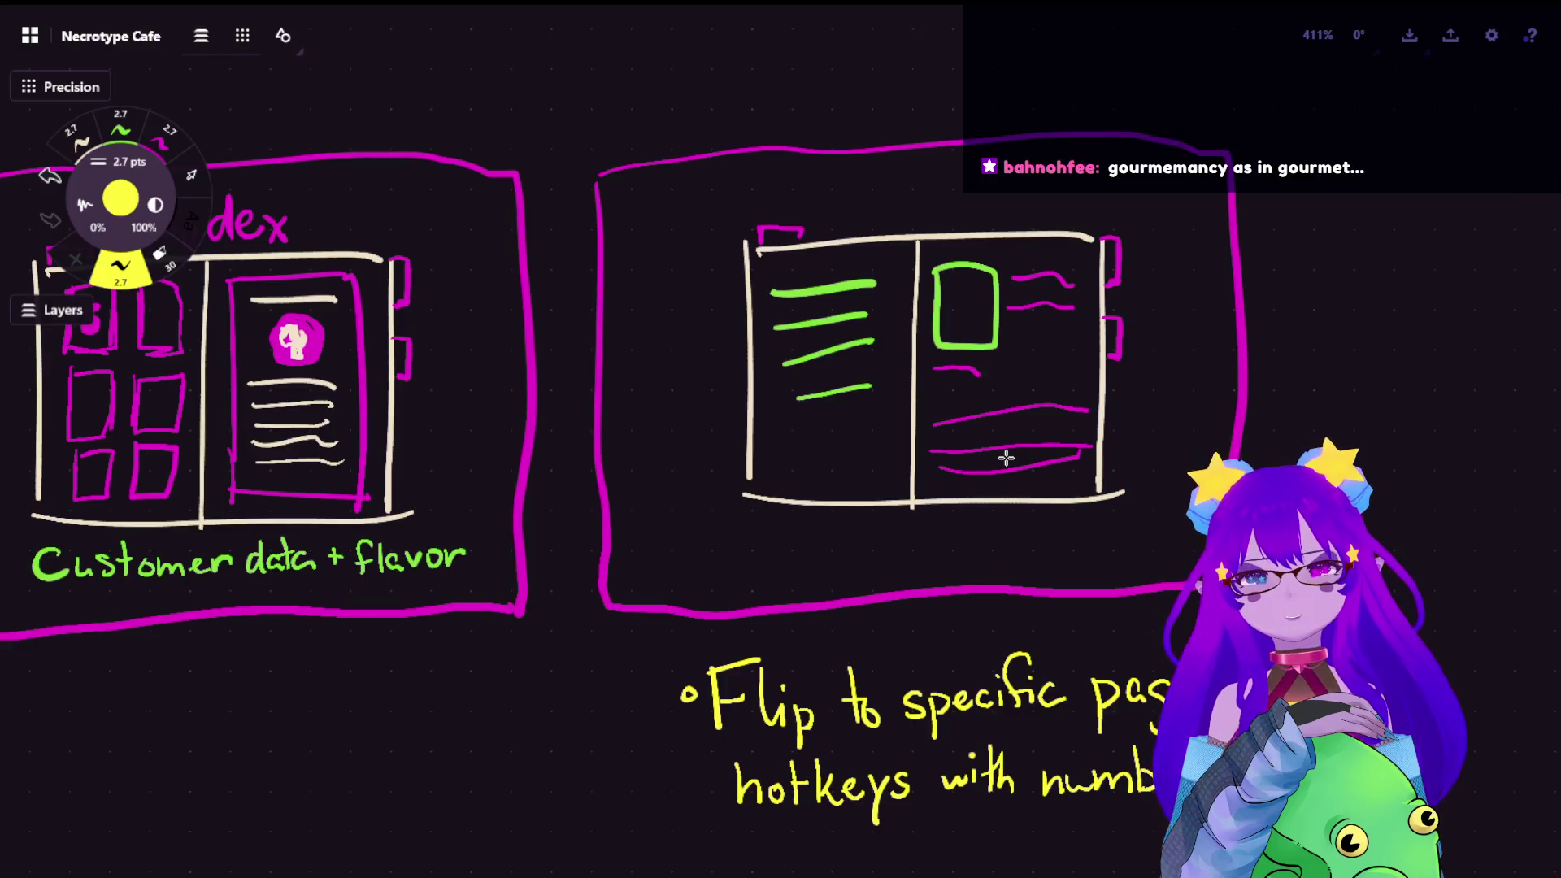
{"action": "scroll", "coordinate": [1006, 458], "scroll_direction": "down", "scroll_amount": 2}
{"action": "scroll", "coordinate": [1007, 457], "scroll_direction": "down", "scroll_amount": 1}
{"action": "left_click_drag", "start_coordinate": [684, 512], "coordinate": [842, 483]}
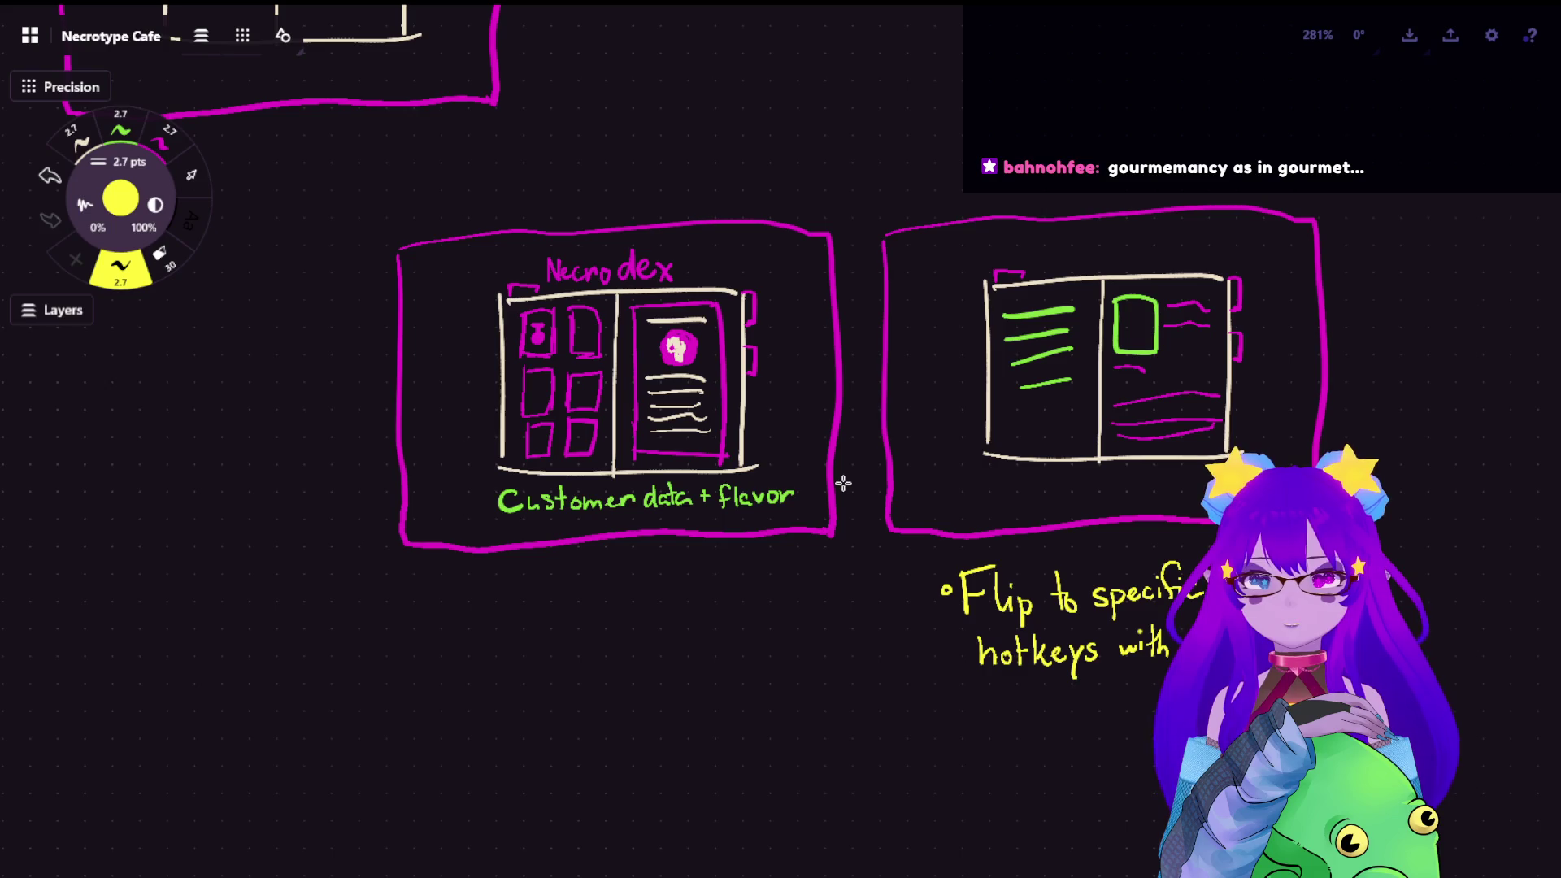
{"action": "scroll", "coordinate": [842, 484], "scroll_direction": "down", "scroll_amount": 2}
{"action": "scroll", "coordinate": [841, 484], "scroll_direction": "down", "scroll_amount": 1}
{"action": "scroll", "coordinate": [855, 487], "scroll_direction": "down", "scroll_amount": 2}
{"action": "left_click_drag", "start_coordinate": [561, 489], "coordinate": [882, 530]}
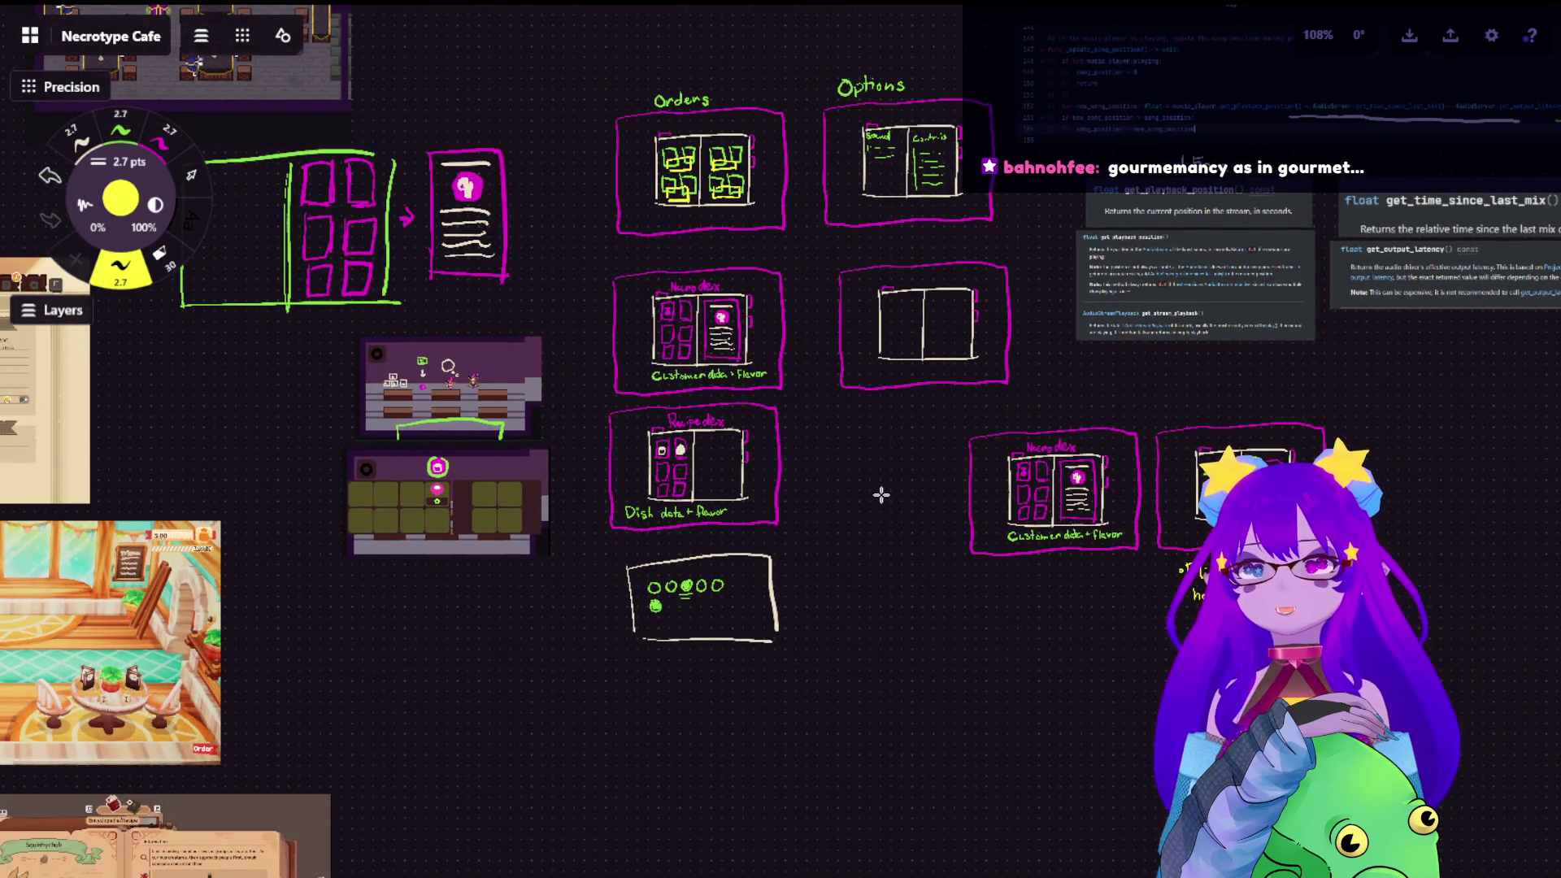
{"action": "scroll", "coordinate": [745, 464], "scroll_direction": "up", "scroll_amount": 3}
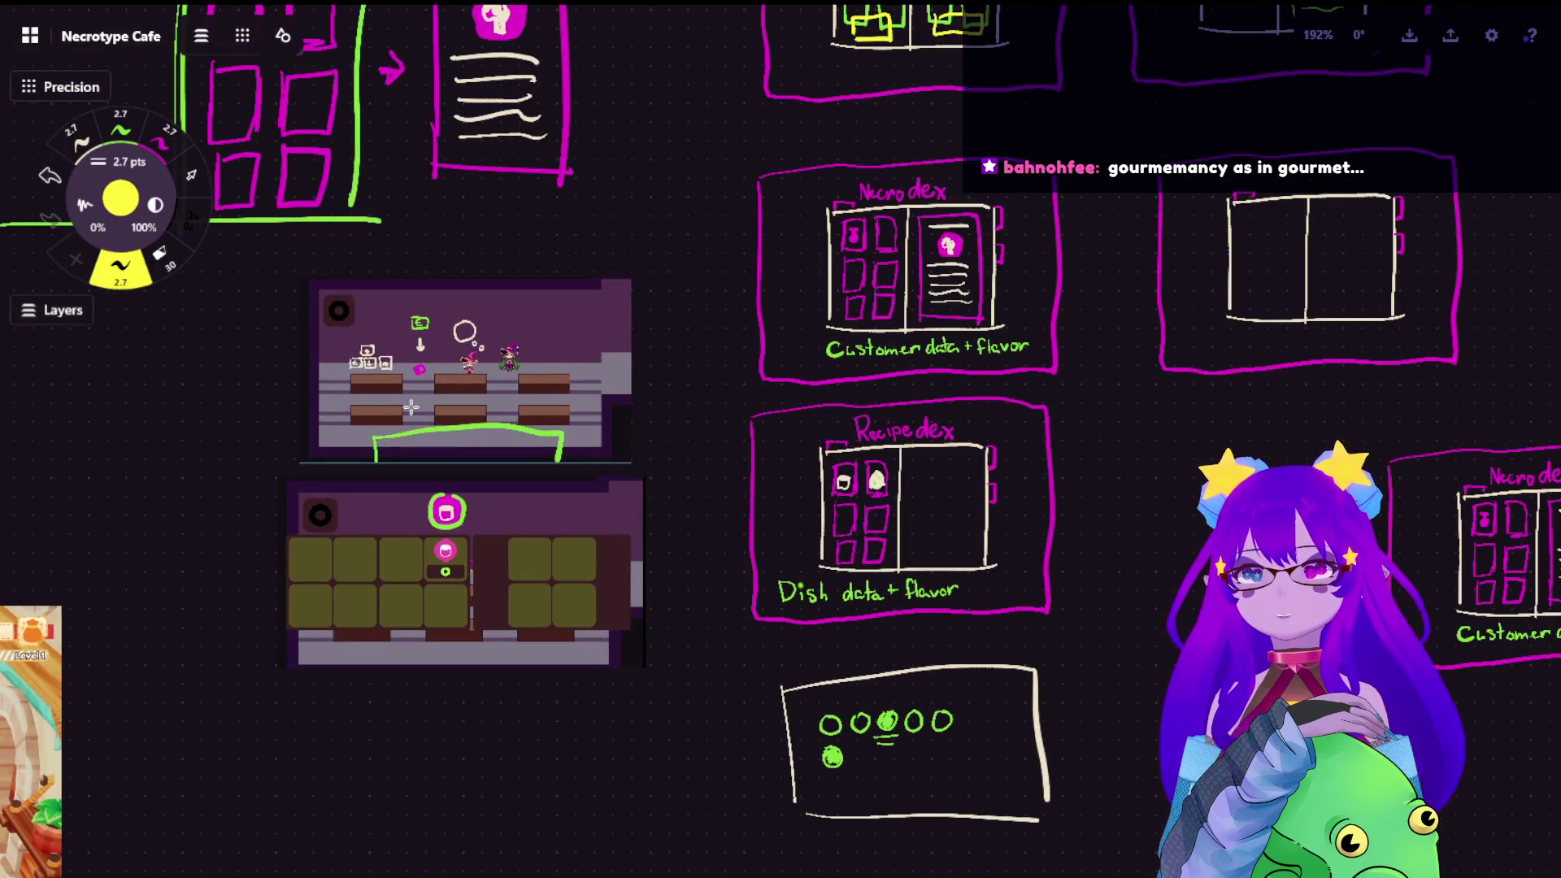
{"action": "scroll", "coordinate": [458, 394], "scroll_direction": "up", "scroll_amount": 1}
{"action": "mouse_move", "coordinate": [610, 366]}
{"action": "left_mouse_down"}
{"action": "mouse_move", "coordinate": [786, 530]}
{"action": "mouse_move", "coordinate": [488, 177]}
{"action": "left_mouse_up"}
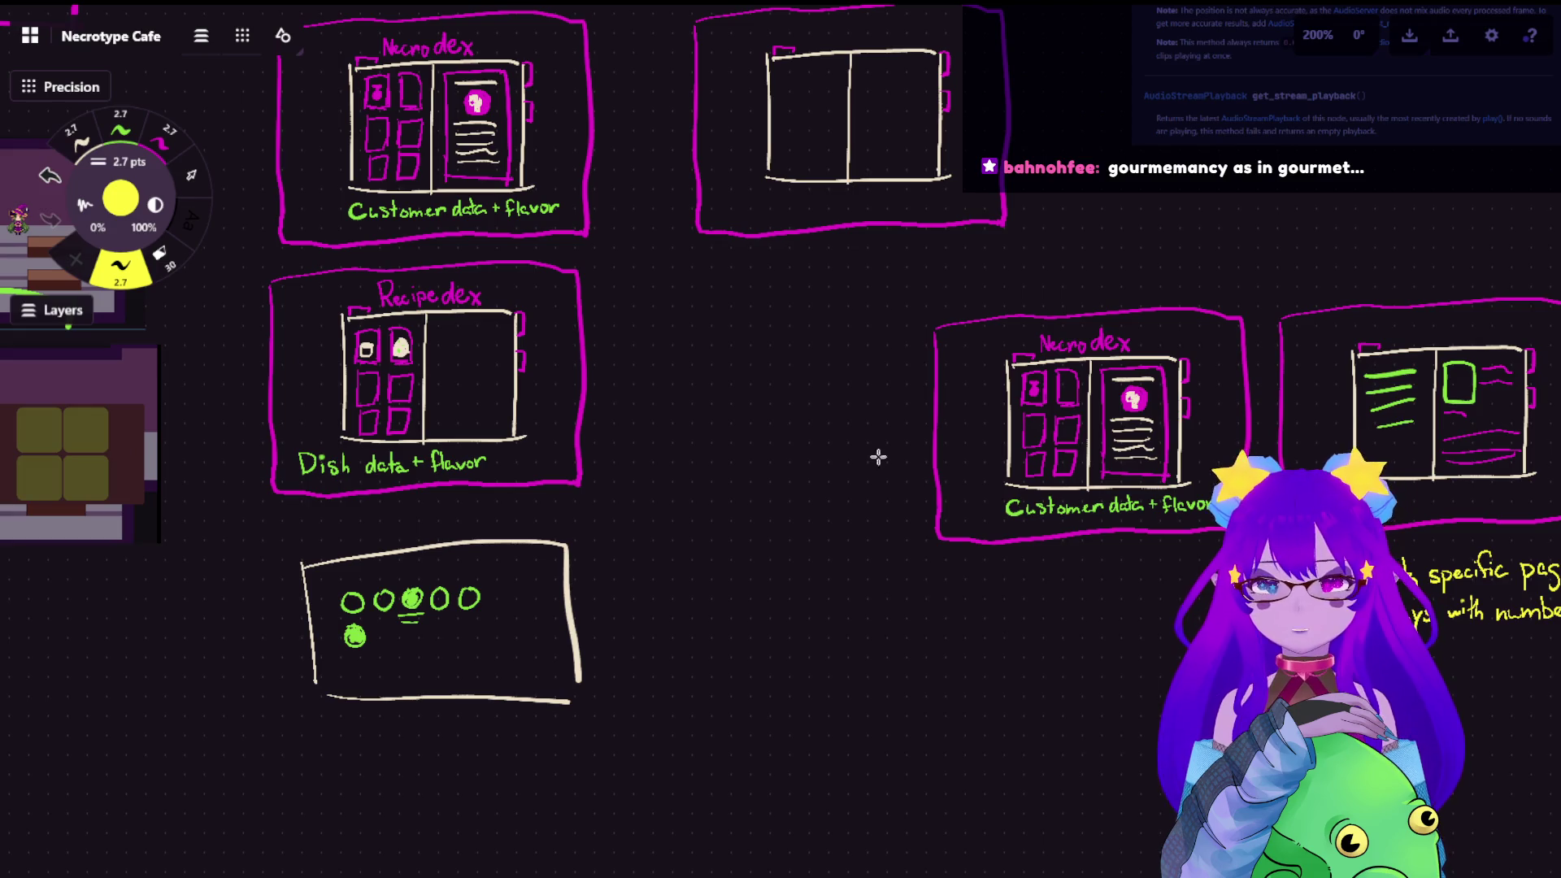
{"action": "left_click_drag", "start_coordinate": [195, 464], "coordinate": [797, 529]}
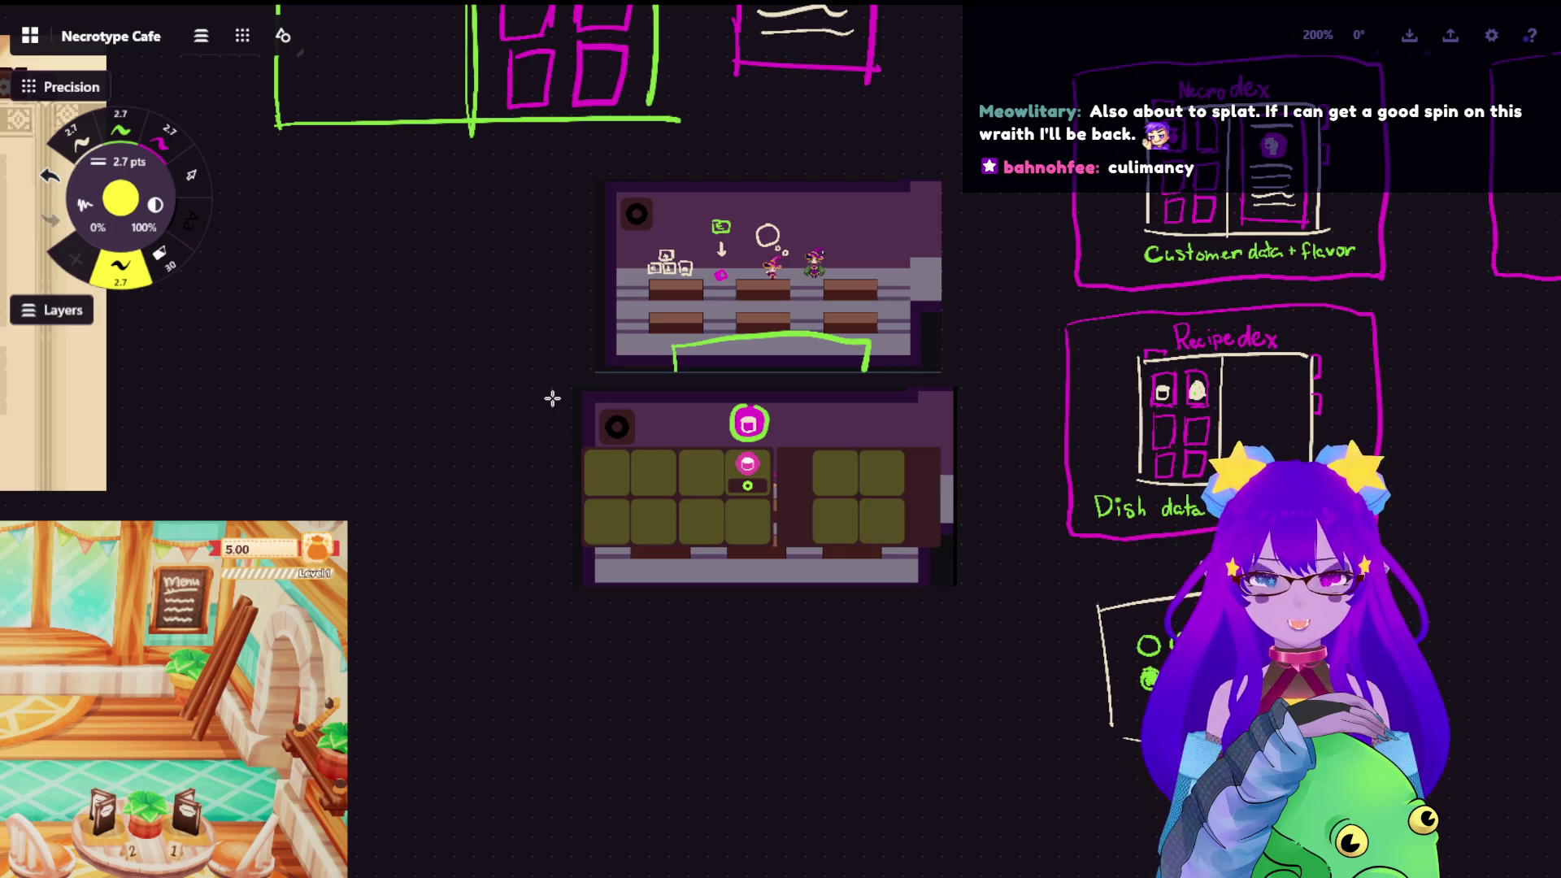
{"action": "scroll", "coordinate": [568, 305], "scroll_direction": "down", "scroll_amount": 5}
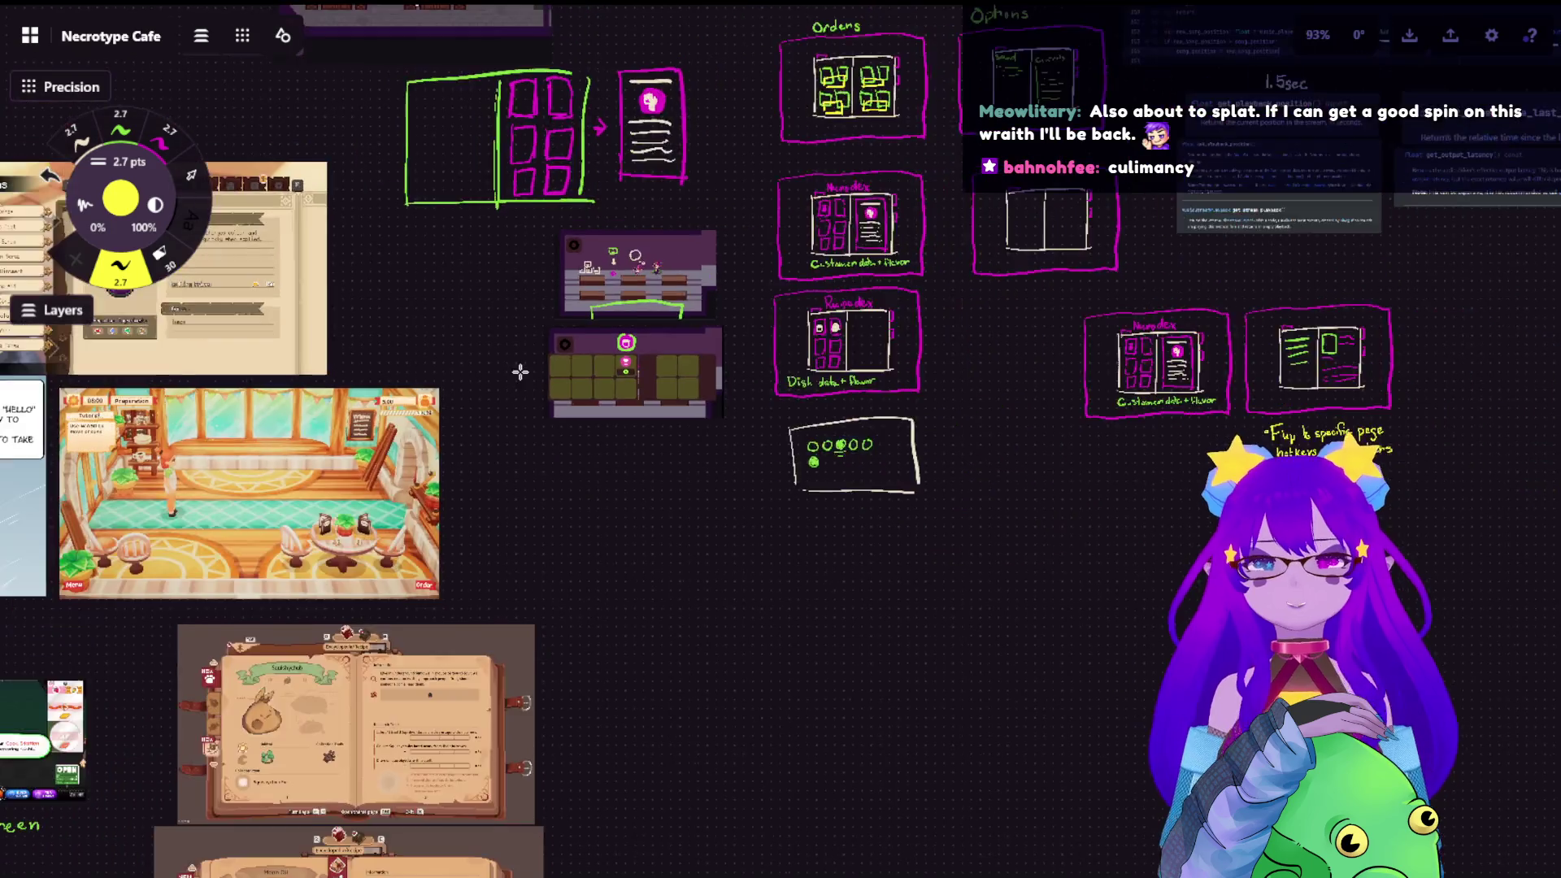
{"action": "left_click_drag", "start_coordinate": [459, 224], "coordinate": [533, 250]}
{"action": "scroll", "coordinate": [533, 249], "scroll_direction": "up", "scroll_amount": 2}
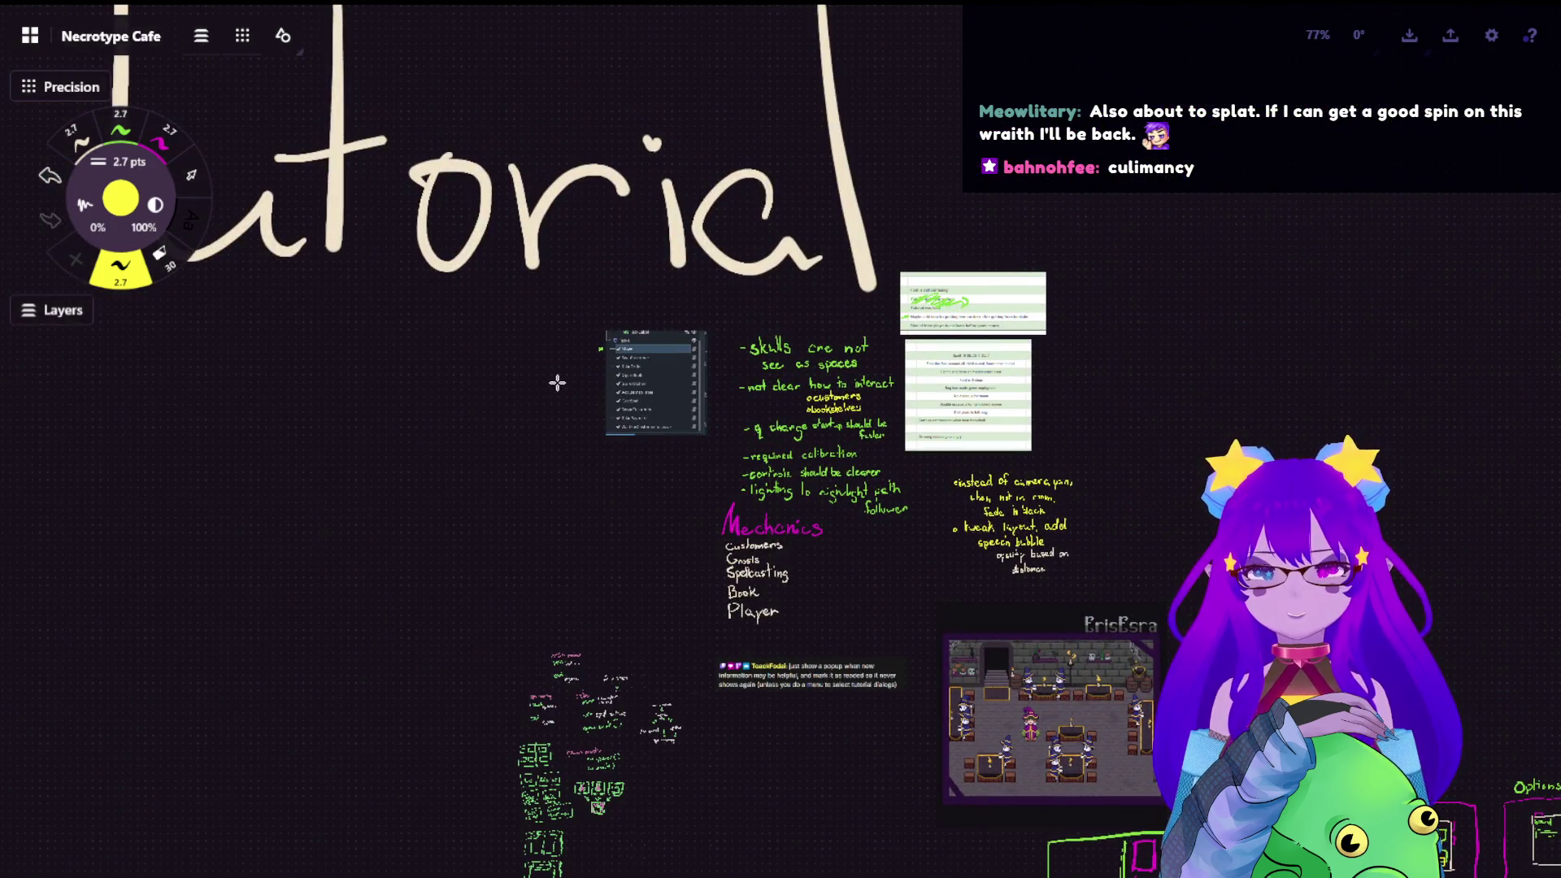
{"action": "scroll", "coordinate": [556, 384], "scroll_direction": "down", "scroll_amount": 3}
{"action": "scroll", "coordinate": [769, 532], "scroll_direction": "down", "scroll_amount": 3}
{"action": "scroll", "coordinate": [732, 524], "scroll_direction": "down", "scroll_amount": 3}
{"action": "scroll", "coordinate": [808, 481], "scroll_direction": "up", "scroll_amount": 3}
{"action": "scroll", "coordinate": [939, 280], "scroll_direction": "up", "scroll_amount": 3}
{"action": "left_click_drag", "start_coordinate": [940, 281], "coordinate": [915, 402]}
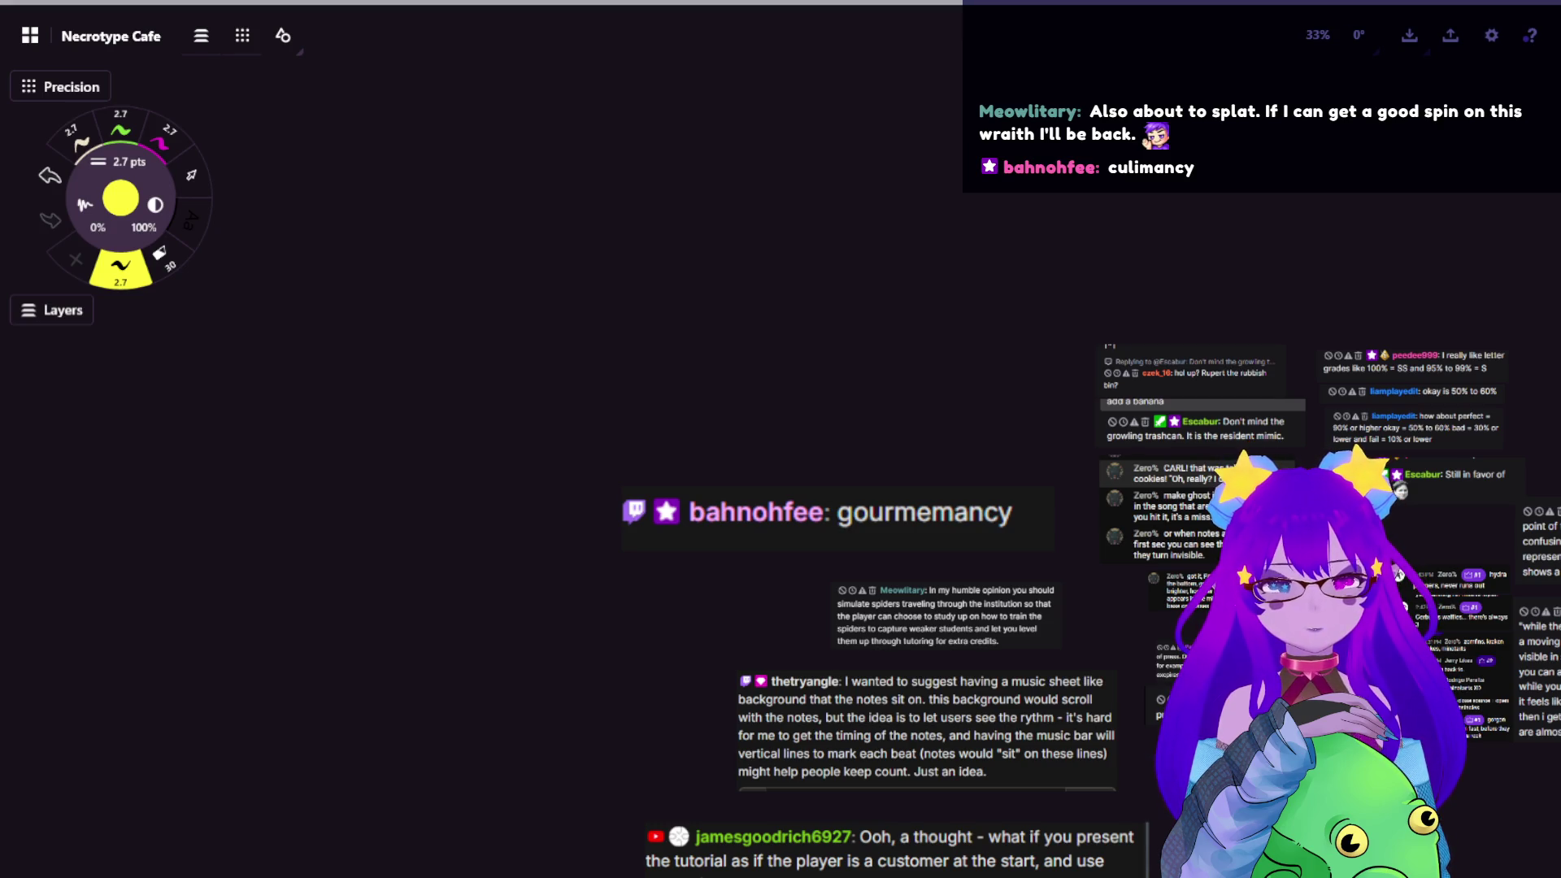
Paste the 'culimancy' chat message above the gourmemancy one, scaled to the same width
{"action": "key", "text": "ctrl+v"}
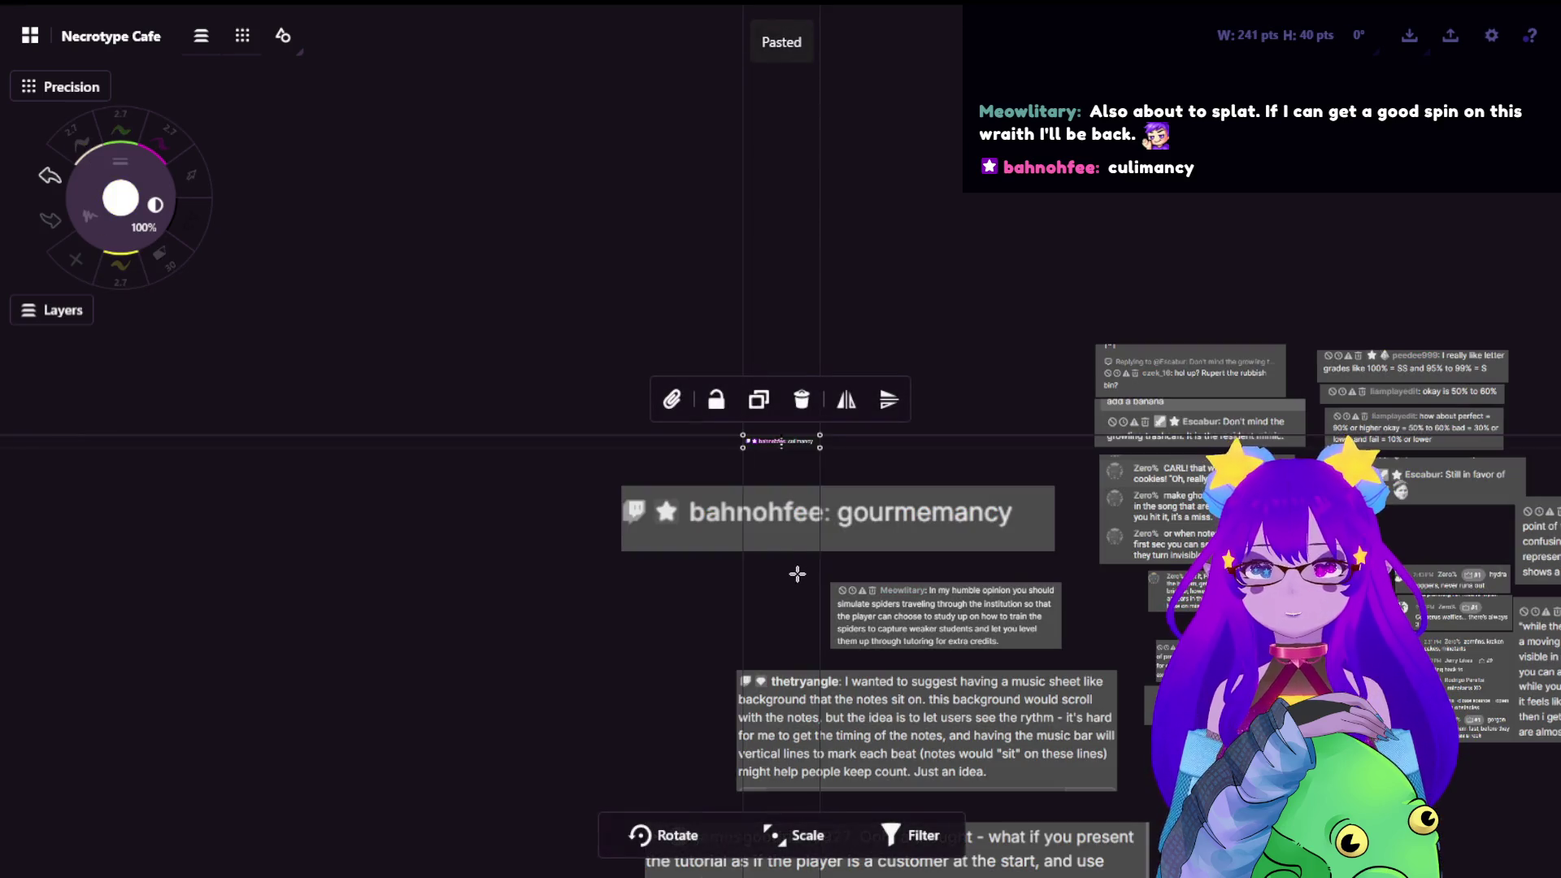
{"action": "left_click_drag", "start_coordinate": [792, 575], "coordinate": [538, 637]}
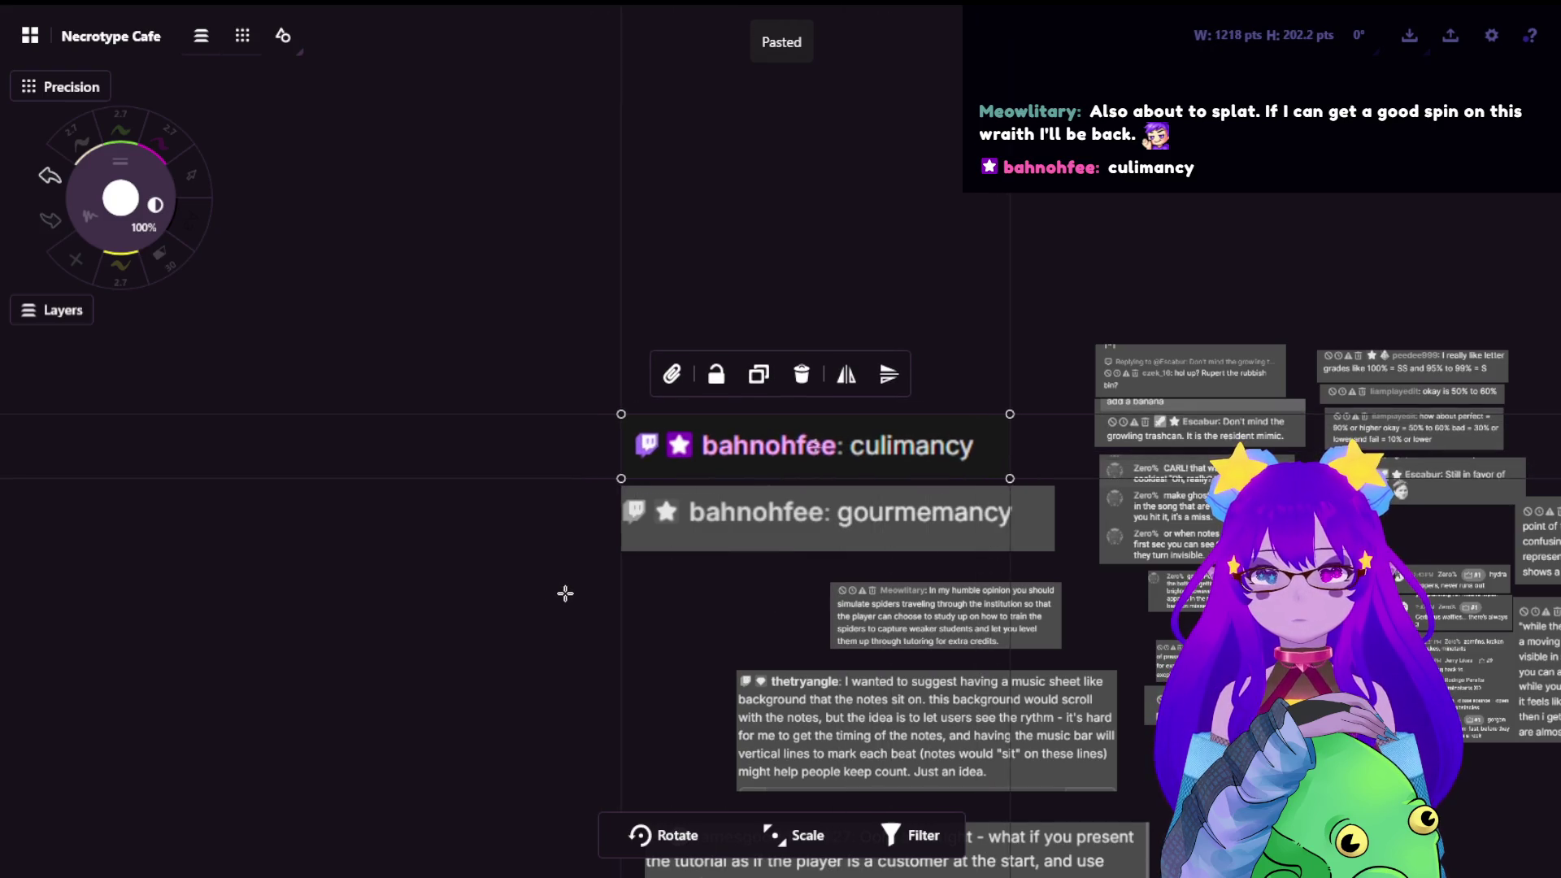
{"action": "left_click", "coordinate": [538, 637]}
{"action": "scroll", "coordinate": [719, 668], "scroll_direction": "down", "scroll_amount": 5}
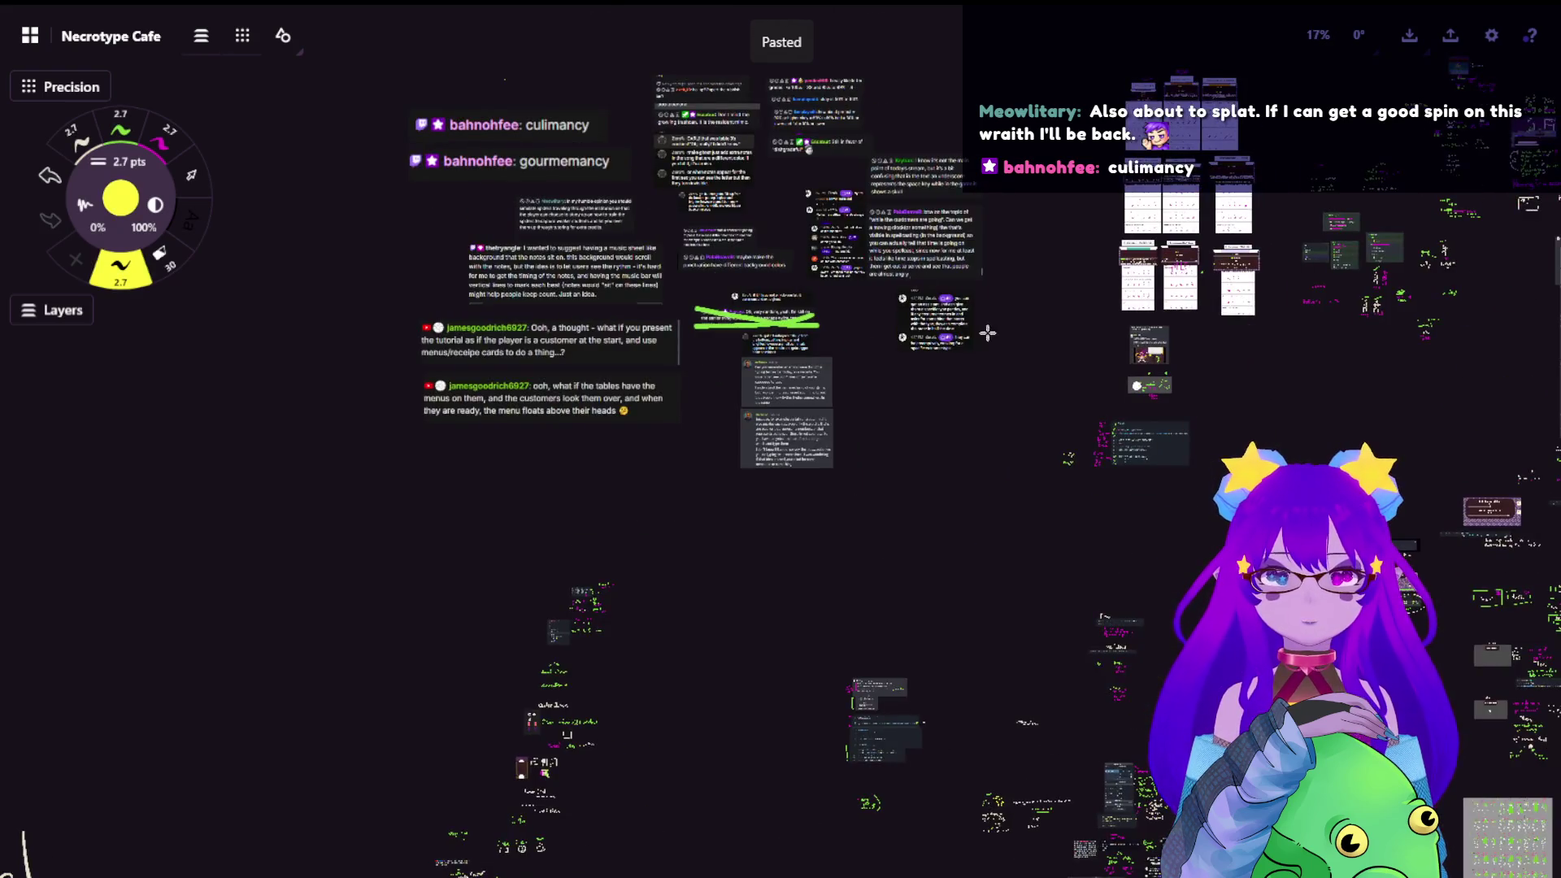
{"action": "scroll", "coordinate": [1049, 390], "scroll_direction": "down", "scroll_amount": 5}
{"action": "left_click_drag", "start_coordinate": [366, 611], "coordinate": [792, 463]}
{"action": "mouse_move", "coordinate": [610, 513]}
{"action": "left_mouse_down"}
{"action": "mouse_move", "coordinate": [853, 464]}
{"action": "mouse_move", "coordinate": [1183, 472]}
{"action": "left_mouse_up"}
{"action": "scroll", "coordinate": [1183, 472], "scroll_direction": "up", "scroll_amount": 5}
{"action": "scroll", "coordinate": [975, 463], "scroll_direction": "up", "scroll_amount": 5}
{"action": "scroll", "coordinate": [793, 428], "scroll_direction": "up", "scroll_amount": 5}
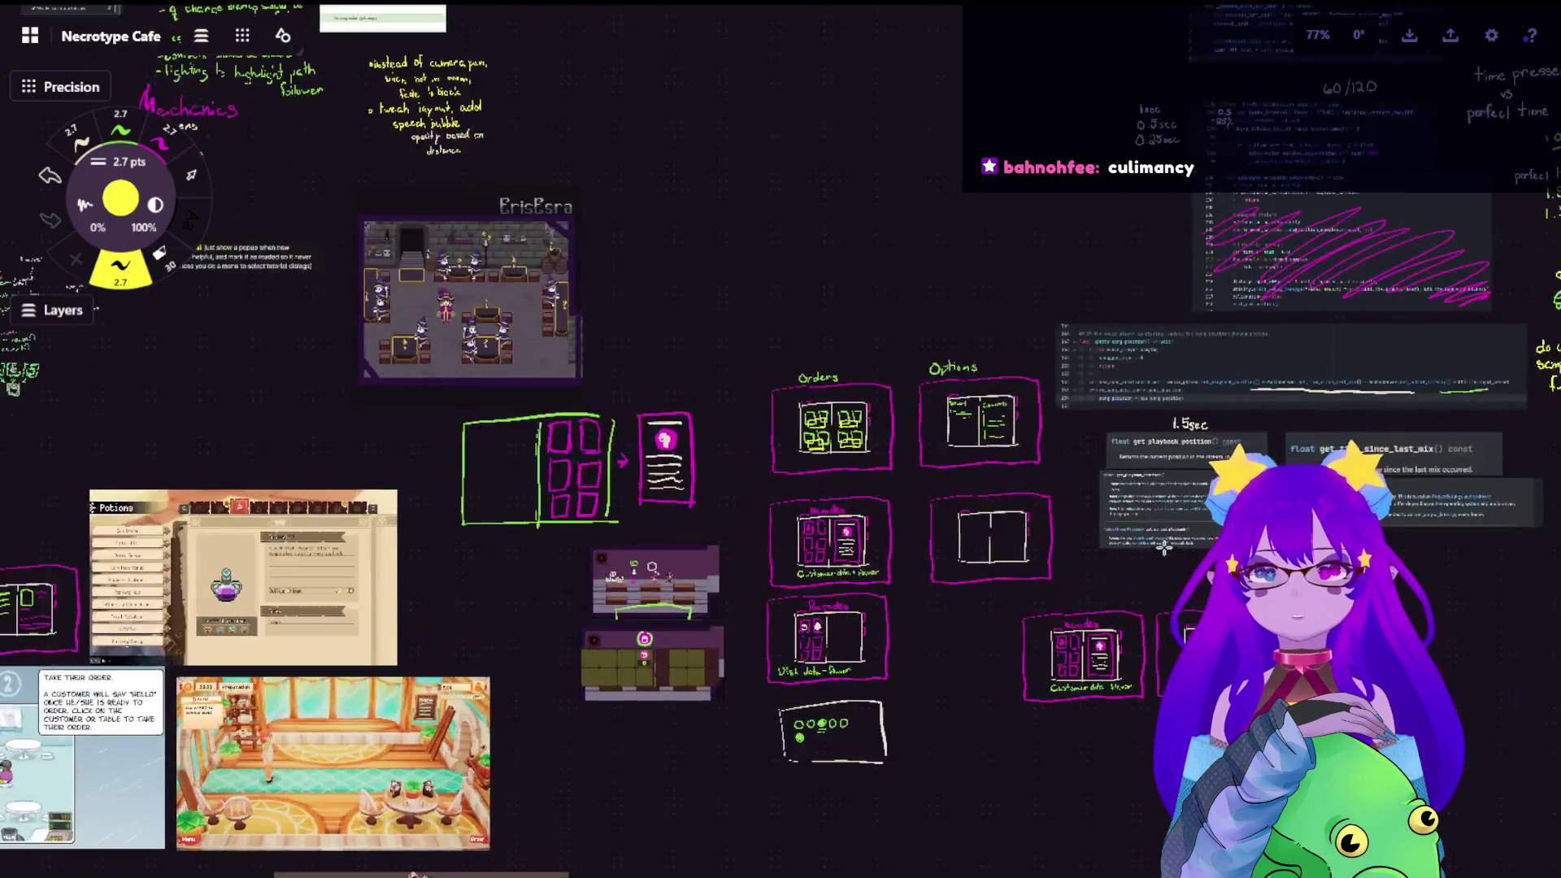
{"action": "scroll", "coordinate": [698, 402], "scroll_direction": "up", "scroll_amount": 5}
{"action": "scroll", "coordinate": [697, 402], "scroll_direction": "up", "scroll_amount": 3}
{"action": "left_click_drag", "start_coordinate": [732, 549], "coordinate": [489, 366]}
{"action": "scroll", "coordinate": [853, 427], "scroll_direction": "up", "scroll_amount": 3}
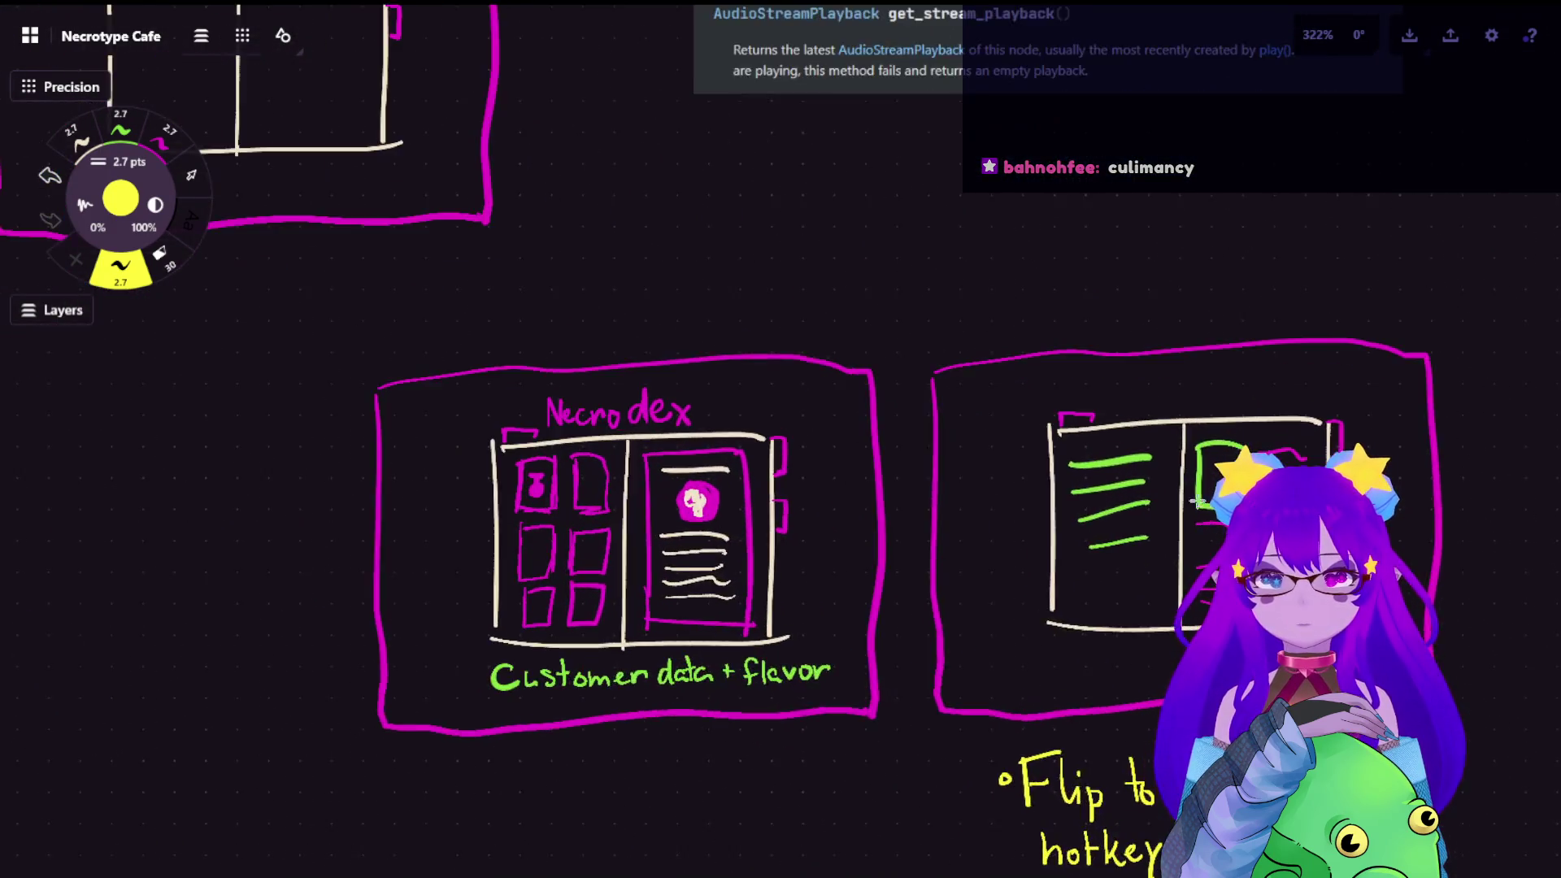
{"action": "scroll", "coordinate": [1080, 393], "scroll_direction": "up", "scroll_amount": 3}
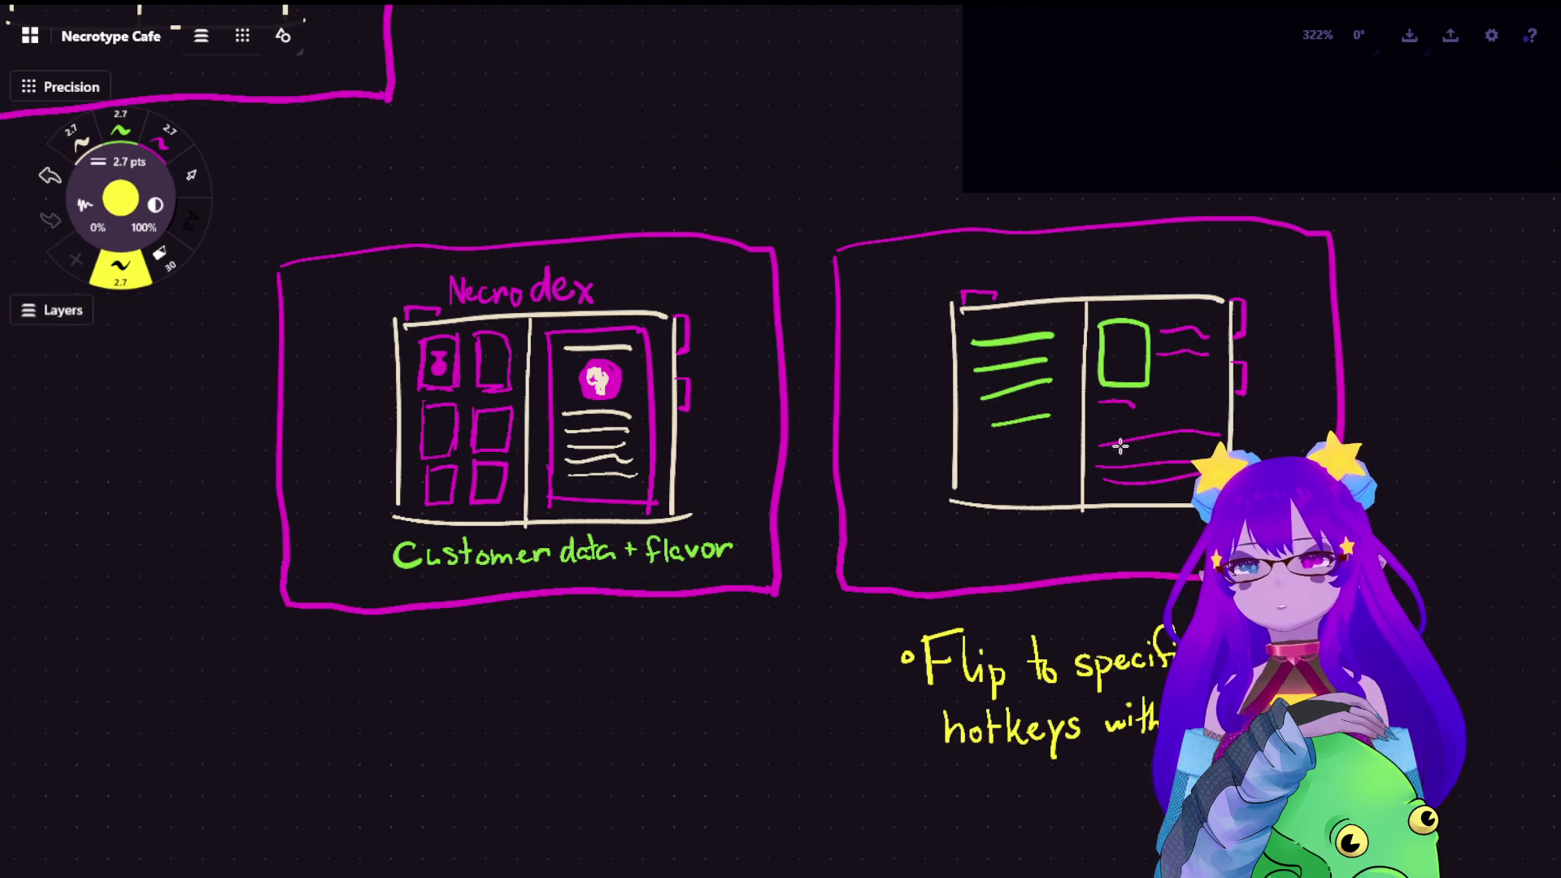
{"action": "scroll", "coordinate": [672, 634], "scroll_direction": "down", "scroll_amount": 3}
{"action": "scroll", "coordinate": [574, 590], "scroll_direction": "down", "scroll_amount": 3}
{"action": "left_click_drag", "start_coordinate": [573, 592], "coordinate": [469, 489]}
{"action": "scroll", "coordinate": [468, 488], "scroll_direction": "down", "scroll_amount": 3}
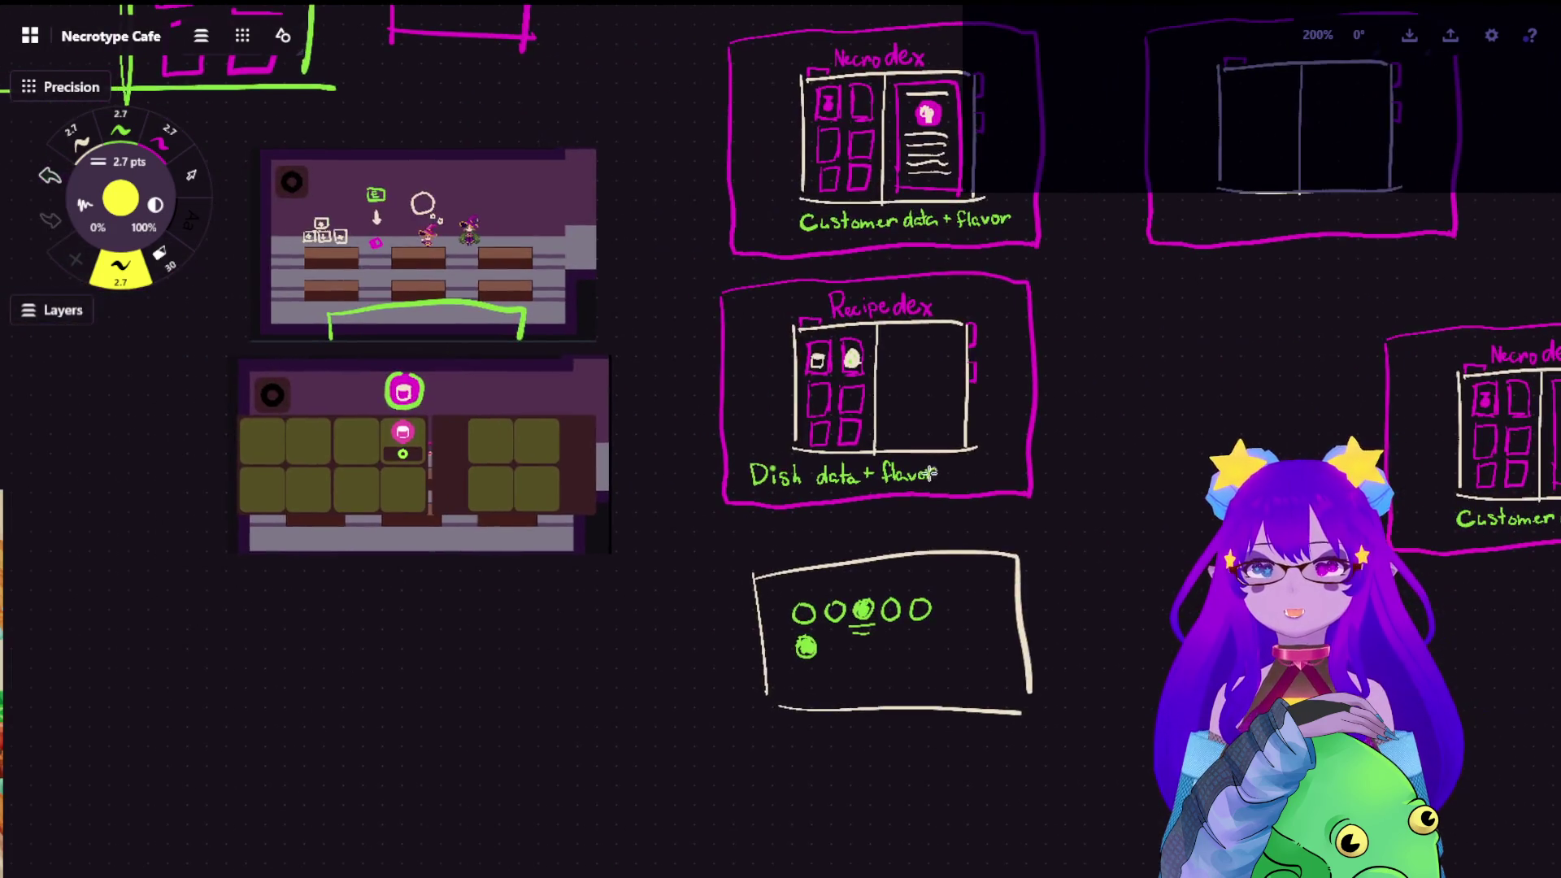
{"action": "scroll", "coordinate": [402, 159], "scroll_direction": "up", "scroll_amount": 3}
{"action": "scroll", "coordinate": [555, 131], "scroll_direction": "up", "scroll_amount": 3}
{"action": "mouse_move", "coordinate": [554, 131]}
{"action": "left_mouse_down"}
{"action": "mouse_move", "coordinate": [805, 660]}
{"action": "mouse_move", "coordinate": [780, 415]}
{"action": "mouse_move", "coordinate": [854, 512]}
{"action": "mouse_move", "coordinate": [1006, 579]}
{"action": "mouse_move", "coordinate": [1140, 270]}
{"action": "left_mouse_up"}
{"action": "scroll", "coordinate": [1140, 269], "scroll_direction": "down", "scroll_amount": 3}
{"action": "left_click_drag", "start_coordinate": [708, 457], "coordinate": [854, 402]}
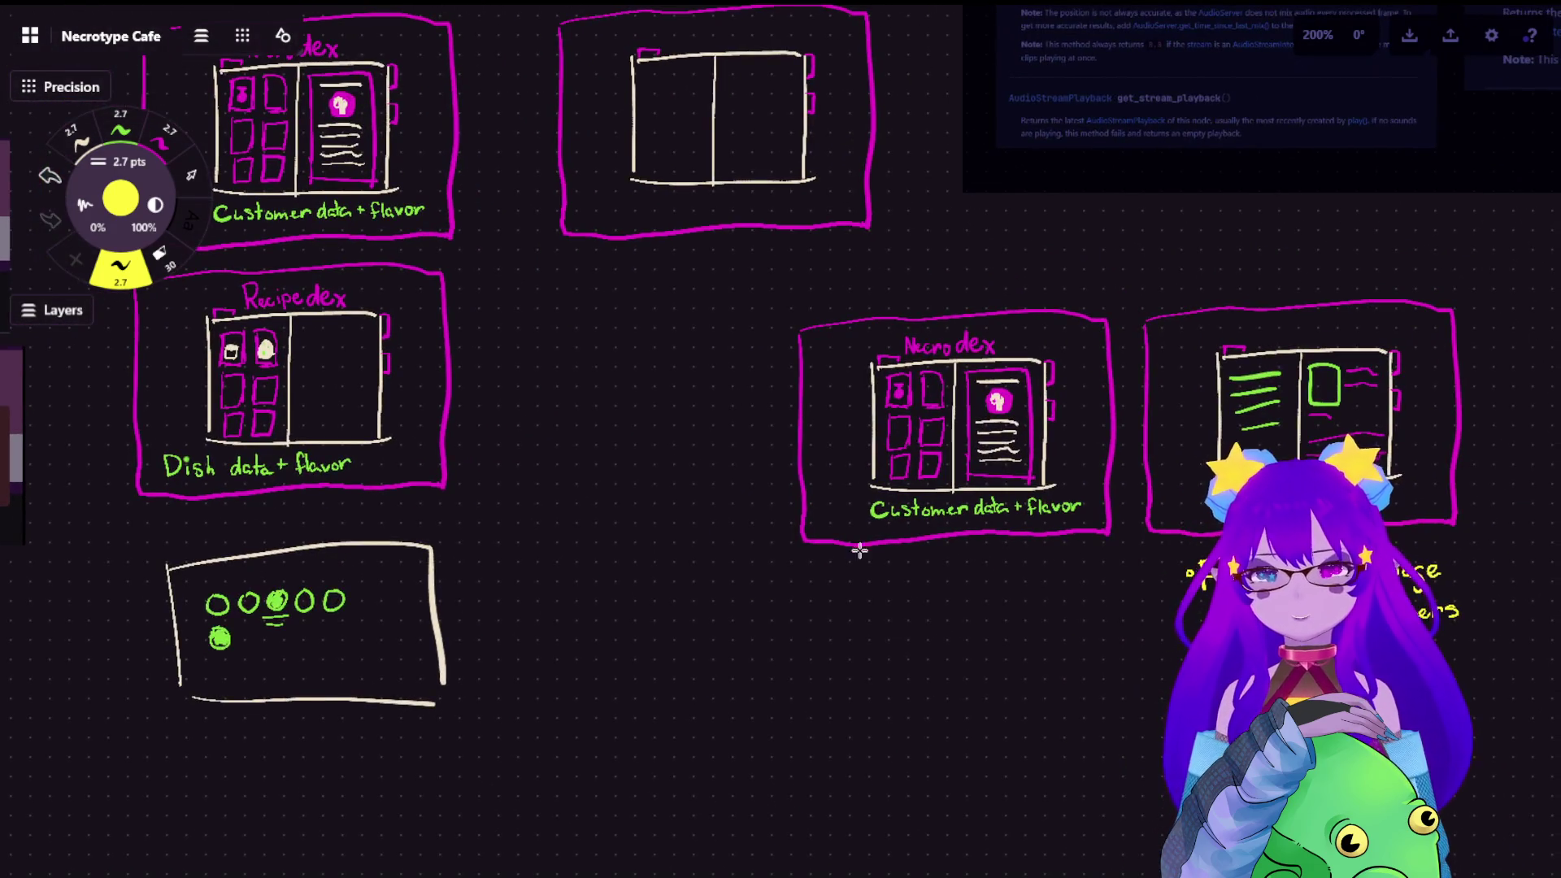
{"action": "scroll", "coordinate": [768, 464], "scroll_direction": "up", "scroll_amount": 3}
{"action": "scroll", "coordinate": [951, 445], "scroll_direction": "up", "scroll_amount": 1}
{"action": "scroll", "coordinate": [1031, 454], "scroll_direction": "up", "scroll_amount": 1}
{"action": "scroll", "coordinate": [838, 410], "scroll_direction": "up", "scroll_amount": 1}
{"action": "left_click_drag", "start_coordinate": [601, 337], "coordinate": [856, 400]}
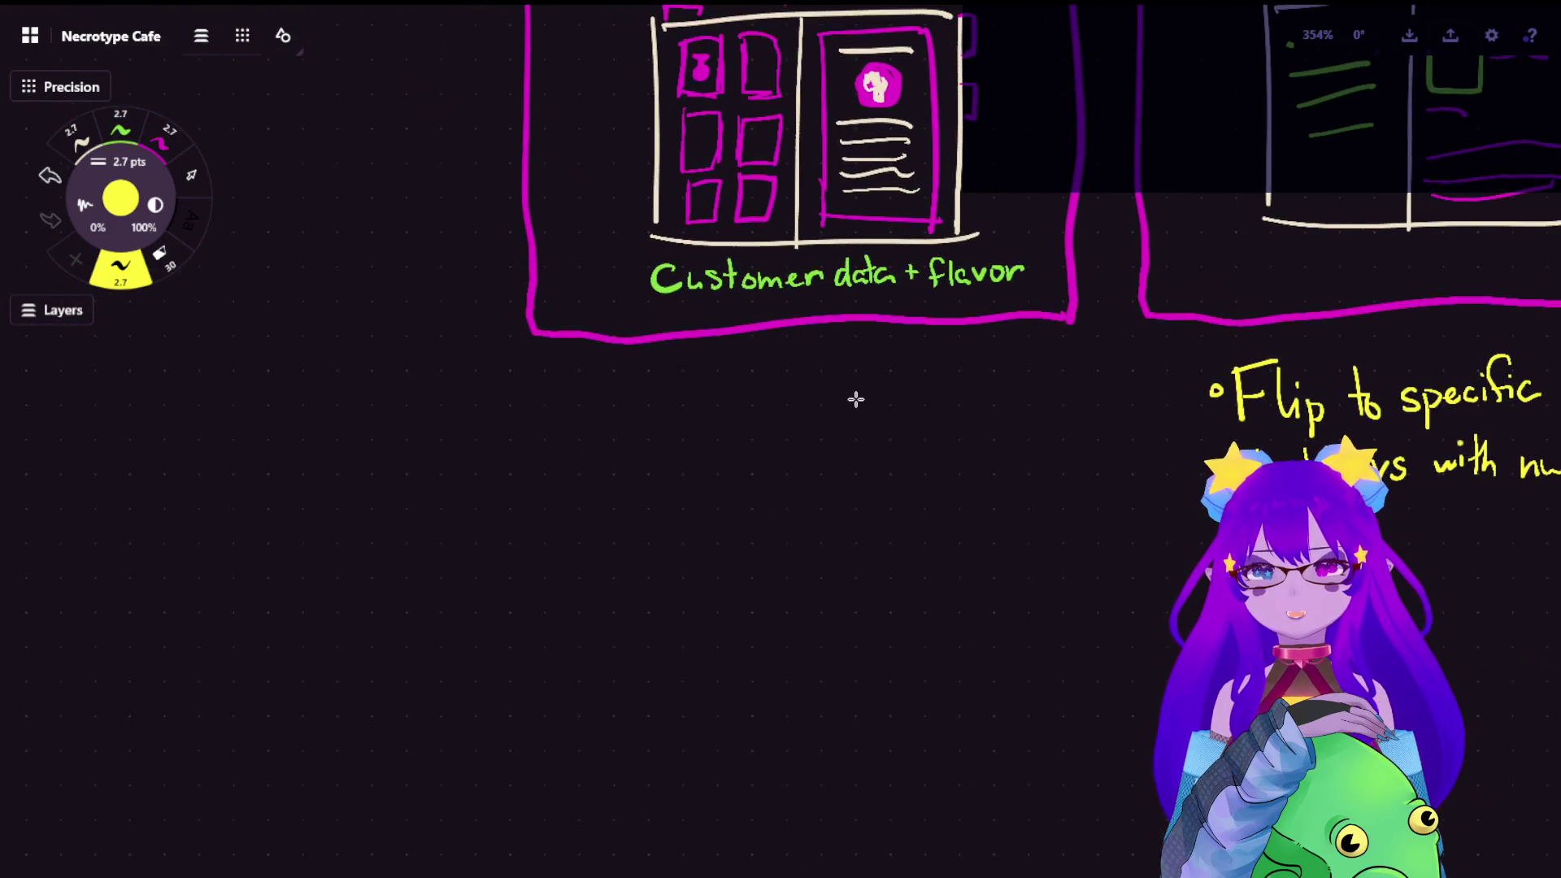
{"action": "left_click_drag", "start_coordinate": [538, 408], "coordinate": [733, 439]}
{"action": "left_click_drag", "start_coordinate": [588, 422], "coordinate": [918, 468]}
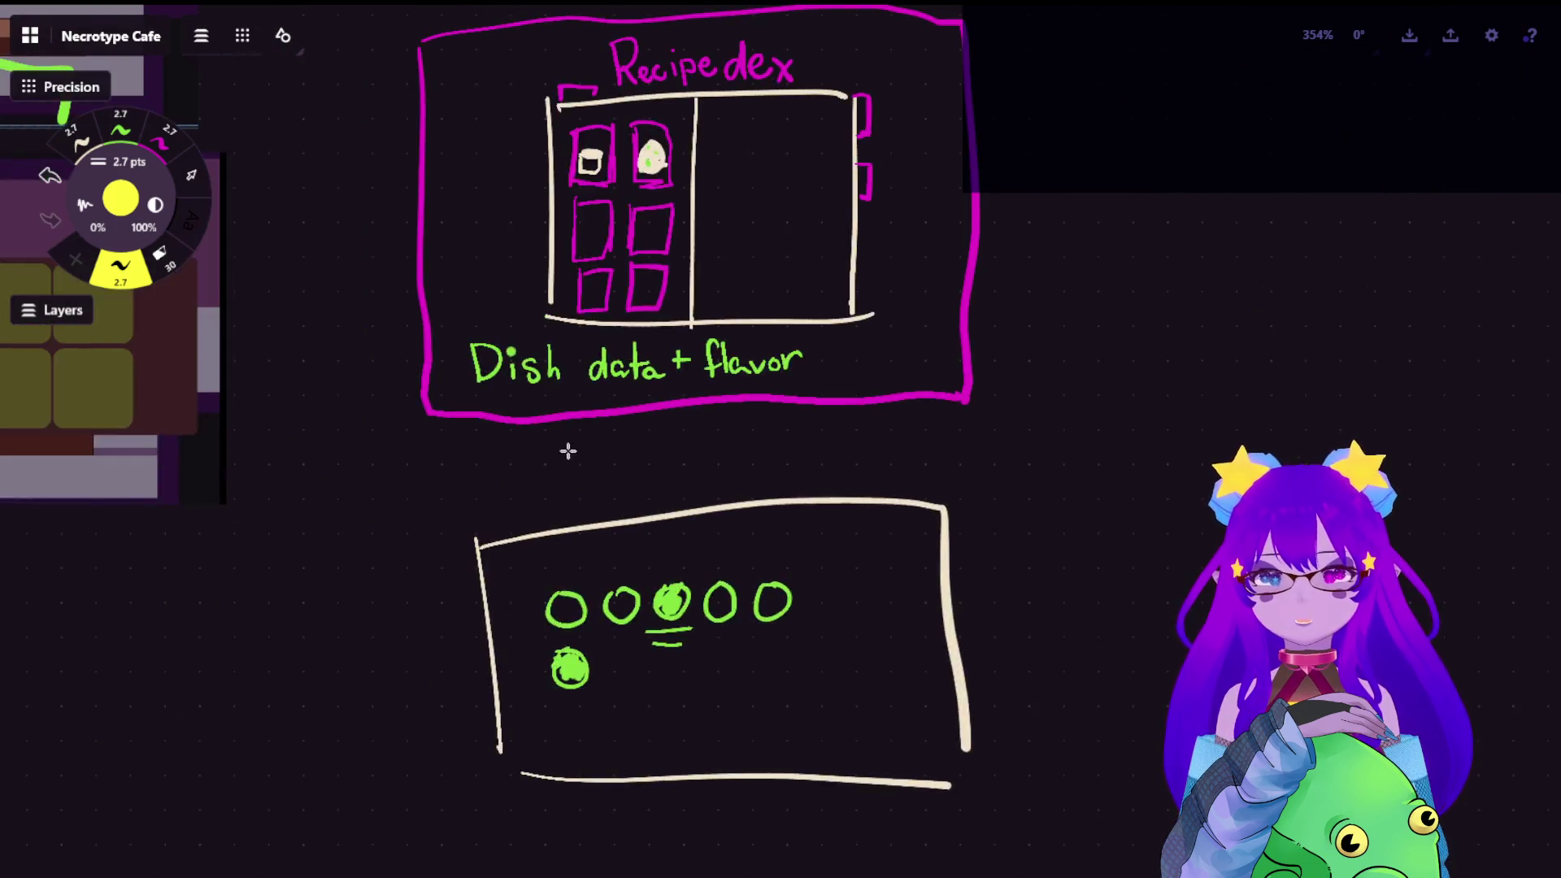
{"action": "left_click_drag", "start_coordinate": [536, 428], "coordinate": [845, 500]}
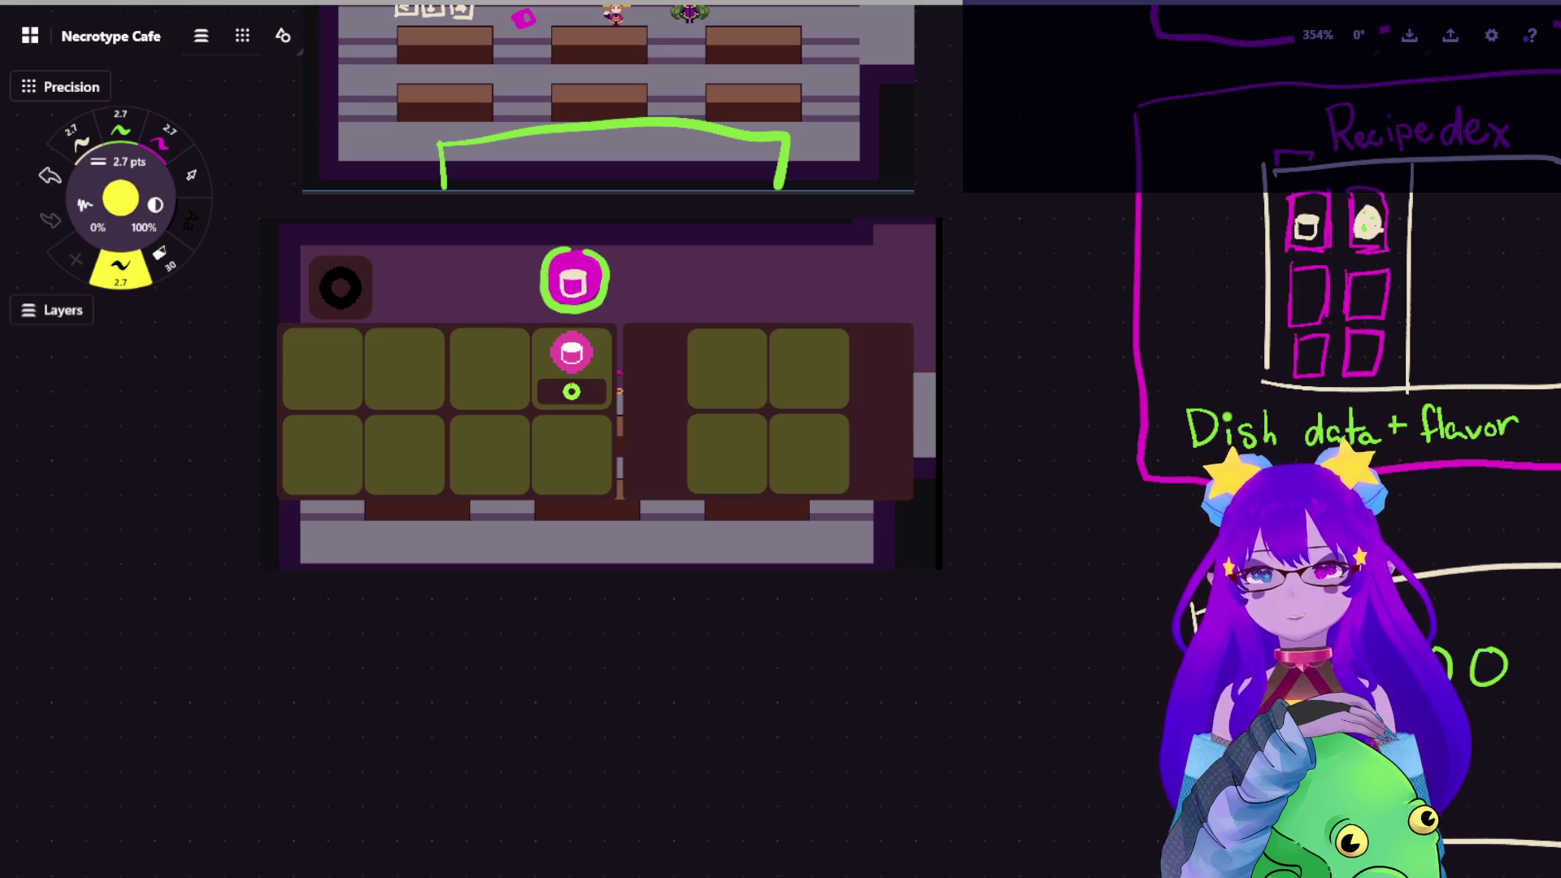
{"action": "scroll", "coordinate": [550, 377], "scroll_direction": "down", "scroll_amount": 5}
{"action": "scroll", "coordinate": [551, 375], "scroll_direction": "down", "scroll_amount": 5}
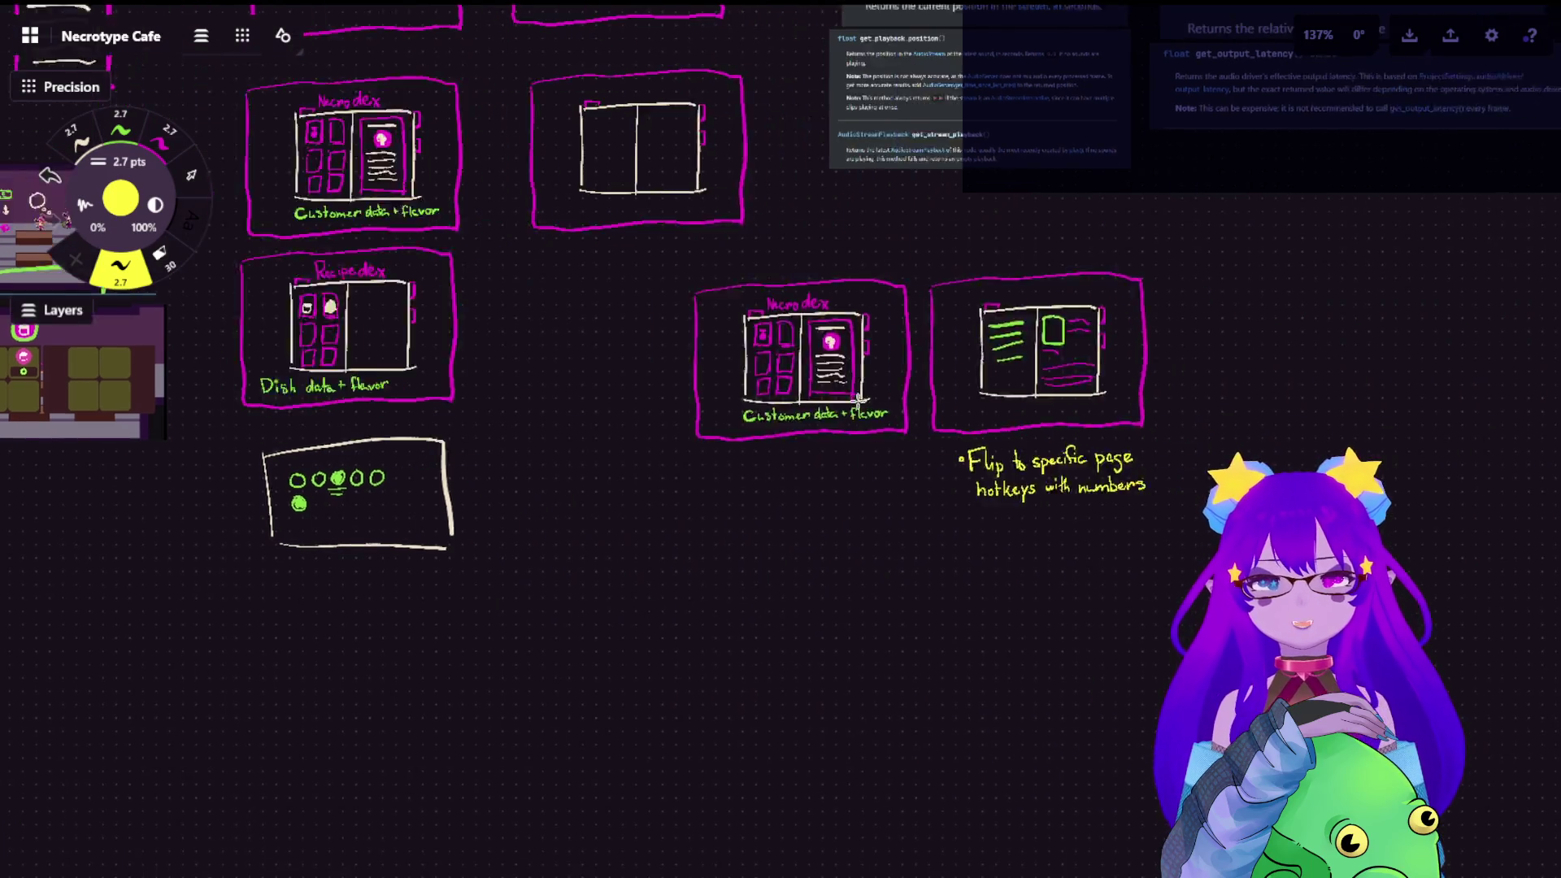
{"action": "left_click_drag", "start_coordinate": [1305, 416], "coordinate": [871, 419]}
{"action": "scroll", "coordinate": [871, 419], "scroll_direction": "up", "scroll_amount": 5}
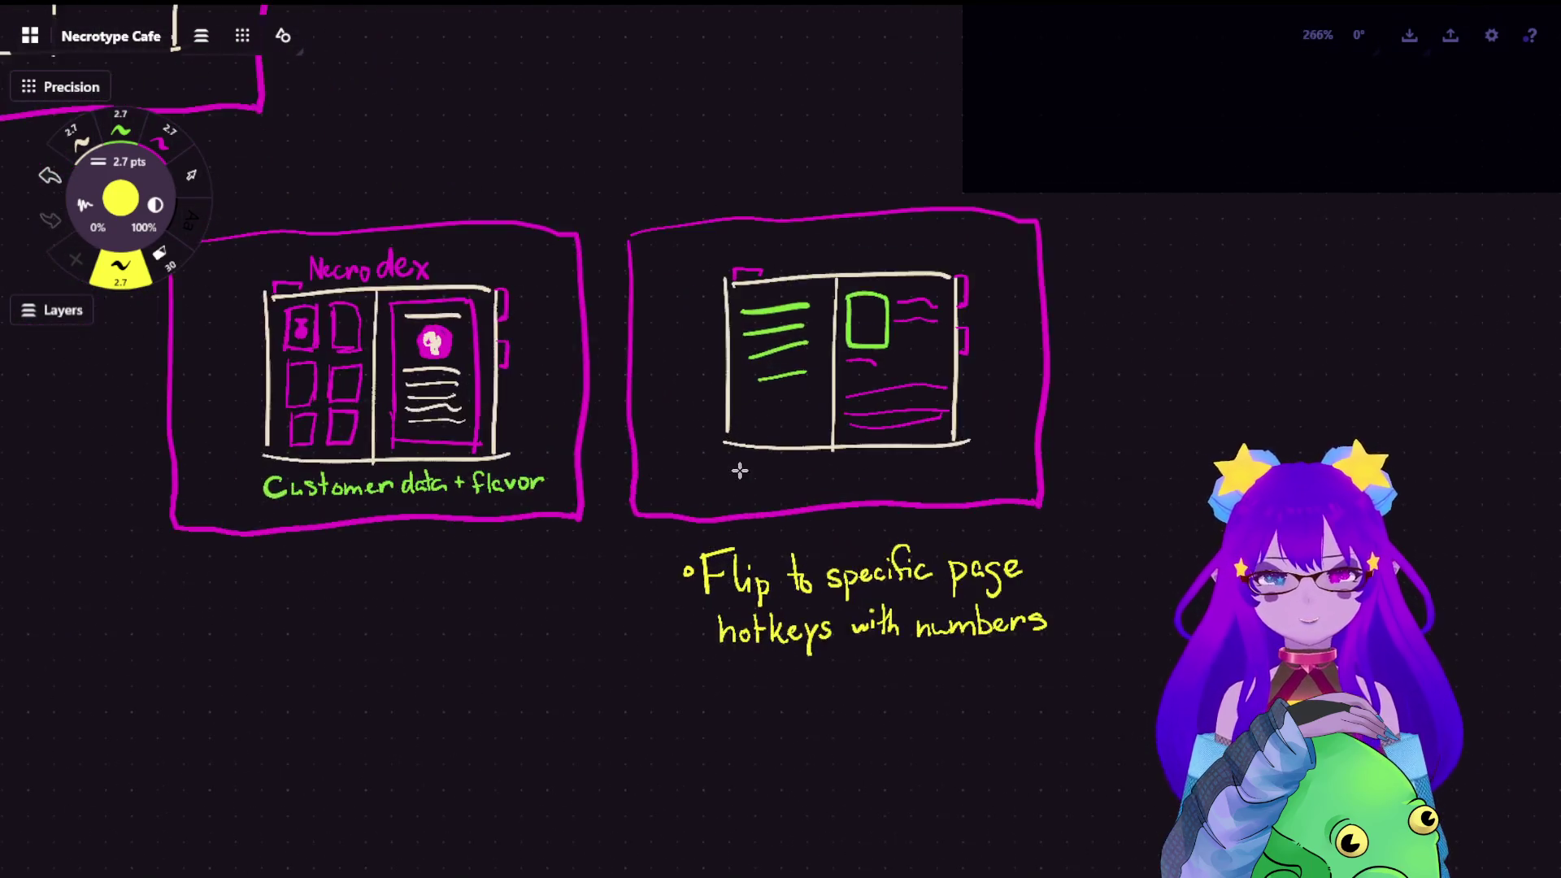
{"action": "scroll", "coordinate": [846, 398], "scroll_direction": "up", "scroll_amount": 3}
{"action": "left_click_drag", "start_coordinate": [1059, 492], "coordinate": [956, 473]}
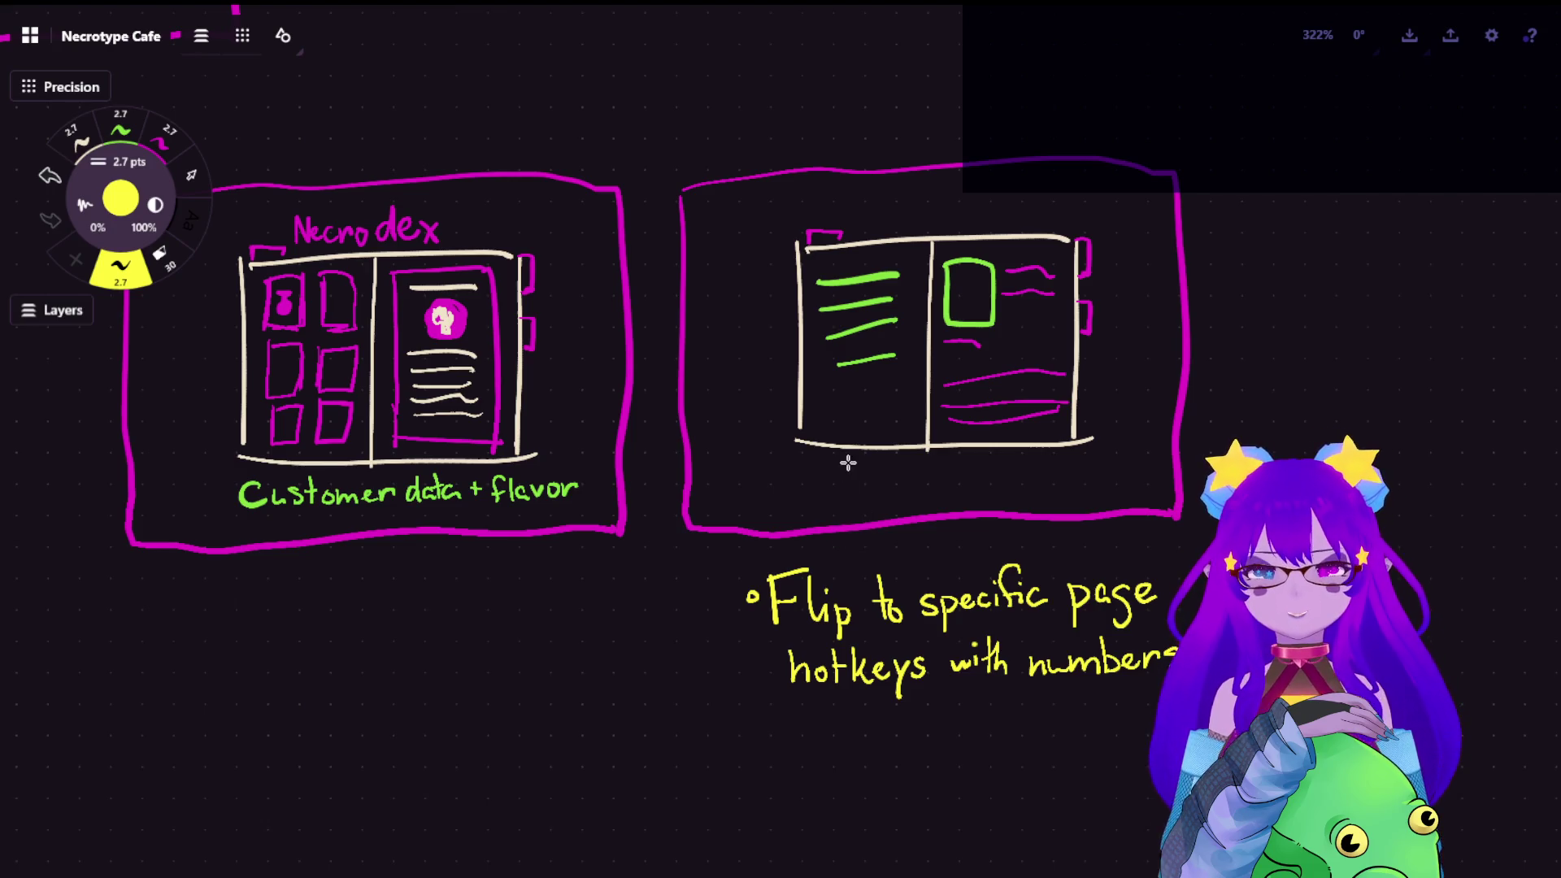
{"action": "scroll", "coordinate": [619, 448], "scroll_direction": "down", "scroll_amount": 3}
{"action": "left_click_drag", "start_coordinate": [305, 415], "coordinate": [732, 183]}
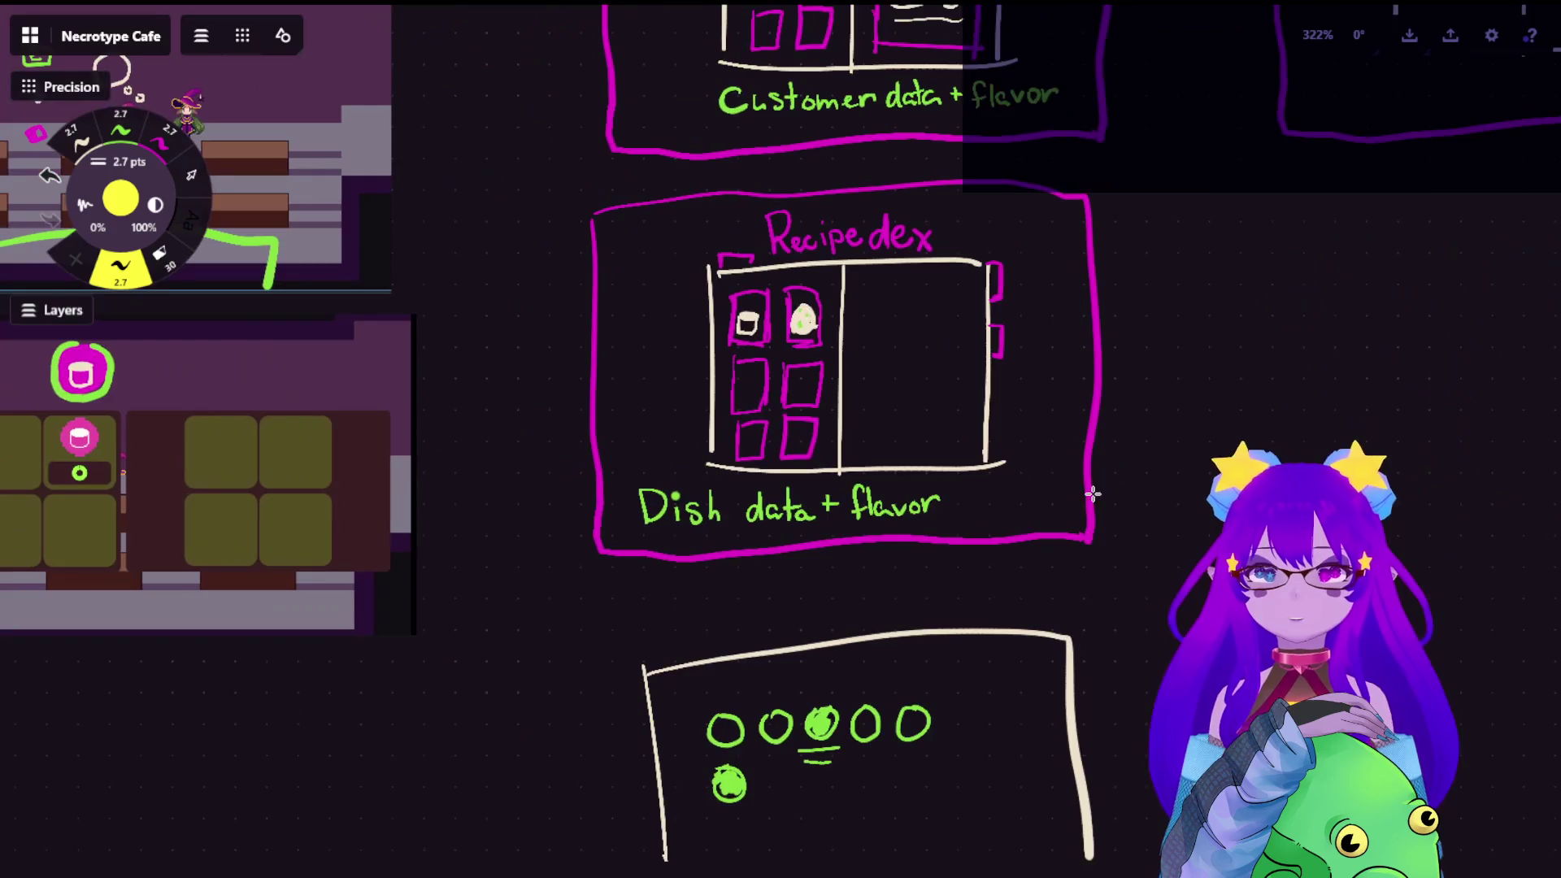
{"action": "scroll", "coordinate": [851, 272], "scroll_direction": "up", "scroll_amount": 3}
{"action": "left_click_drag", "start_coordinate": [366, 489], "coordinate": [853, 366]}
{"action": "scroll", "coordinate": [576, 564], "scroll_direction": "up", "scroll_amount": 2}
{"action": "scroll", "coordinate": [608, 537], "scroll_direction": "up", "scroll_amount": 2}
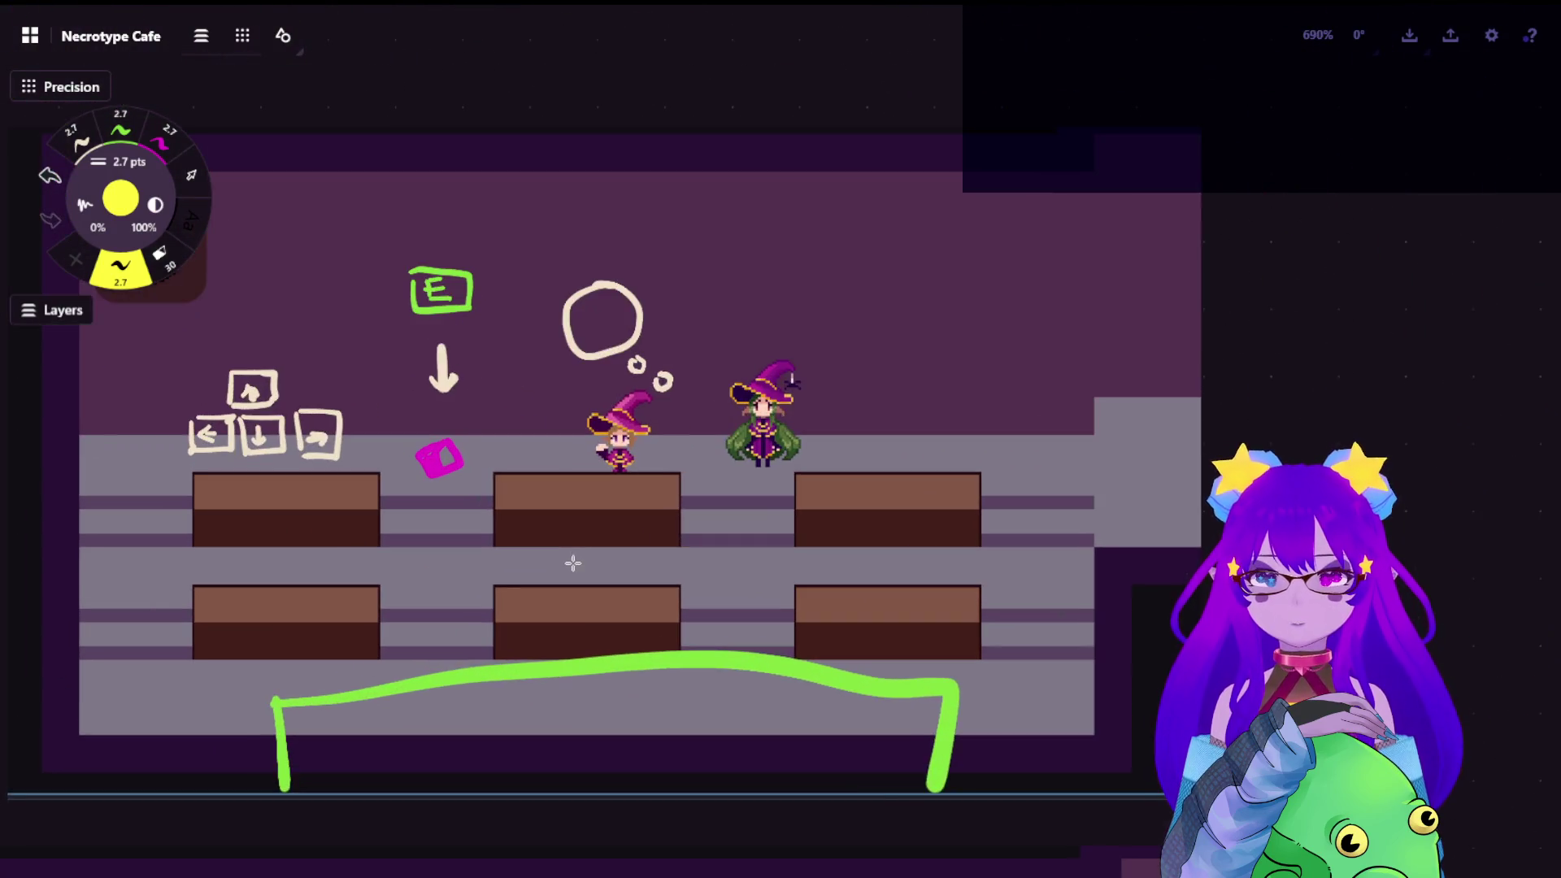
{"action": "scroll", "coordinate": [608, 536], "scroll_direction": "down", "scroll_amount": 5}
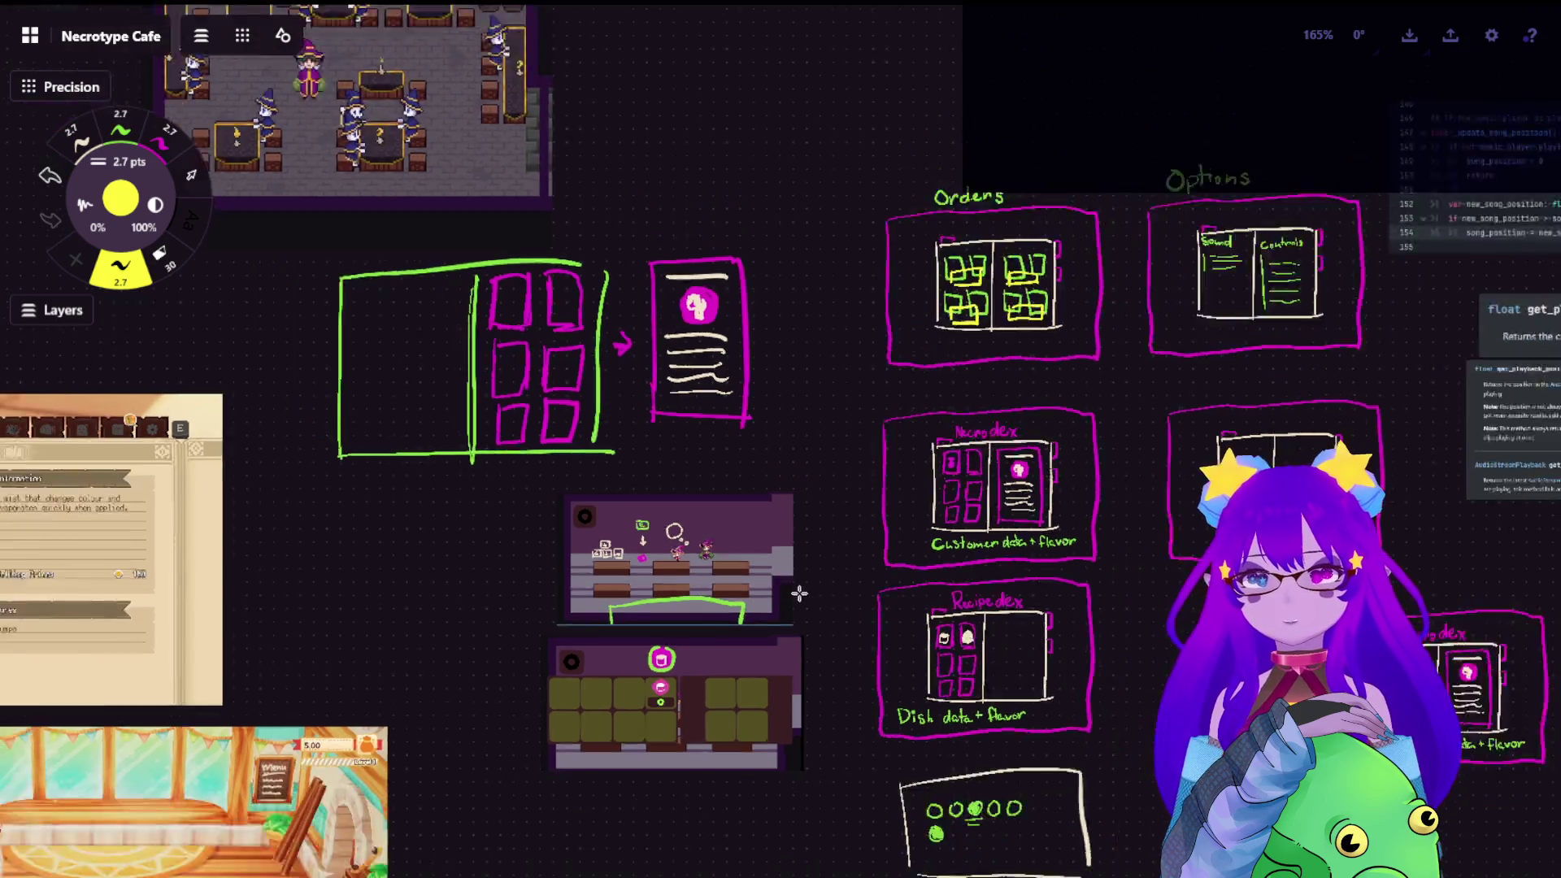
{"action": "scroll", "coordinate": [718, 357], "scroll_direction": "down", "scroll_amount": 5}
{"action": "scroll", "coordinate": [718, 358], "scroll_direction": "up", "scroll_amount": 5}
{"action": "key", "text": "ctrl+v"}
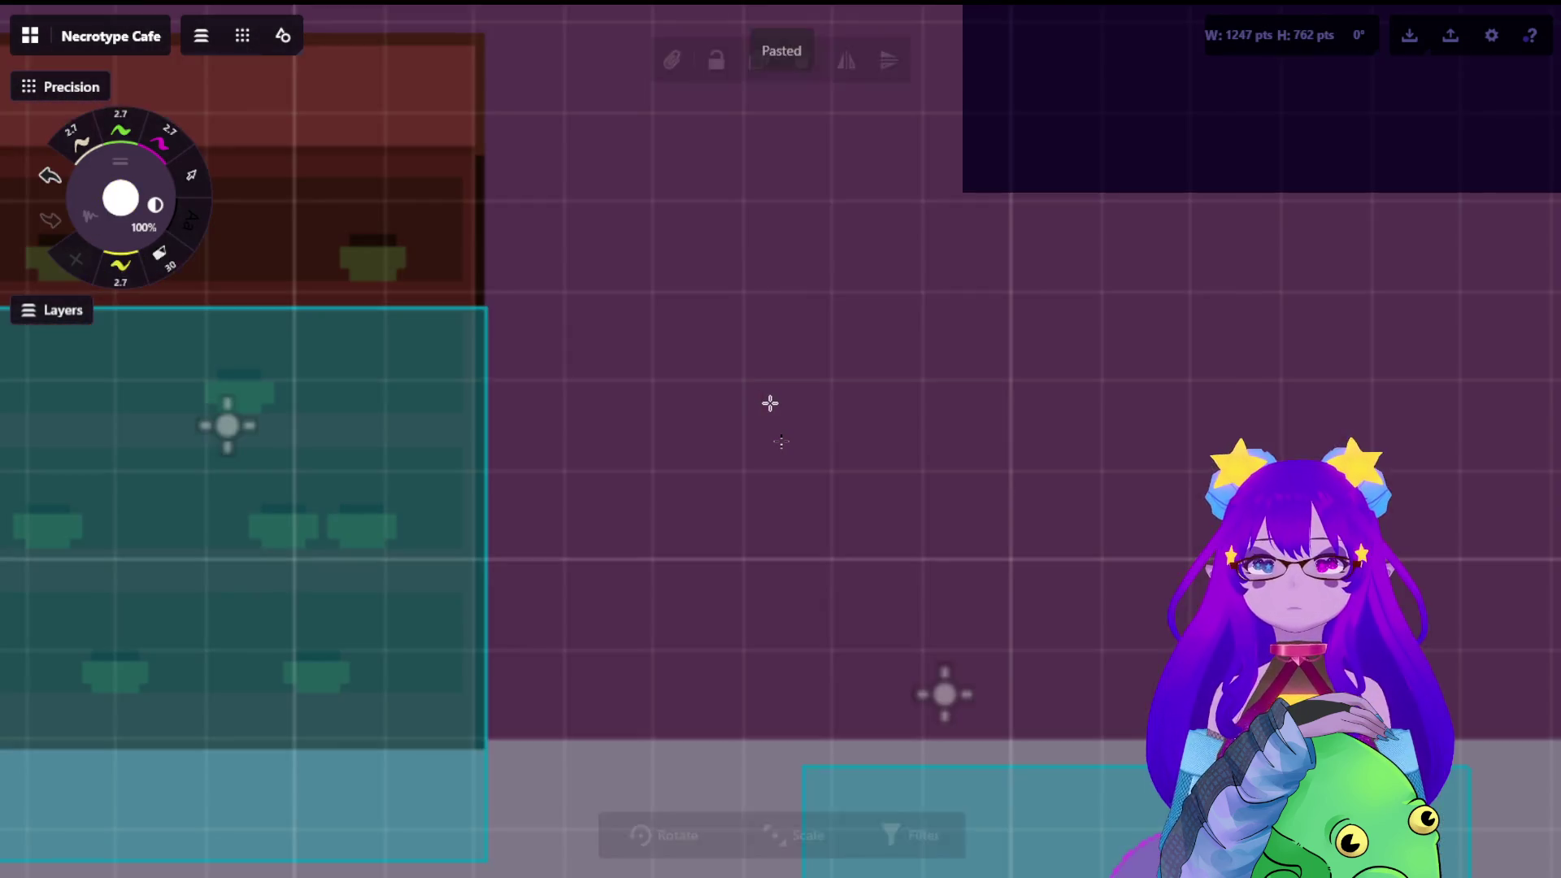
{"action": "scroll", "coordinate": [769, 402], "scroll_direction": "down", "scroll_amount": 5}
Place the pasted cafe screenshot below the other captures and sketch a green box above its counter
{"action": "left_click_drag", "start_coordinate": [811, 451], "coordinate": [803, 474]}
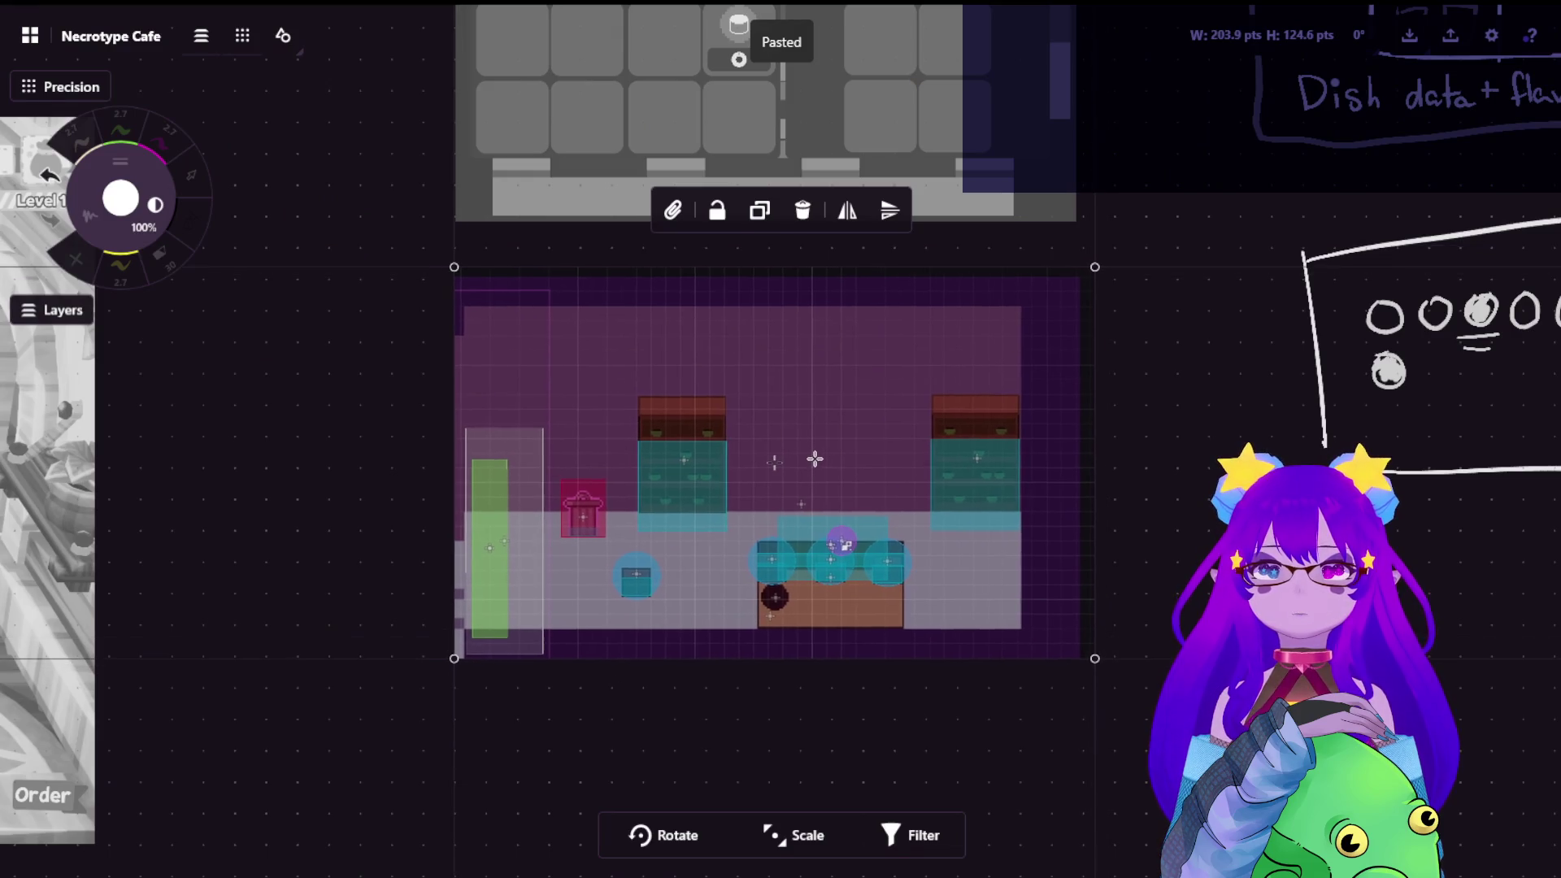
{"action": "left_click", "coordinate": [1155, 441]}
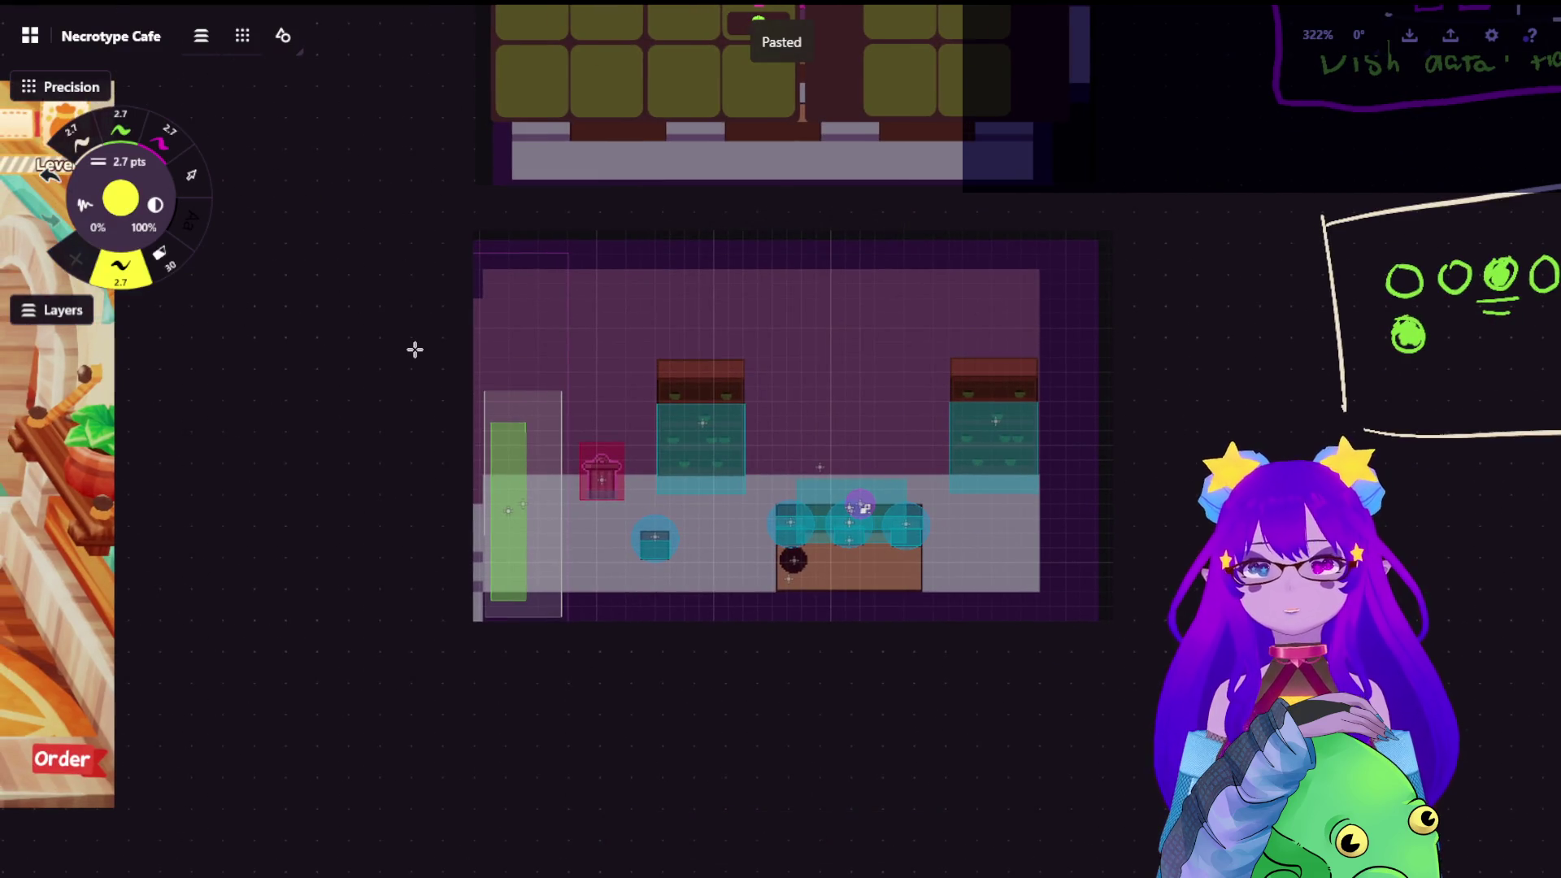
{"action": "left_click", "coordinate": [122, 131]}
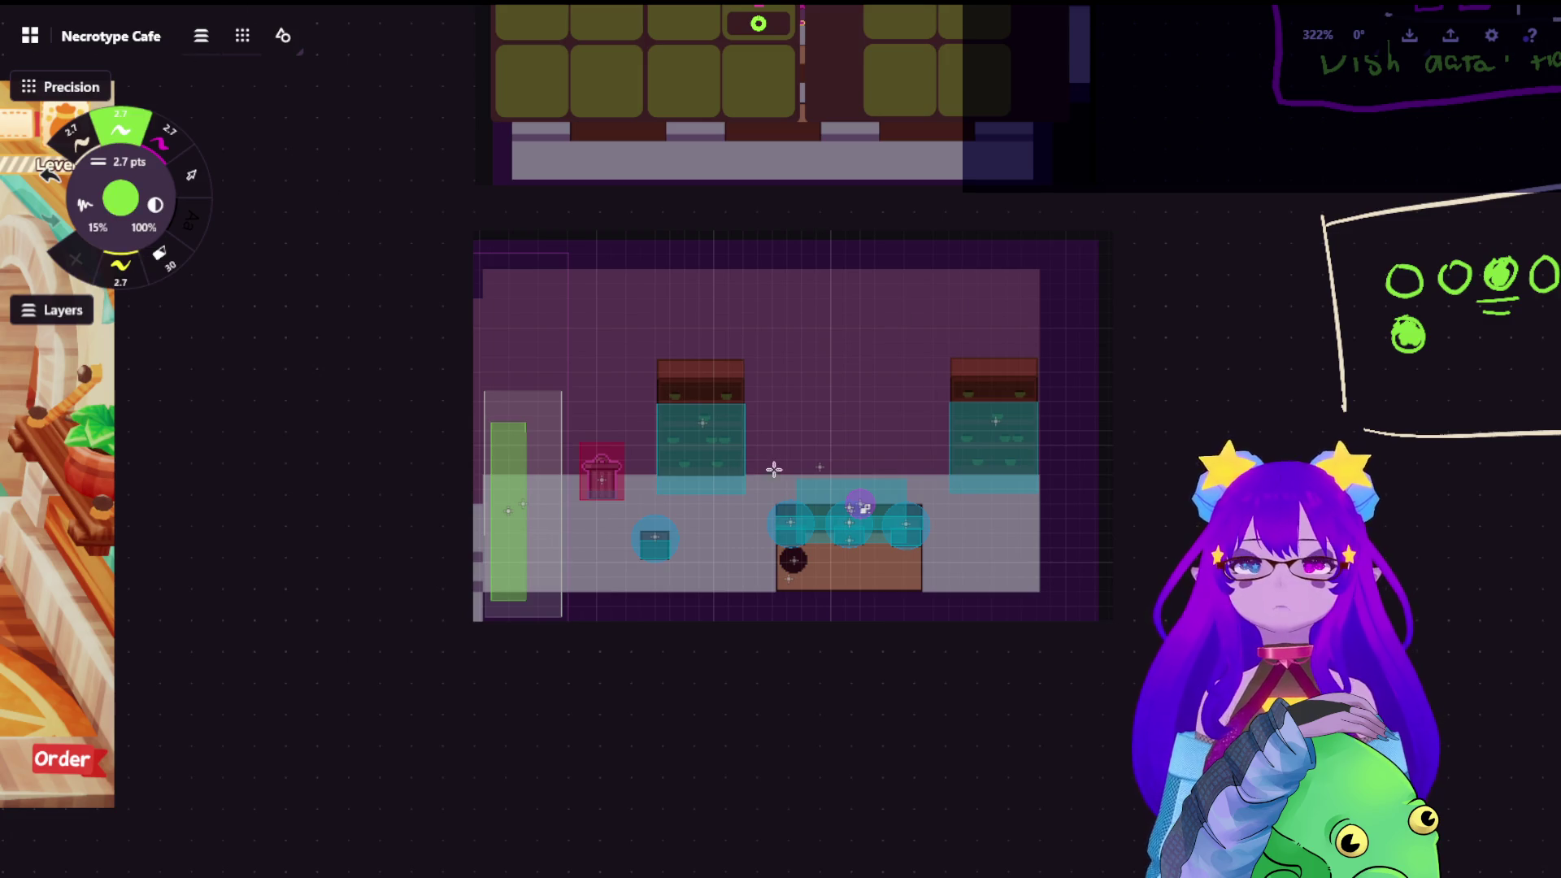
{"action": "mouse_move", "coordinate": [768, 469]}
{"action": "left_mouse_down"}
{"action": "mouse_move", "coordinate": [768, 378]}
{"action": "mouse_move", "coordinate": [917, 363]}
{"action": "mouse_move", "coordinate": [917, 463]}
{"action": "mouse_move", "coordinate": [936, 482]}
{"action": "left_mouse_up"}
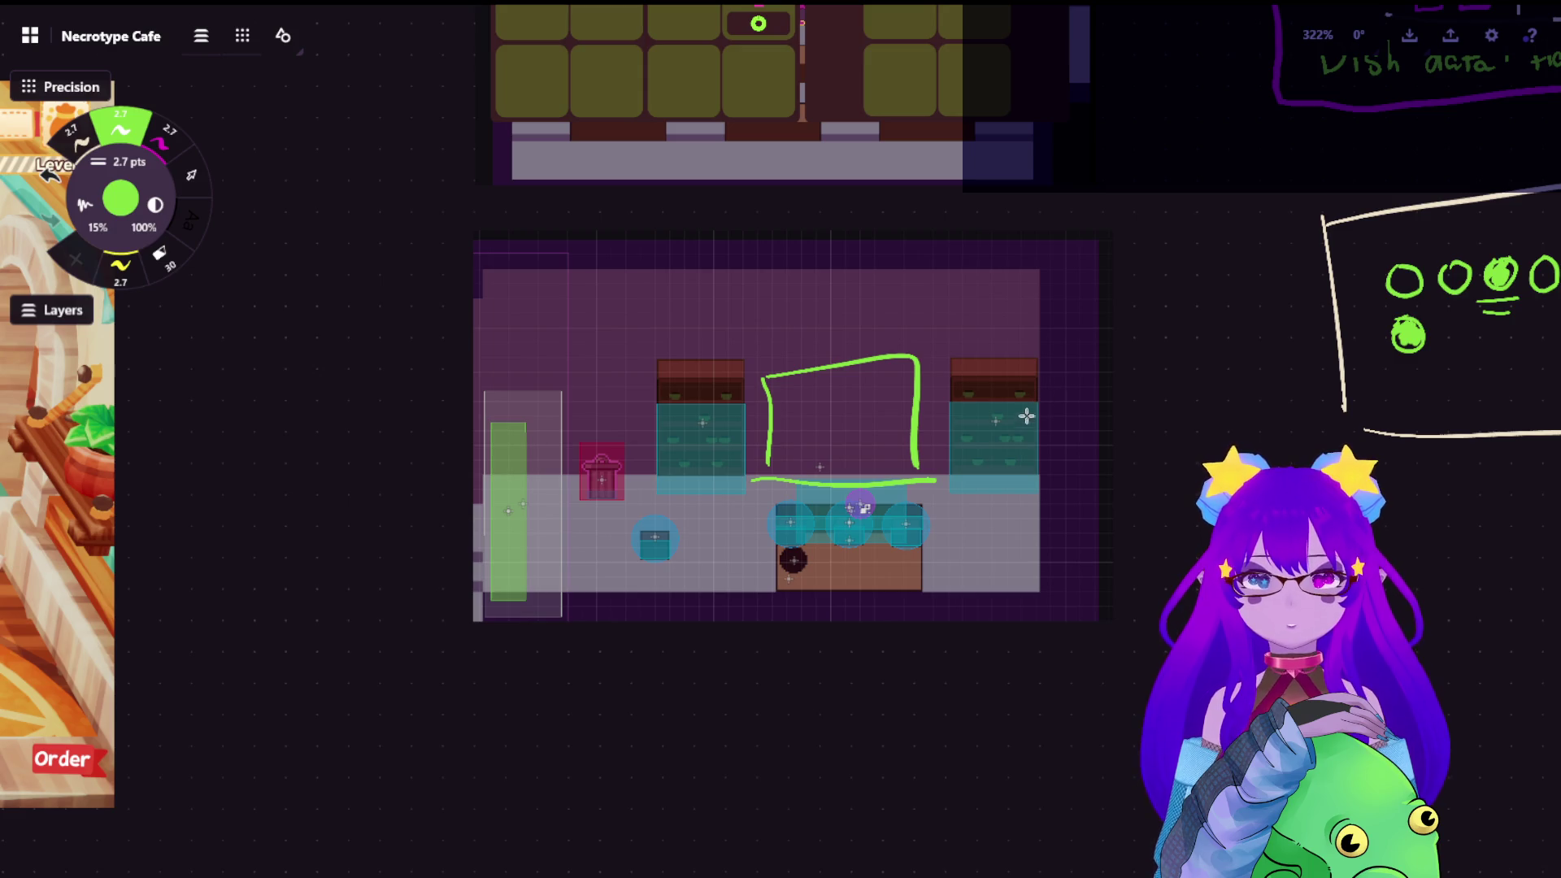
{"action": "scroll", "coordinate": [1031, 414], "scroll_direction": "down", "scroll_amount": 5}
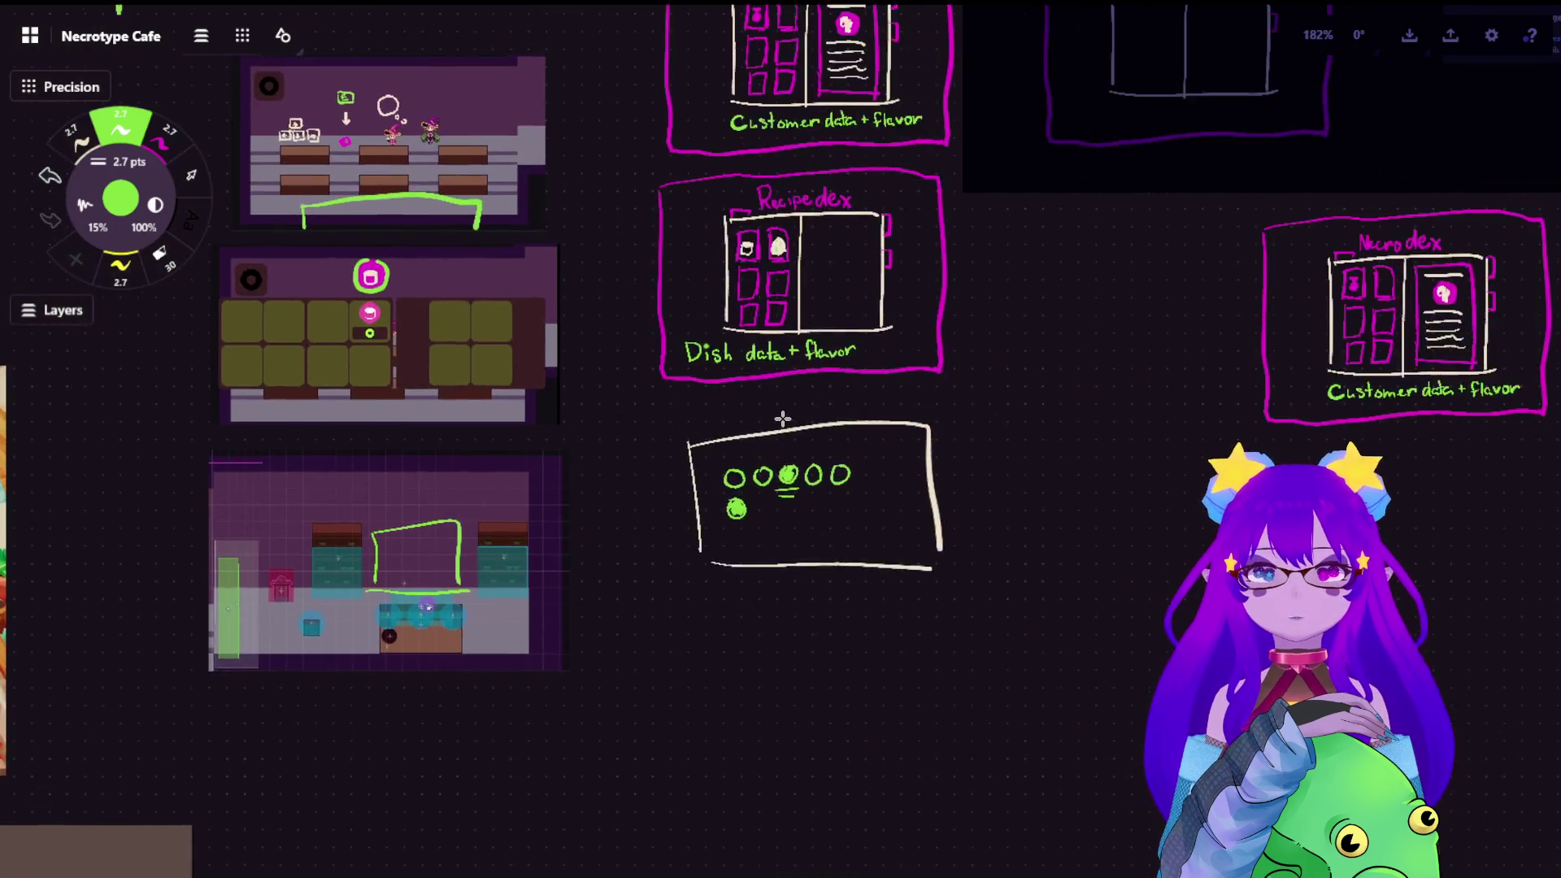
{"action": "scroll", "coordinate": [782, 418], "scroll_direction": "down", "scroll_amount": 3}
{"action": "left_click_drag", "start_coordinate": [781, 419], "coordinate": [912, 387]}
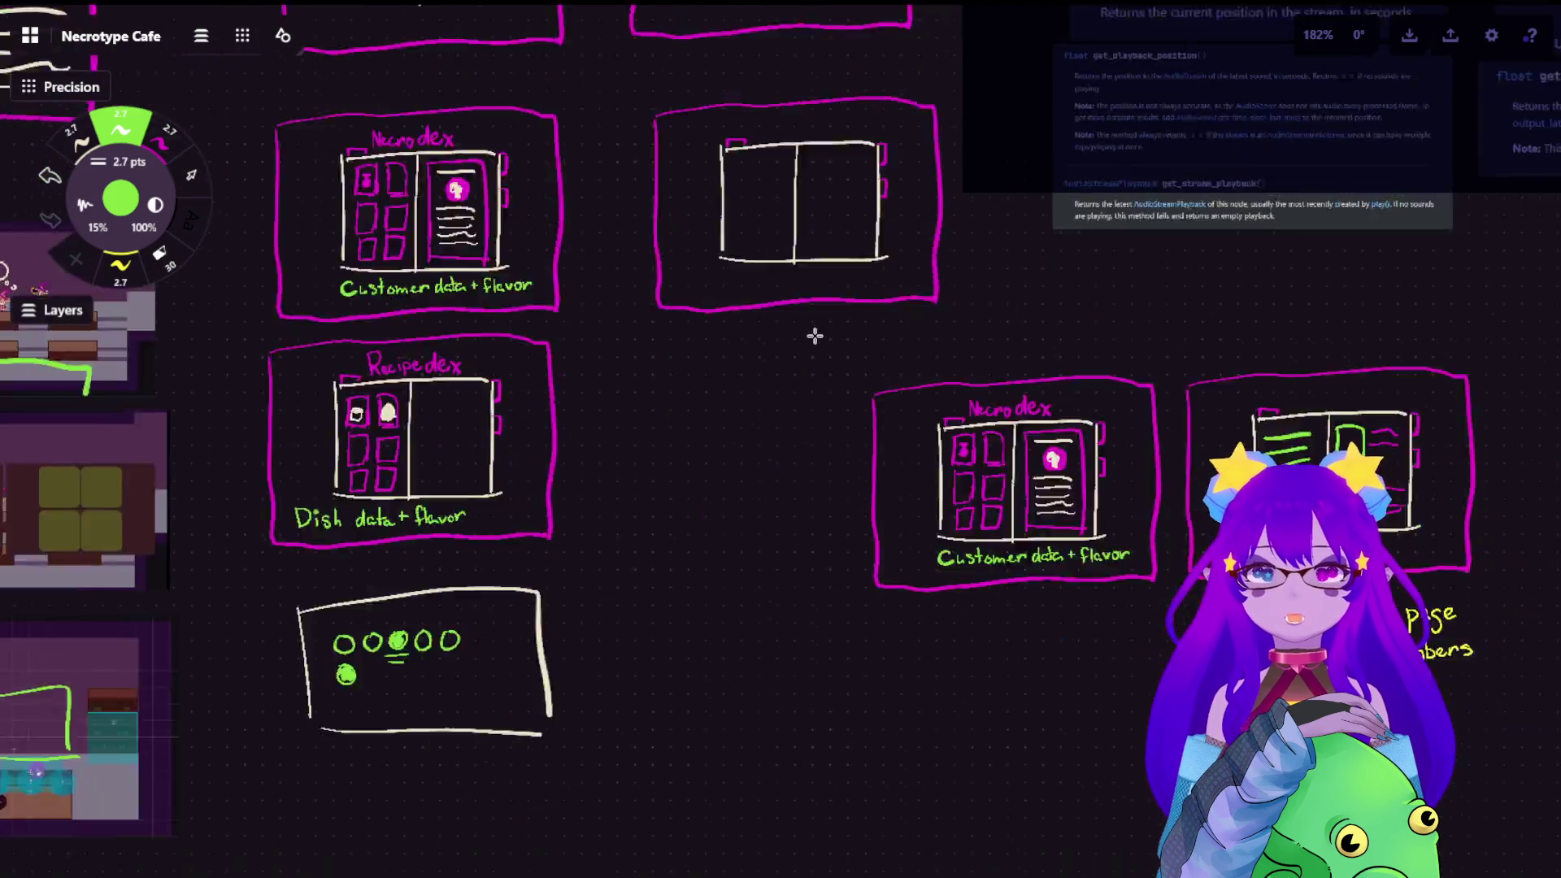
{"action": "scroll", "coordinate": [780, 305], "scroll_direction": "up", "scroll_amount": 5}
{"action": "scroll", "coordinate": [986, 356], "scroll_direction": "up", "scroll_amount": 3}
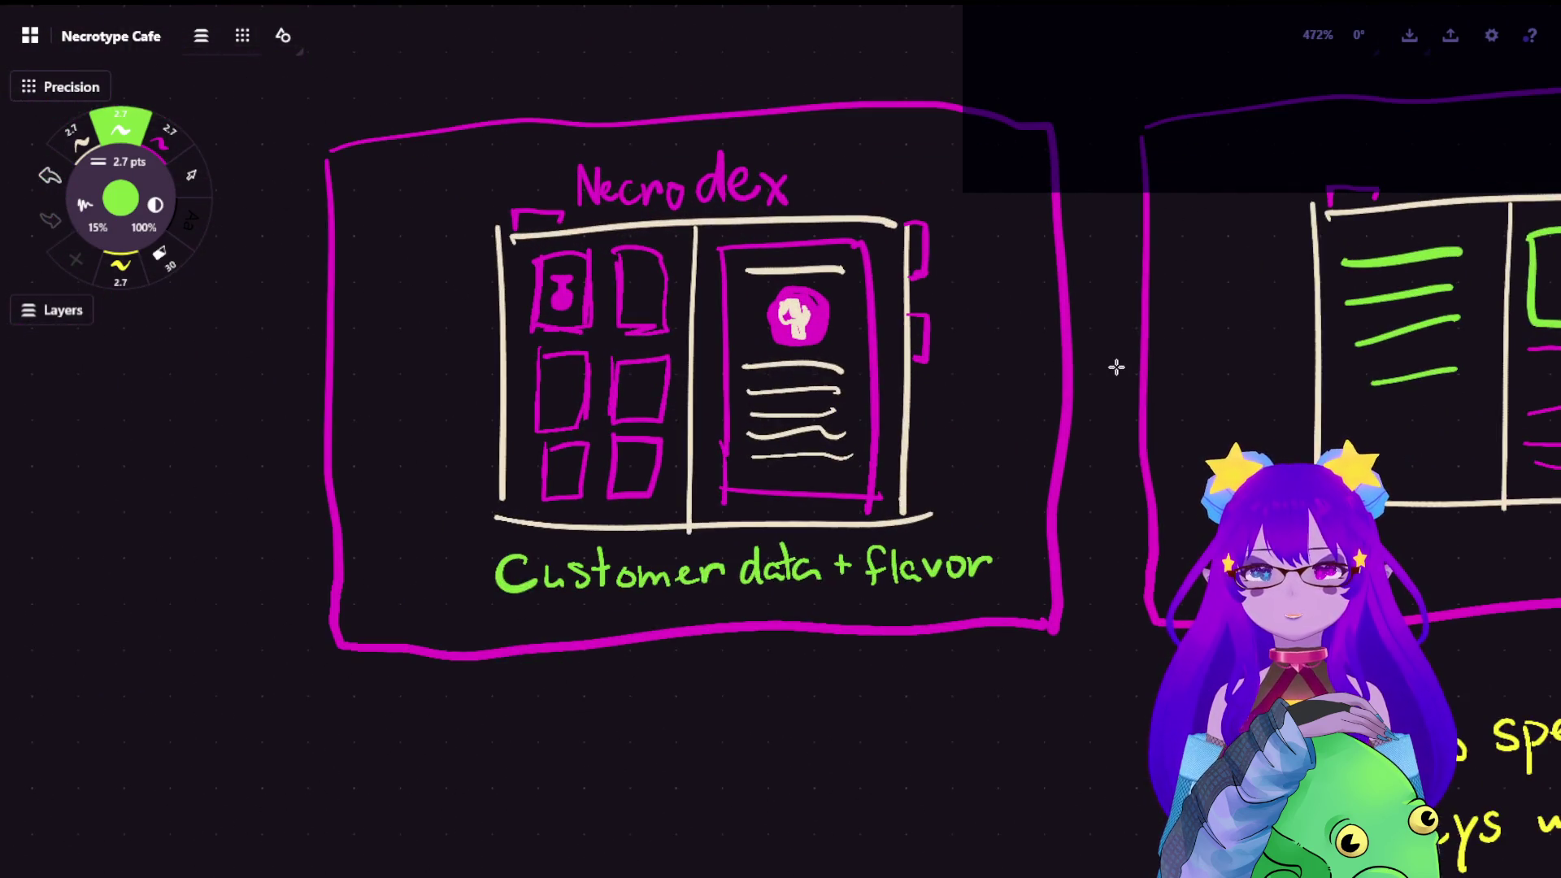
{"action": "left_click_drag", "start_coordinate": [1116, 367], "coordinate": [804, 396]}
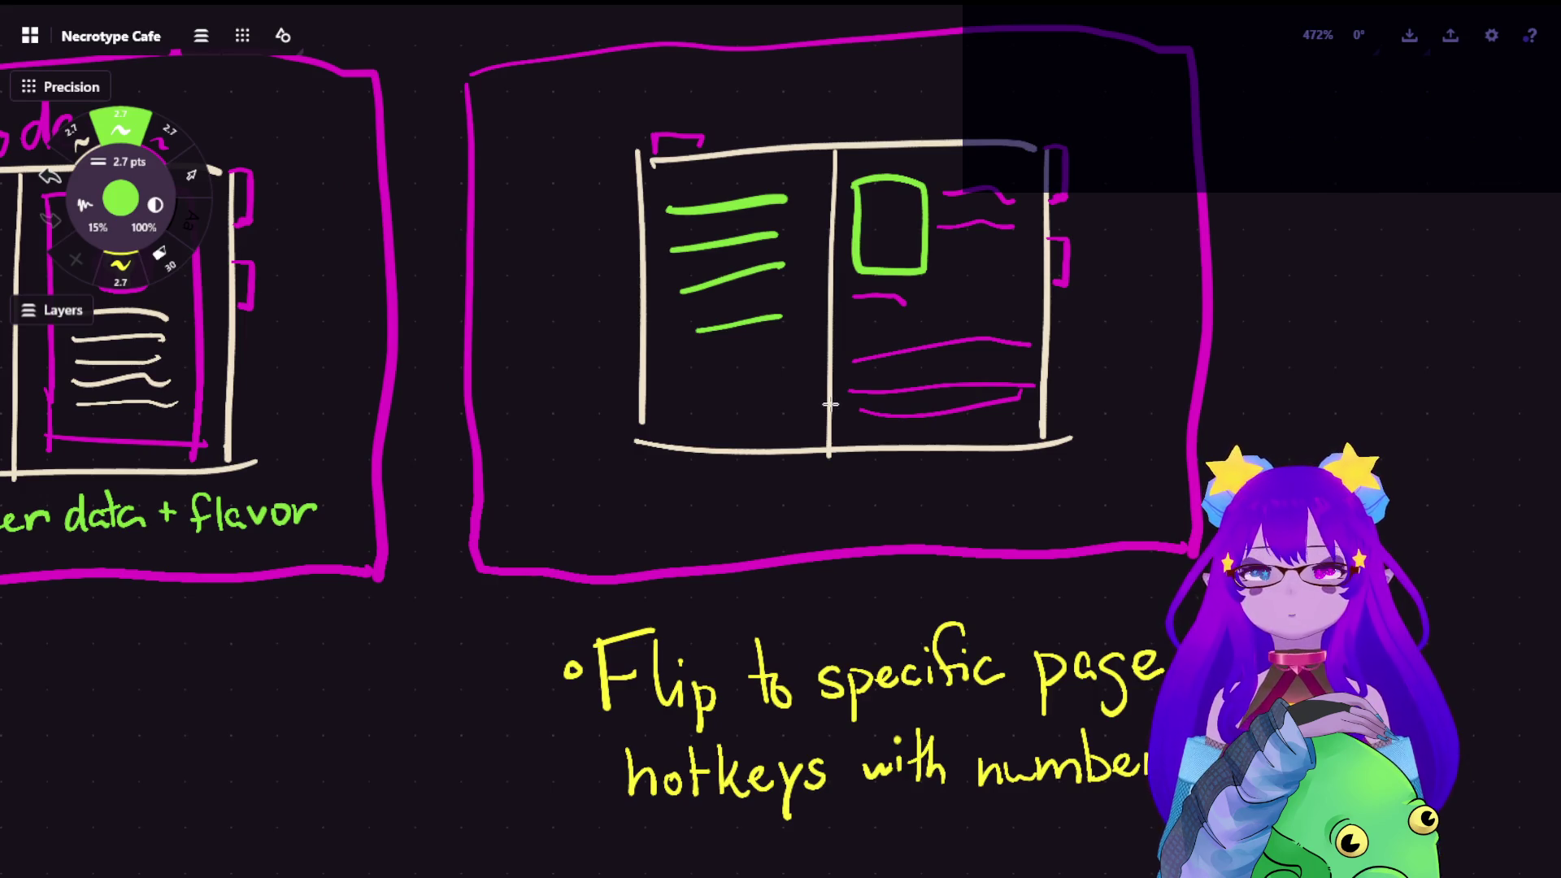
{"action": "scroll", "coordinate": [830, 406], "scroll_direction": "down", "scroll_amount": 3}
{"action": "scroll", "coordinate": [571, 392], "scroll_direction": "up", "scroll_amount": 2}
{"action": "left_click_drag", "start_coordinate": [571, 393], "coordinate": [715, 387]}
{"action": "scroll", "coordinate": [714, 388], "scroll_direction": "up", "scroll_amount": 4}
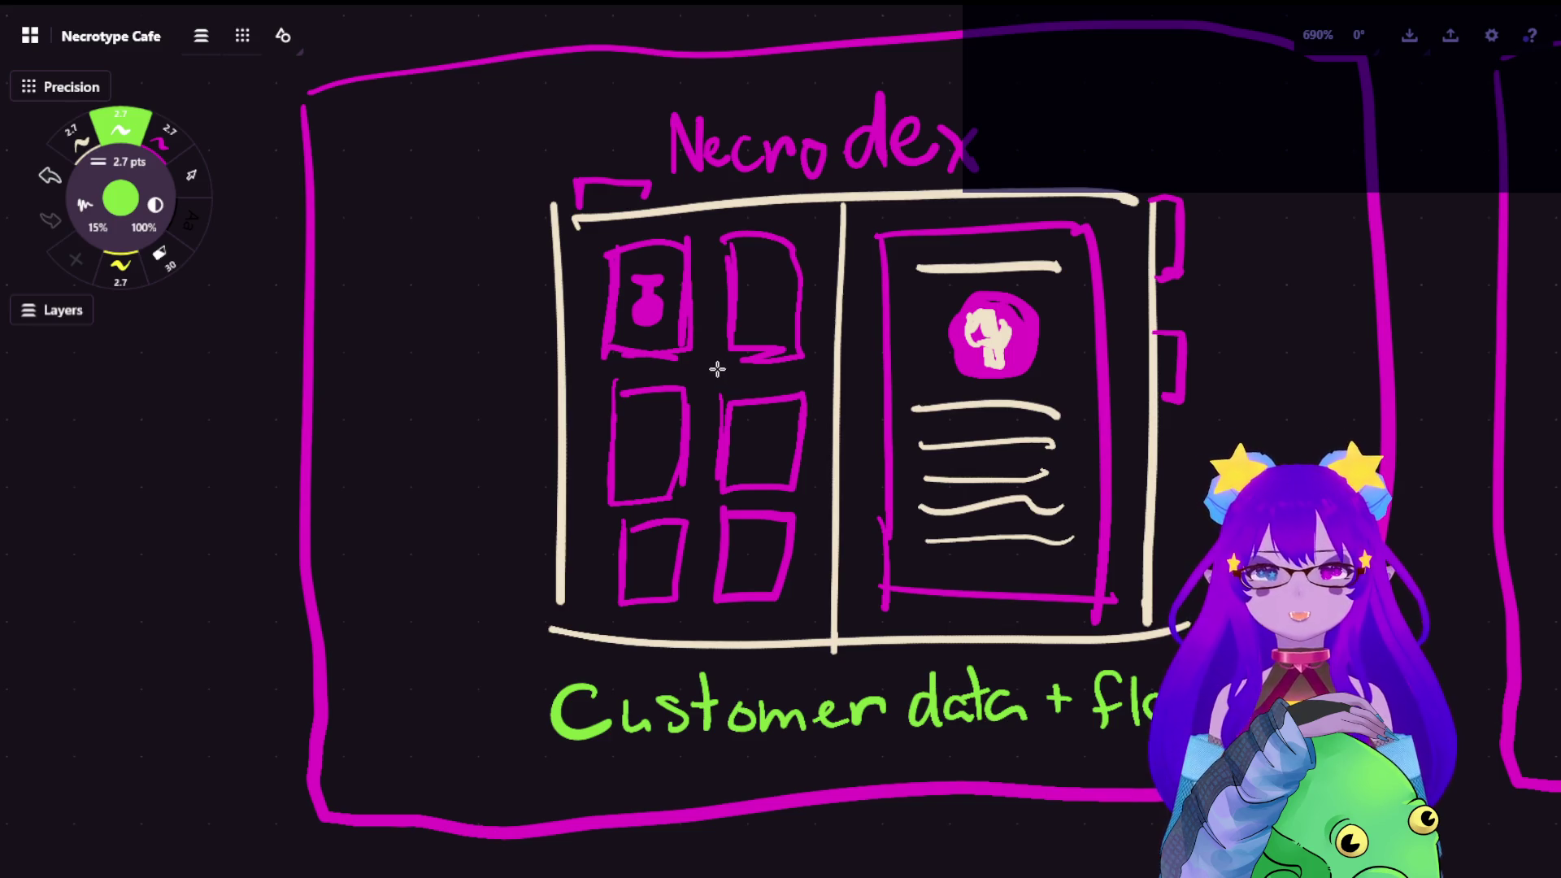
{"action": "scroll", "coordinate": [747, 385], "scroll_direction": "down", "scroll_amount": 5}
{"action": "scroll", "coordinate": [609, 488], "scroll_direction": "down", "scroll_amount": 3}
{"action": "left_click_drag", "start_coordinate": [496, 576], "coordinate": [999, 403]}
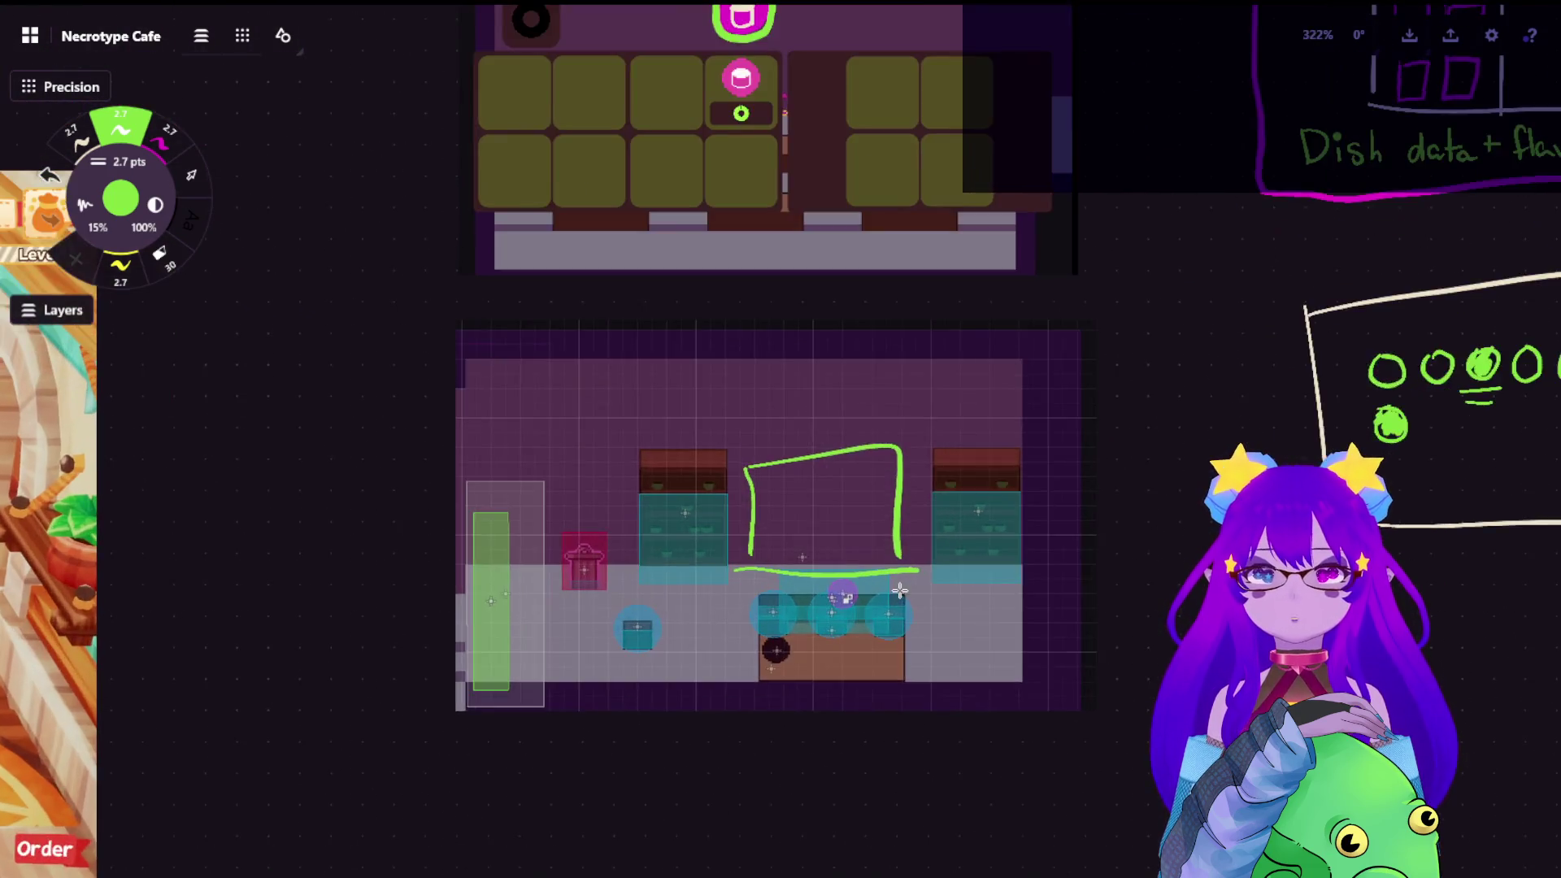
{"action": "scroll", "coordinate": [900, 503], "scroll_direction": "up", "scroll_amount": 3}
{"action": "scroll", "coordinate": [902, 502], "scroll_direction": "up", "scroll_amount": 2}
Handwrite a green 'e → 2' note beneath the cafe screenshot
{"action": "left_click_drag", "start_coordinate": [1012, 415], "coordinate": [1038, 390]}
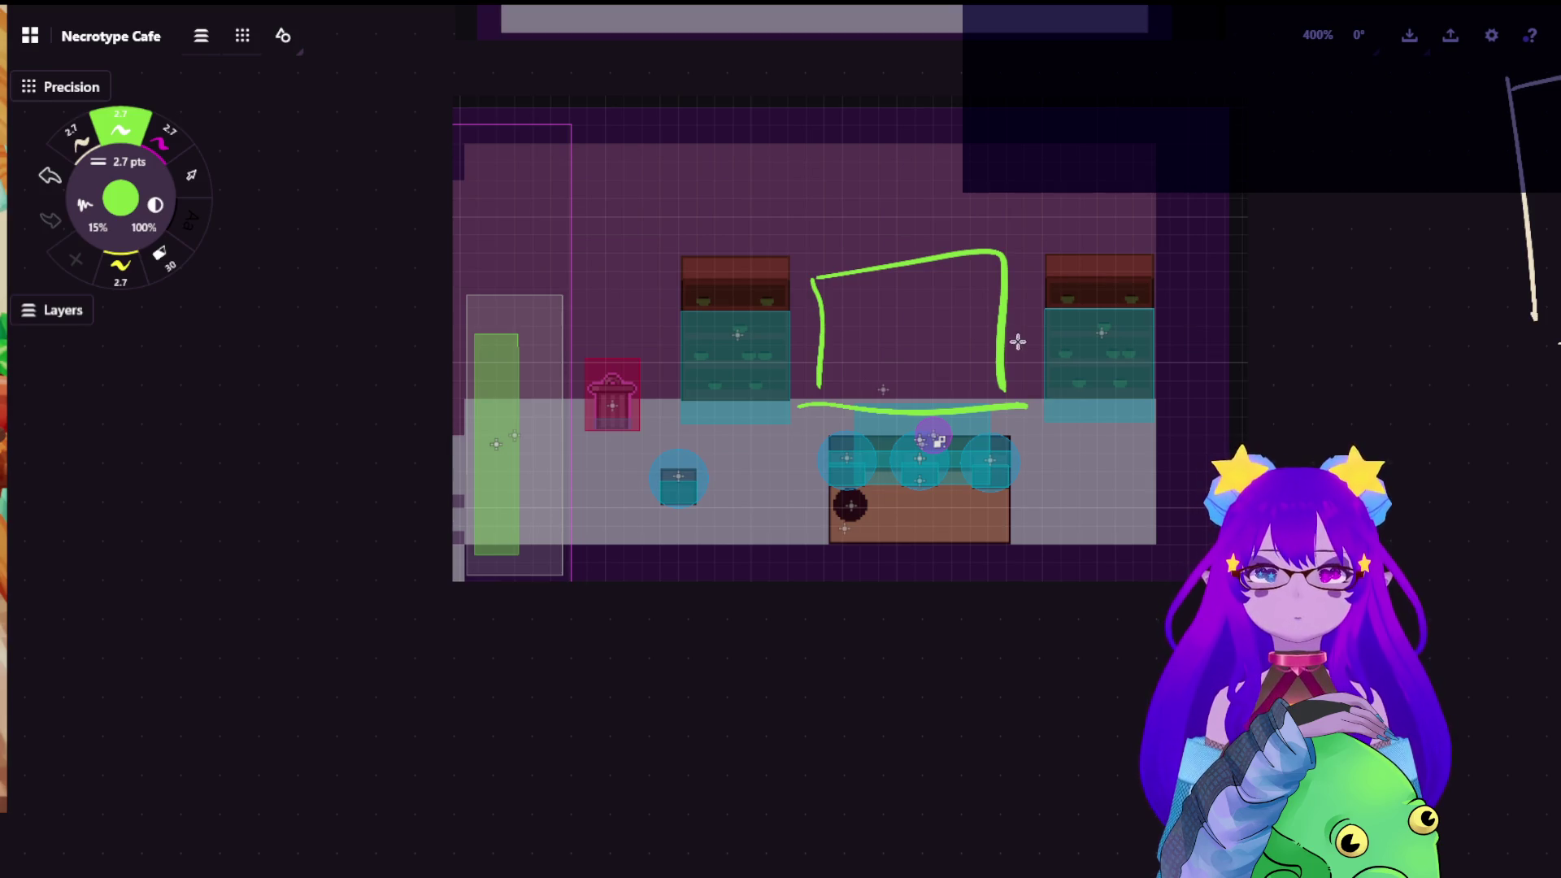
{"action": "left_click_drag", "start_coordinate": [619, 648], "coordinate": [658, 645]}
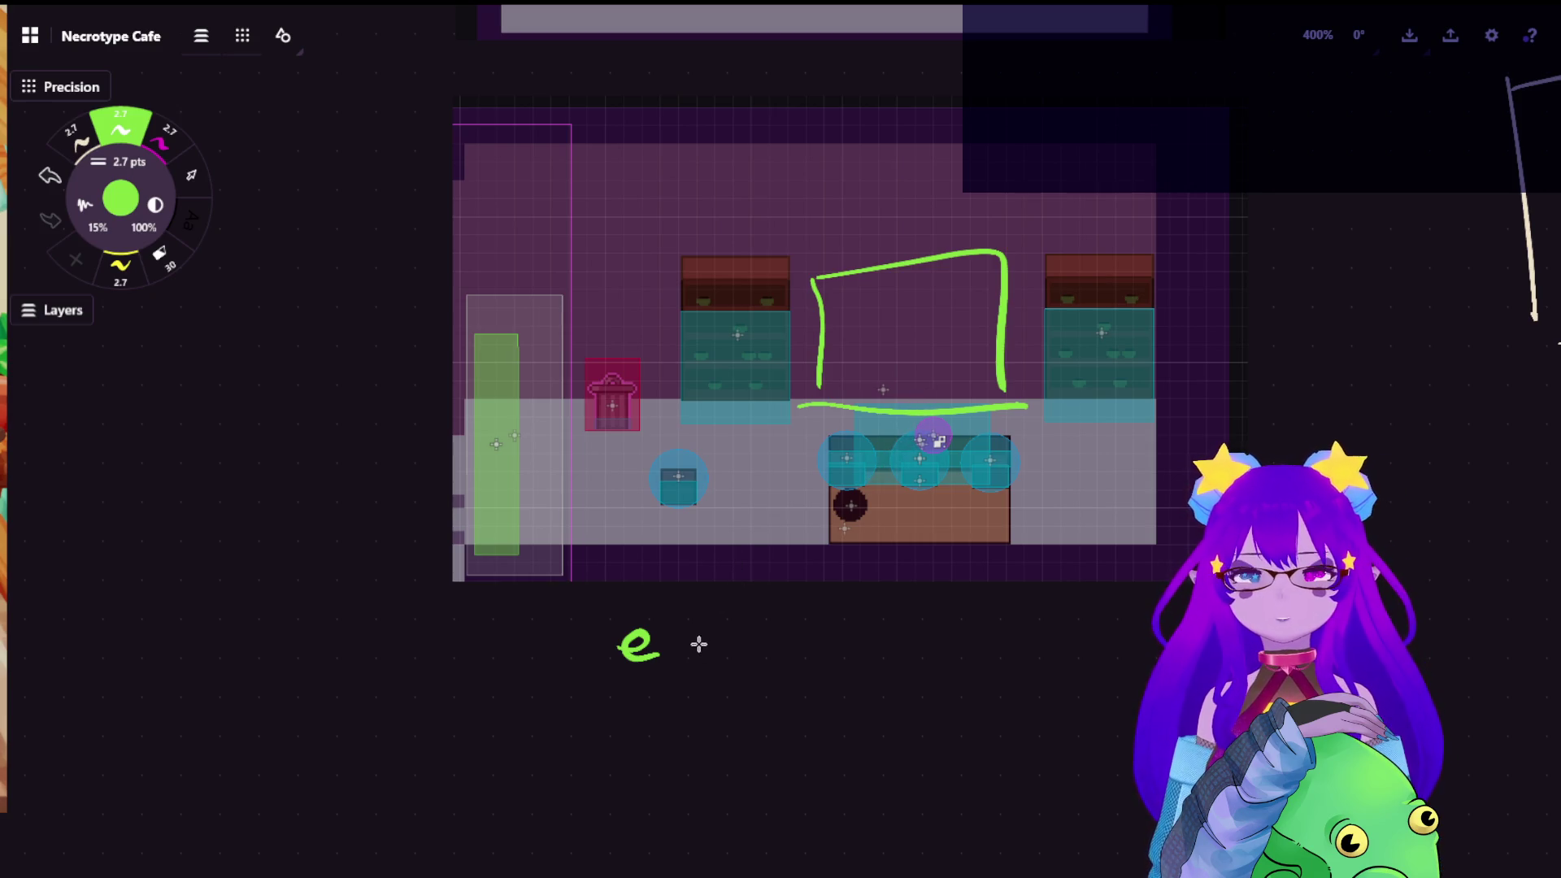
{"action": "mouse_move", "coordinate": [674, 645]}
{"action": "left_mouse_down"}
{"action": "mouse_move", "coordinate": [722, 645]}
{"action": "mouse_move", "coordinate": [710, 650]}
{"action": "left_mouse_up"}
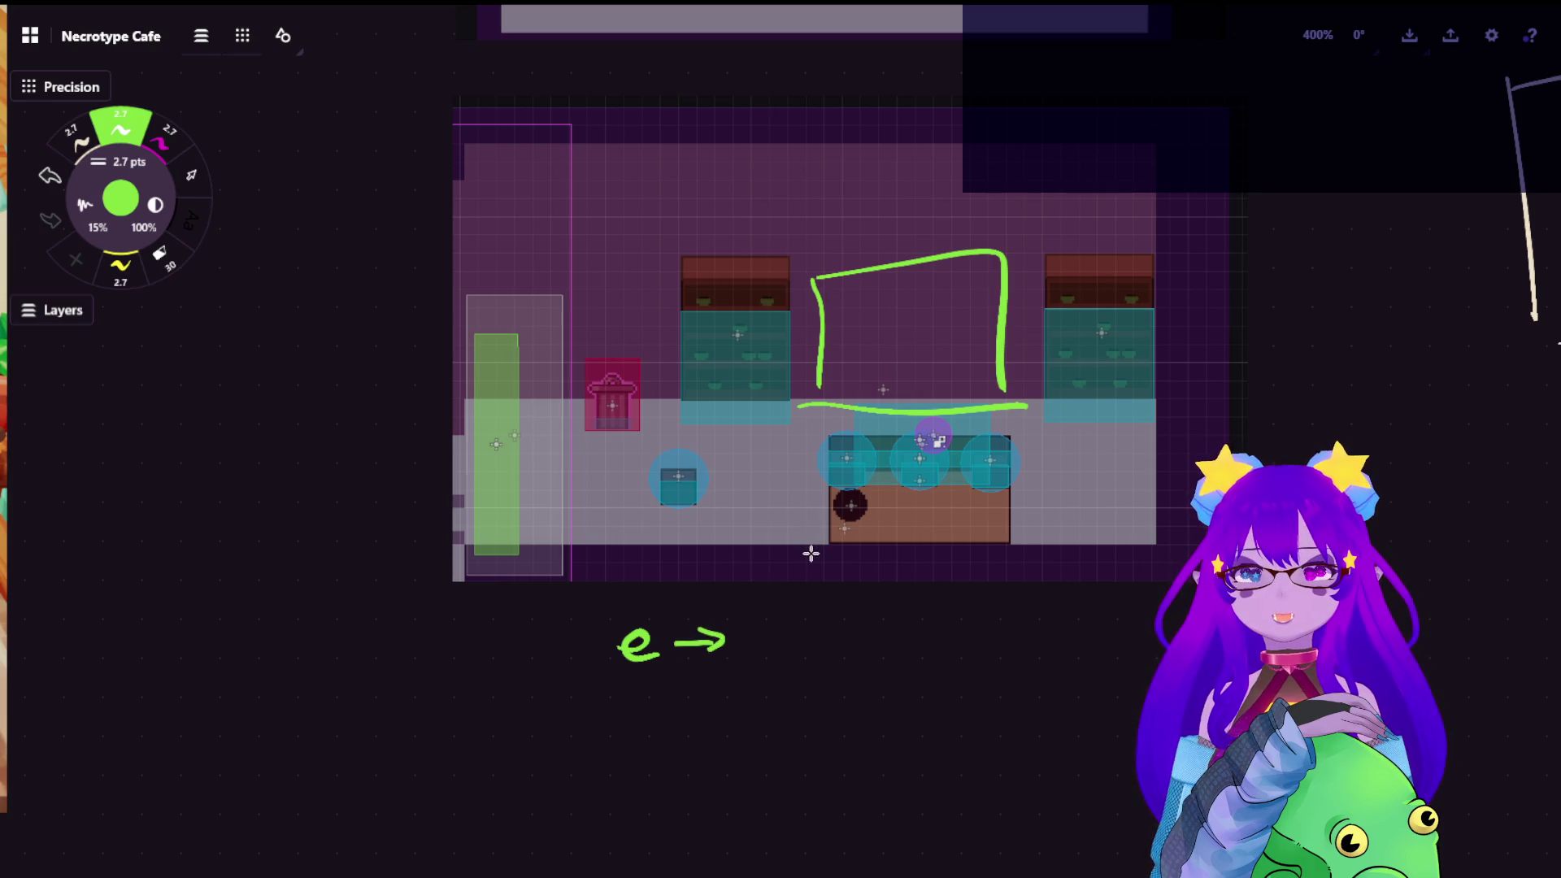
{"action": "left_click_drag", "start_coordinate": [746, 625], "coordinate": [792, 651]}
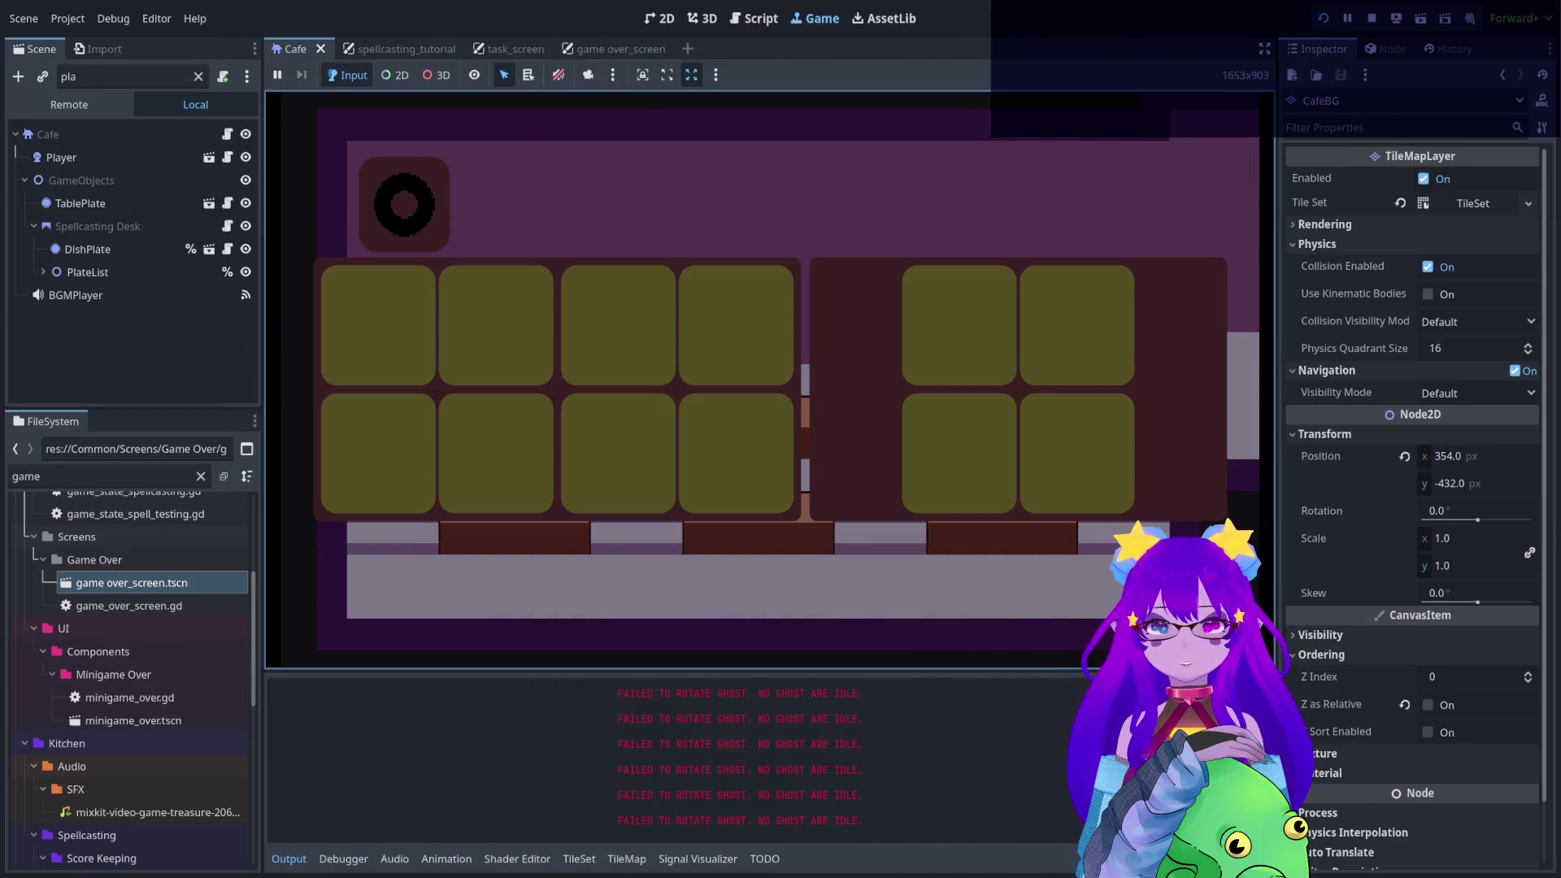
Walk the witch across the running cafe game to the bookshelf, closing the inventory grid on the way
{"action": "key", "text": "Right"}
{"action": "key", "text": "Right"}
{"action": "key", "text": "Right"}
{"action": "key", "text": "e"}
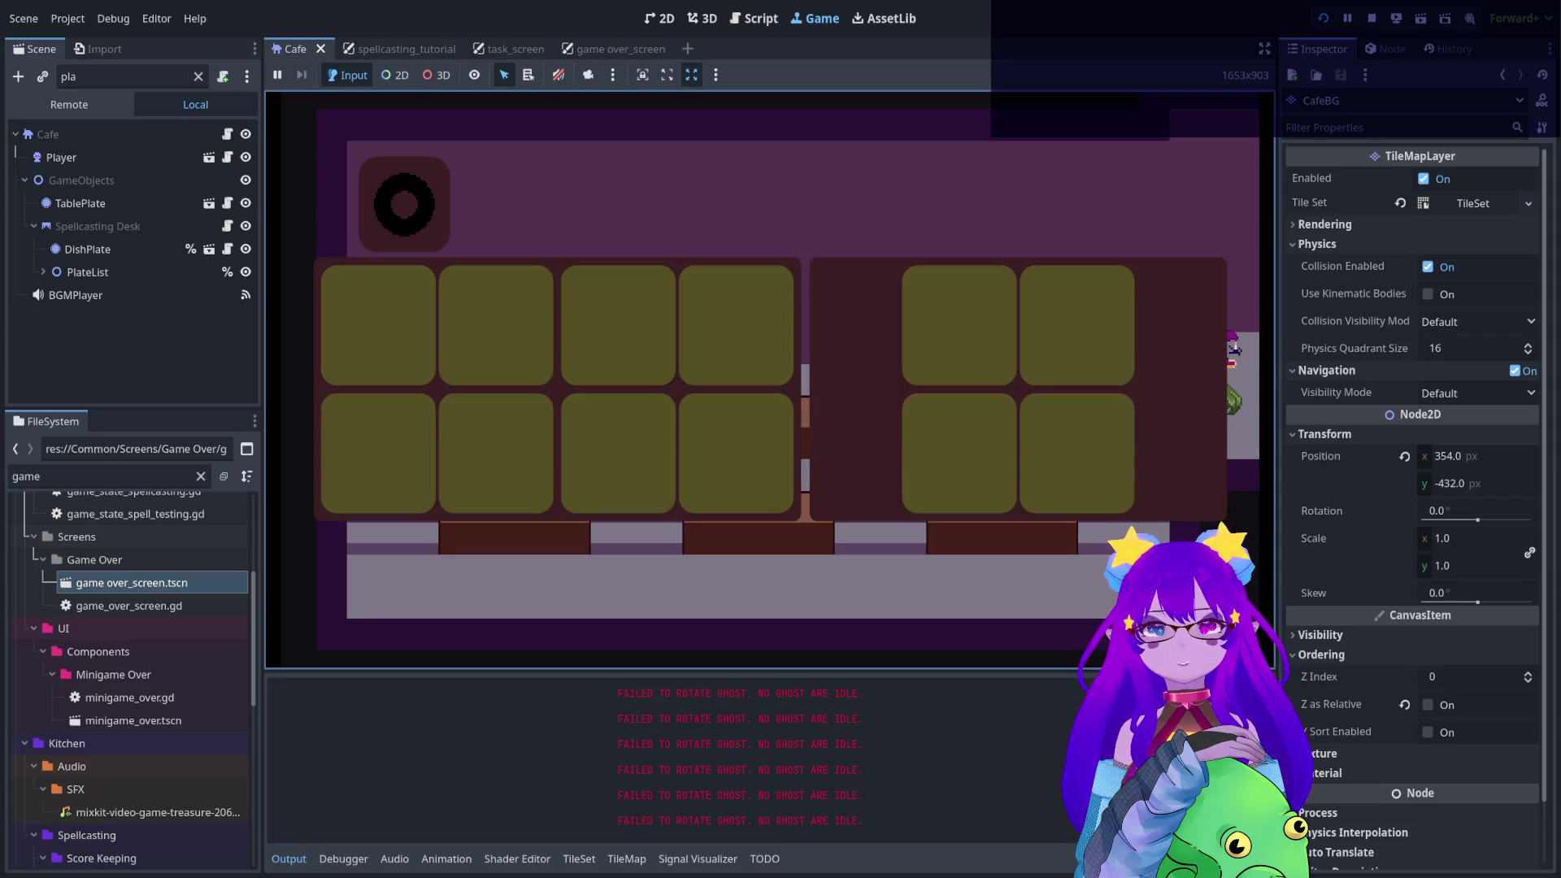
{"action": "key", "text": "Escape"}
{"action": "key", "text": "Right"}
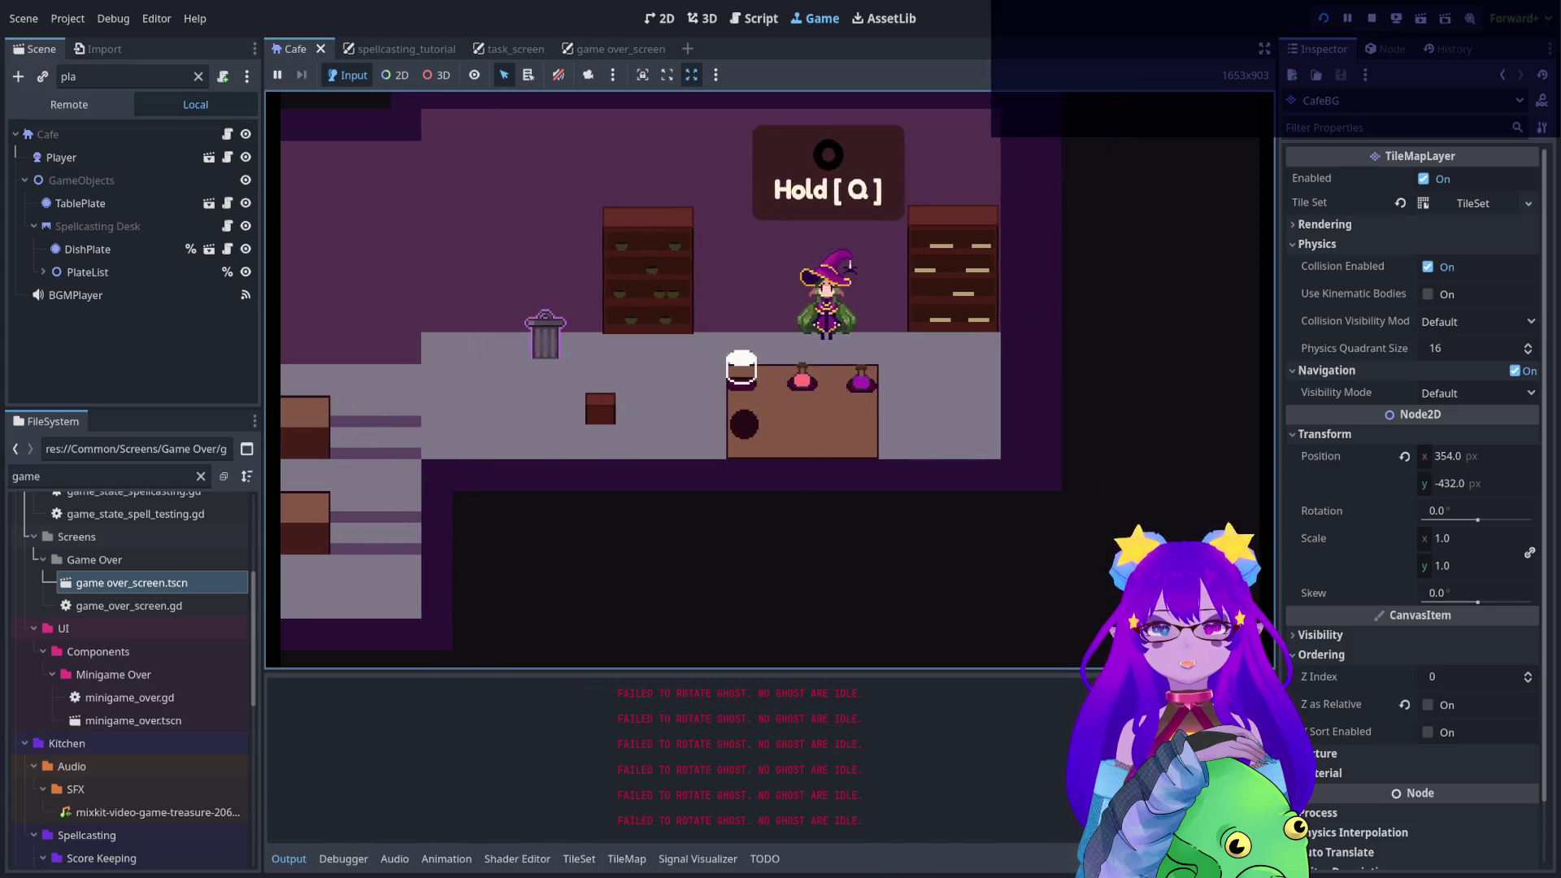
{"action": "key", "text": "Left"}
Open the bookshelf FLAVORS menu, cycle Bitter → Sweet → Memory → Bitter, and close it
{"action": "key", "text": "q"}
{"action": "key", "text": "Right"}
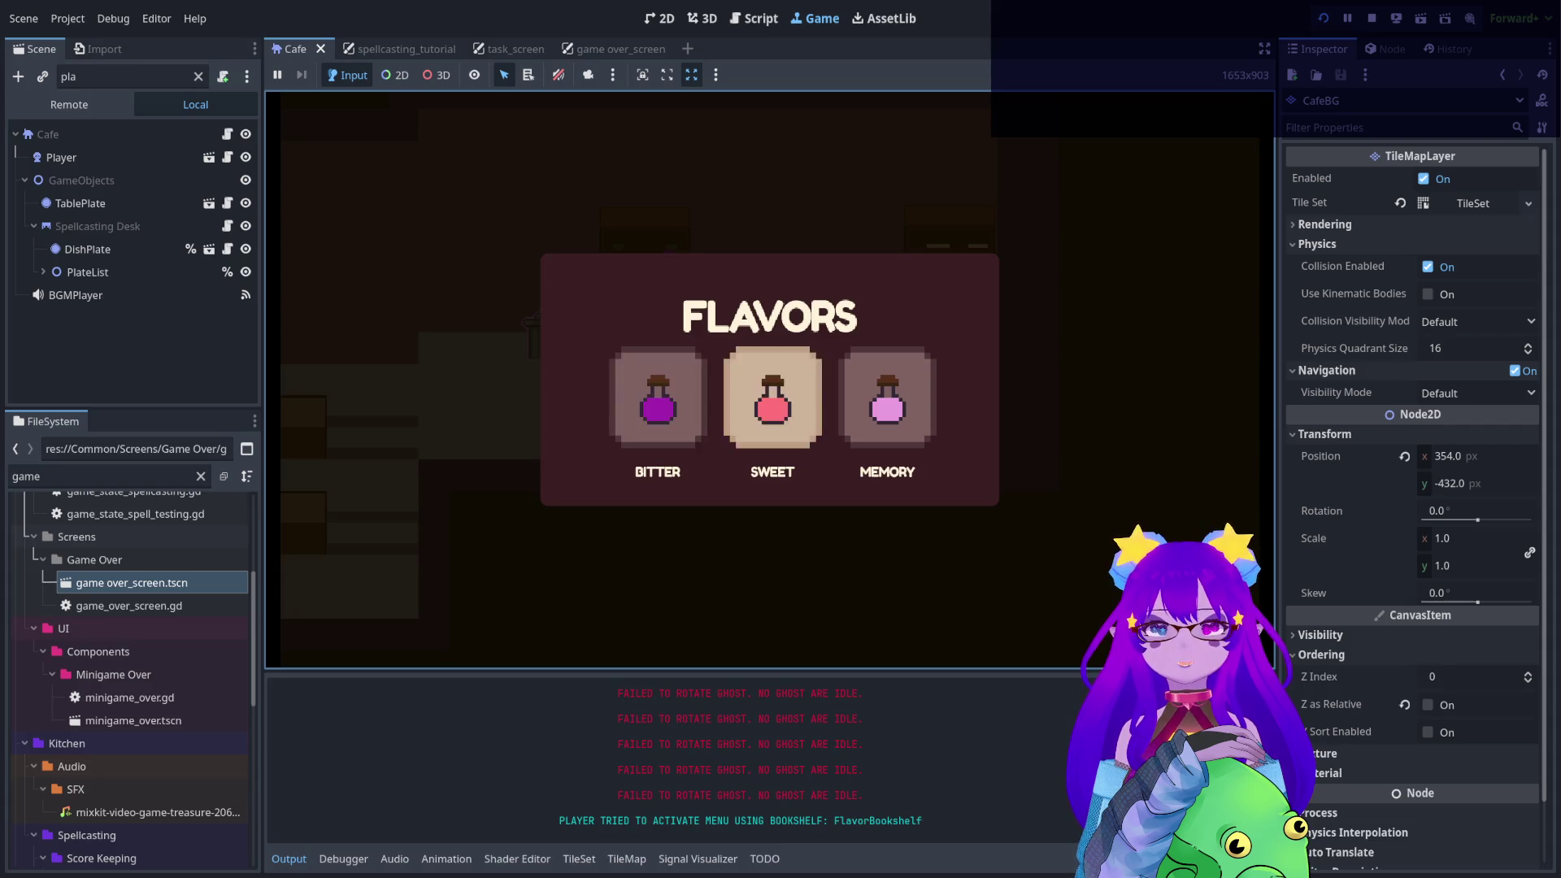
{"action": "key", "text": "Right"}
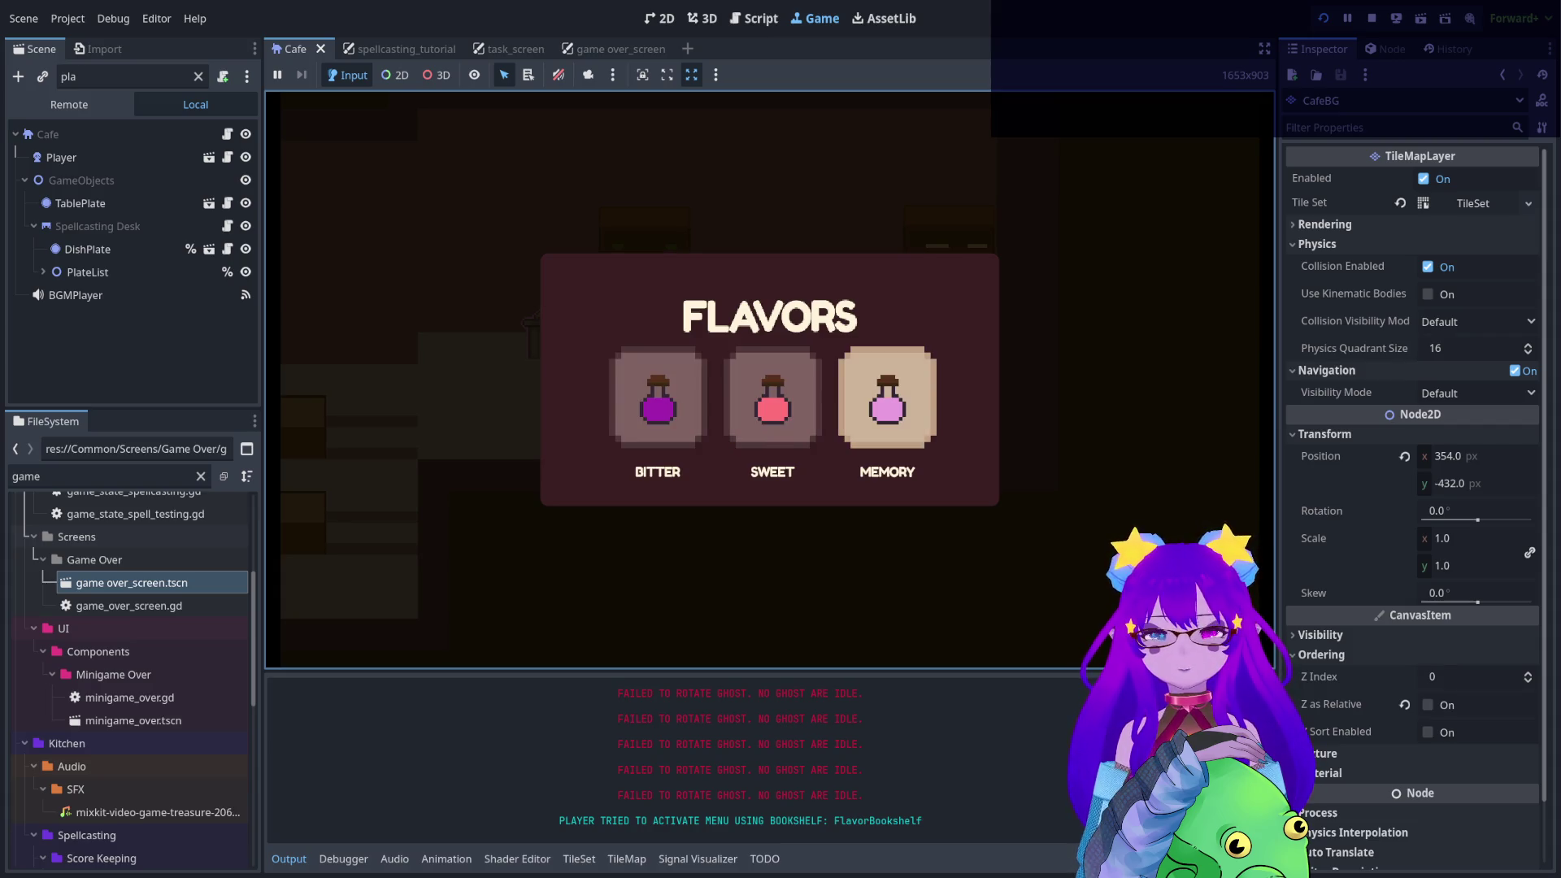
{"action": "key", "text": "Right"}
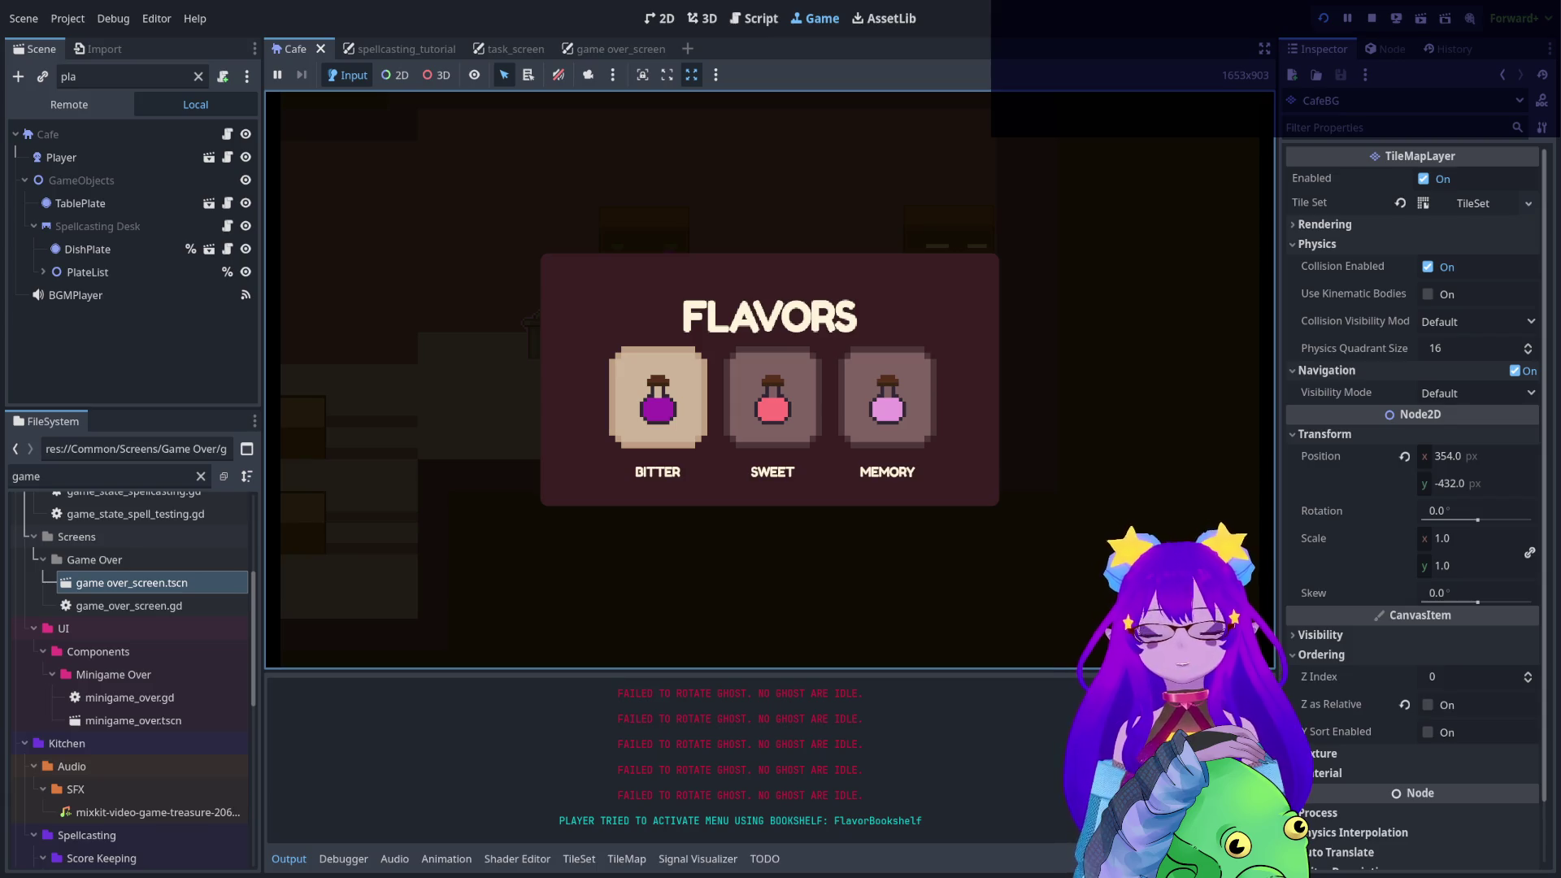
{"action": "key", "text": "Escape"}
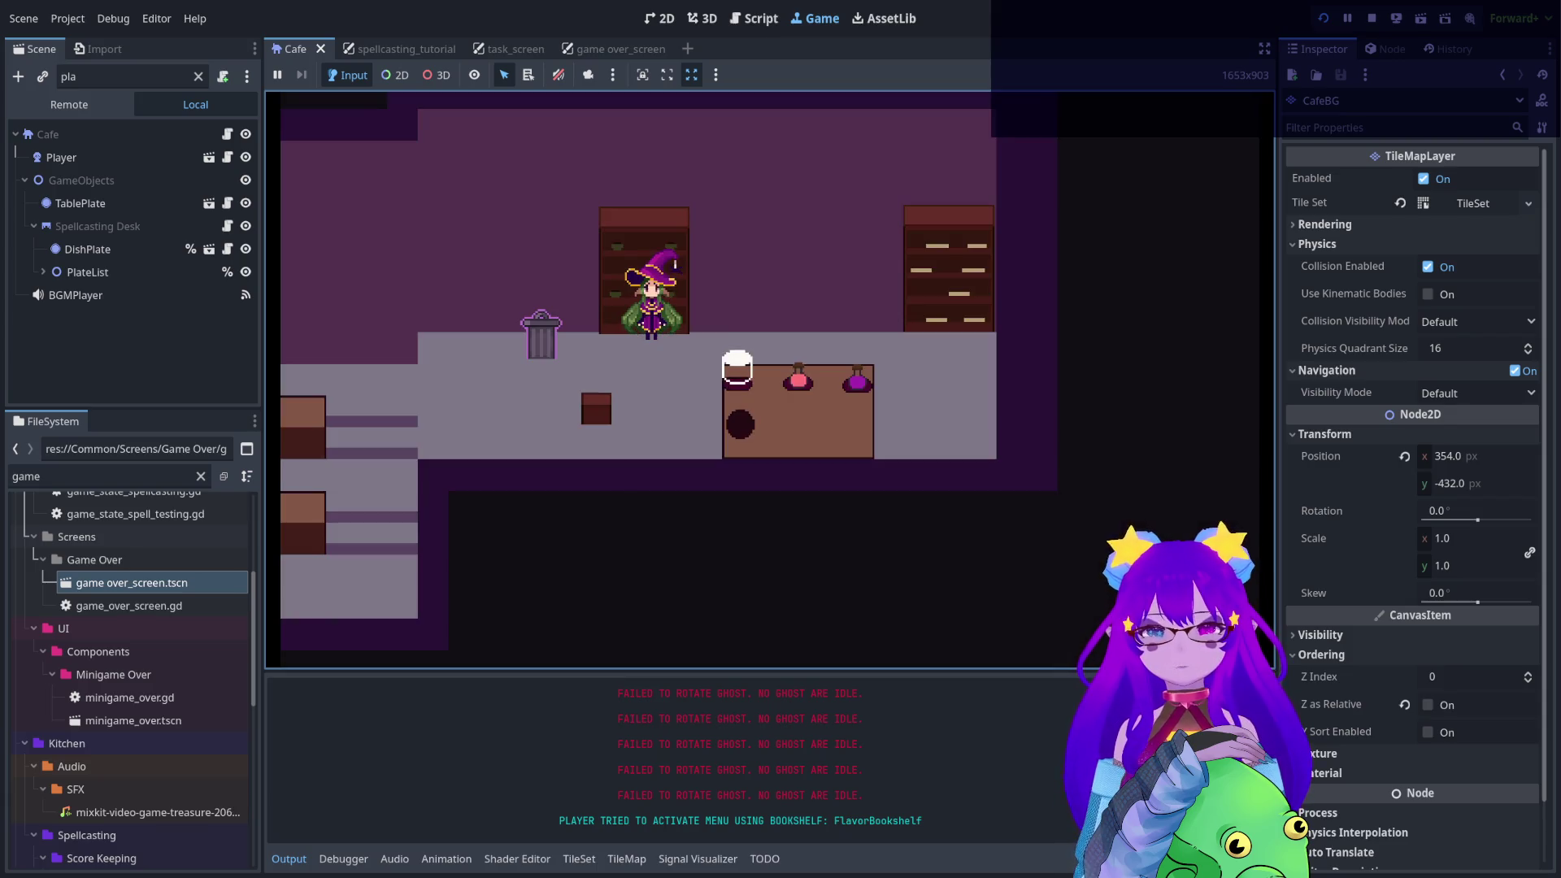
Reopen FLAVORS, step between Bitter, Sweet and Memory again, close it and stop the game run
{"action": "key", "text": "Return"}
{"action": "key", "text": "Right"}
{"action": "key", "text": "Left"}
{"action": "key", "text": "Right"}
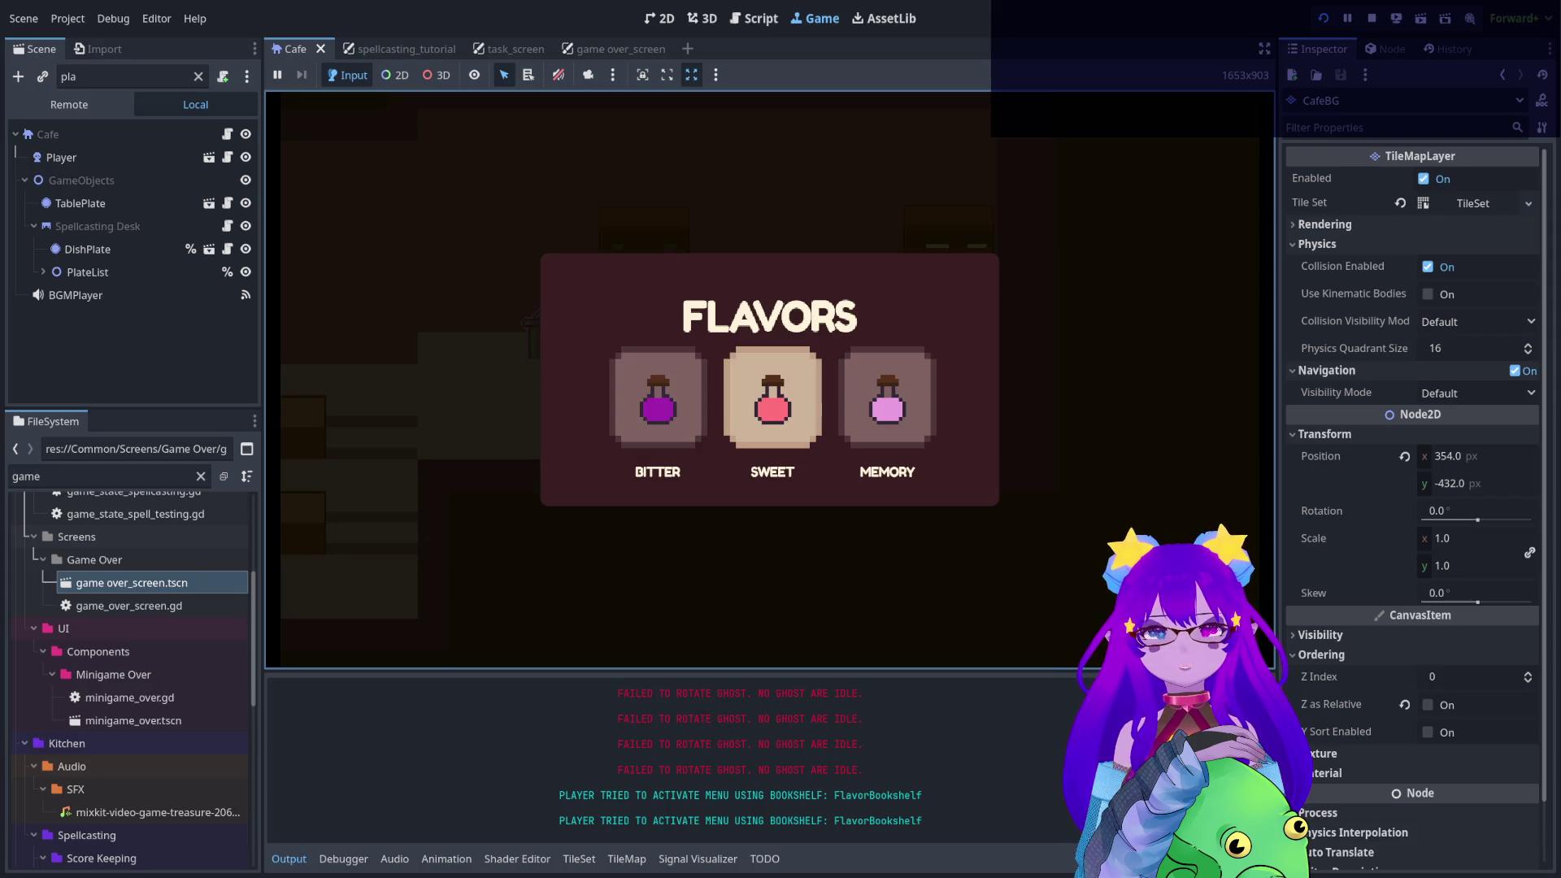
{"action": "key", "text": "Right"}
{"action": "key", "text": "Escape"}
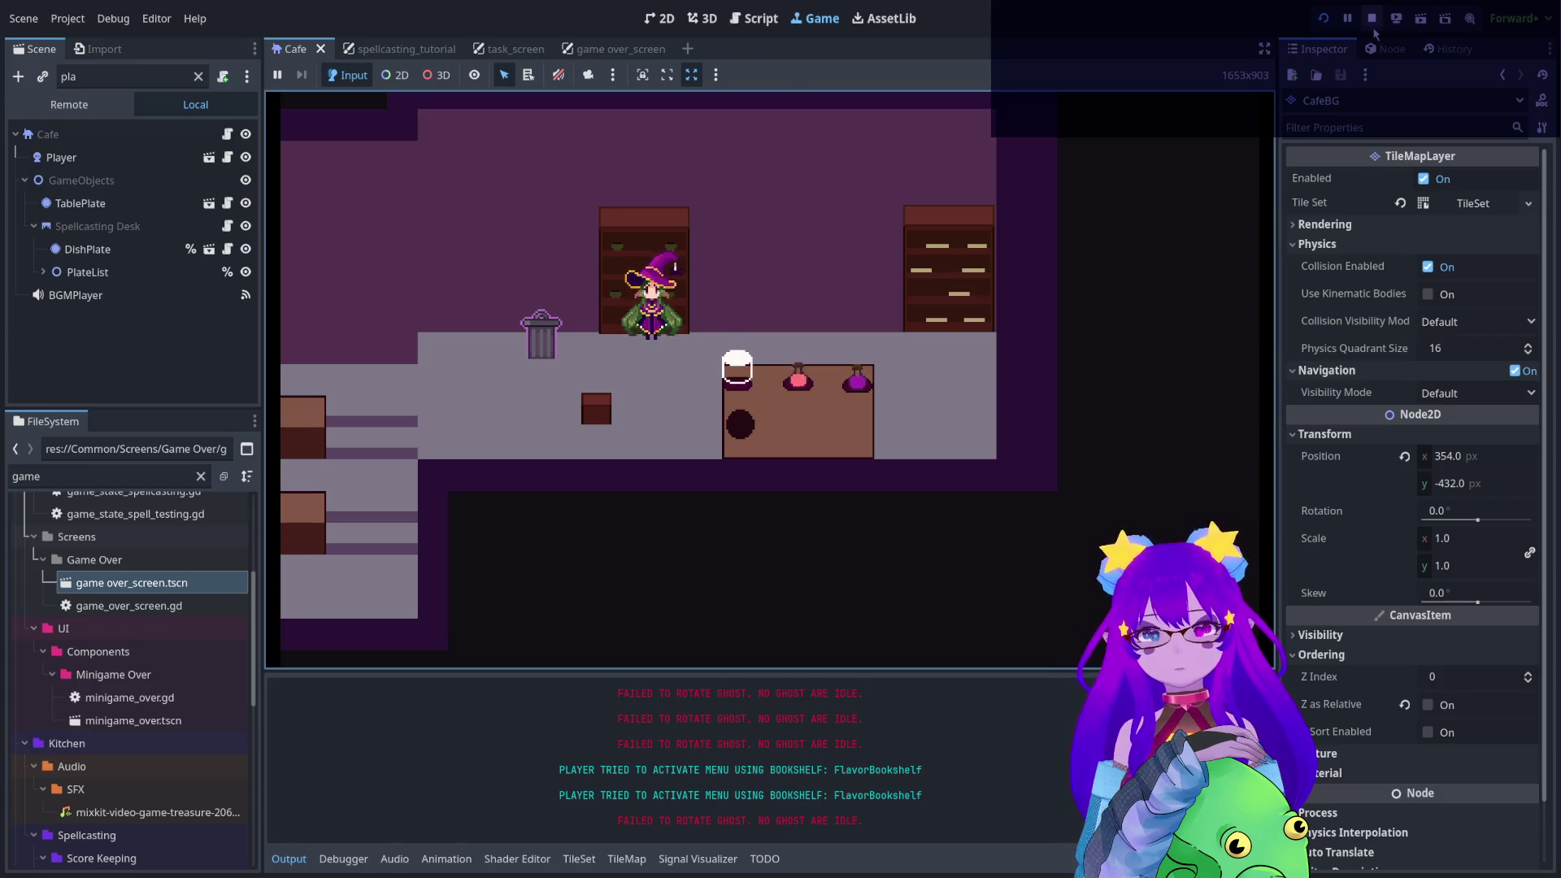
{"action": "key", "text": "F8"}
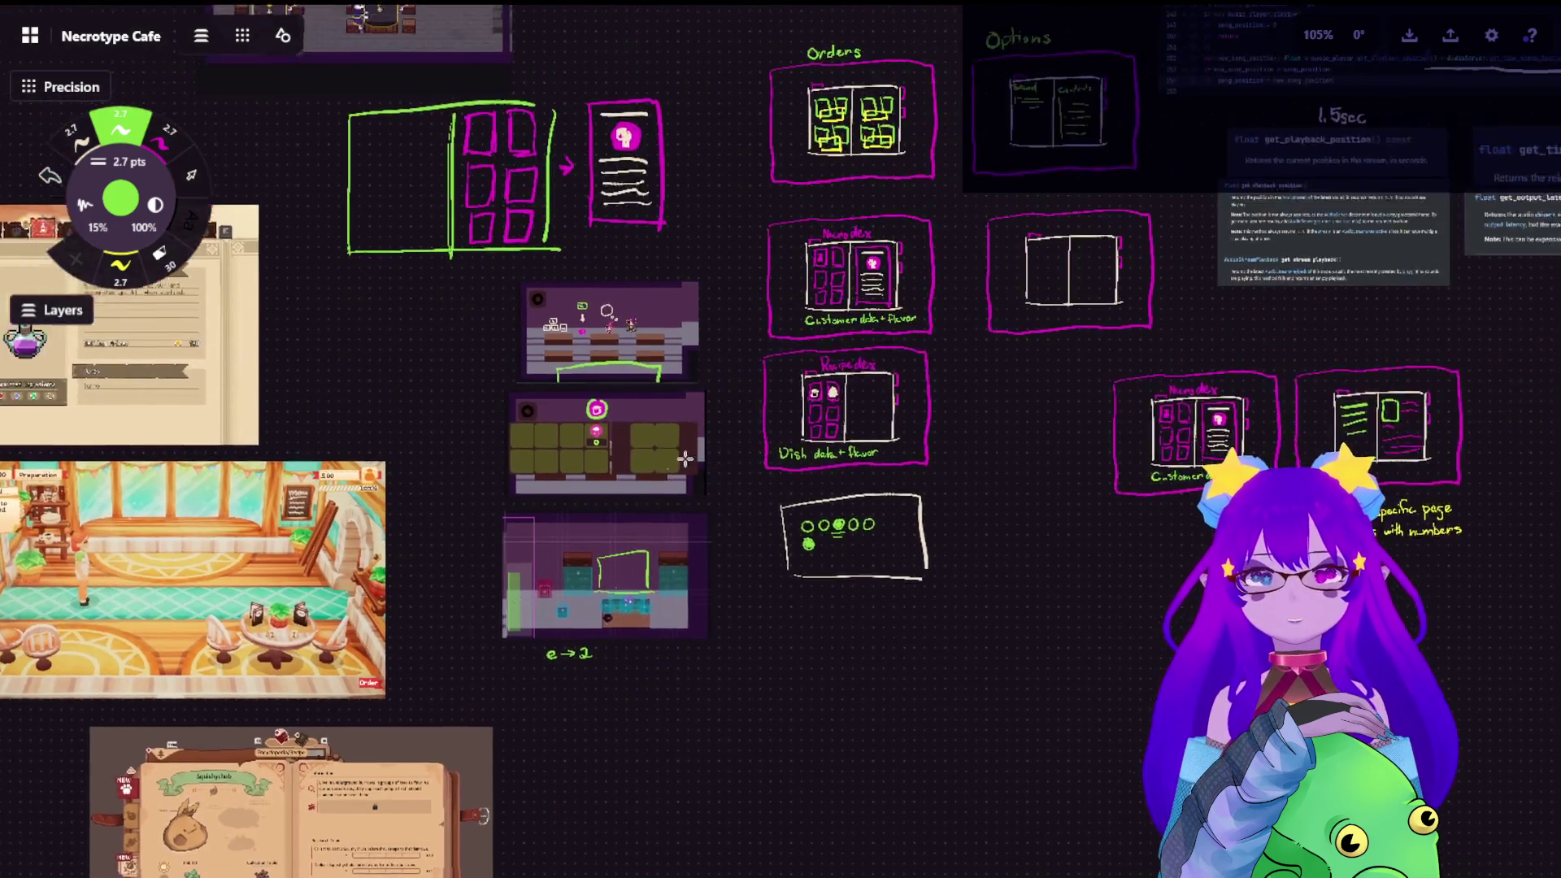
Shift the Necrotype Cafe board view left to an empty stretch of canvas
{"action": "left_click_drag", "start_coordinate": [711, 458], "coordinate": [549, 481]}
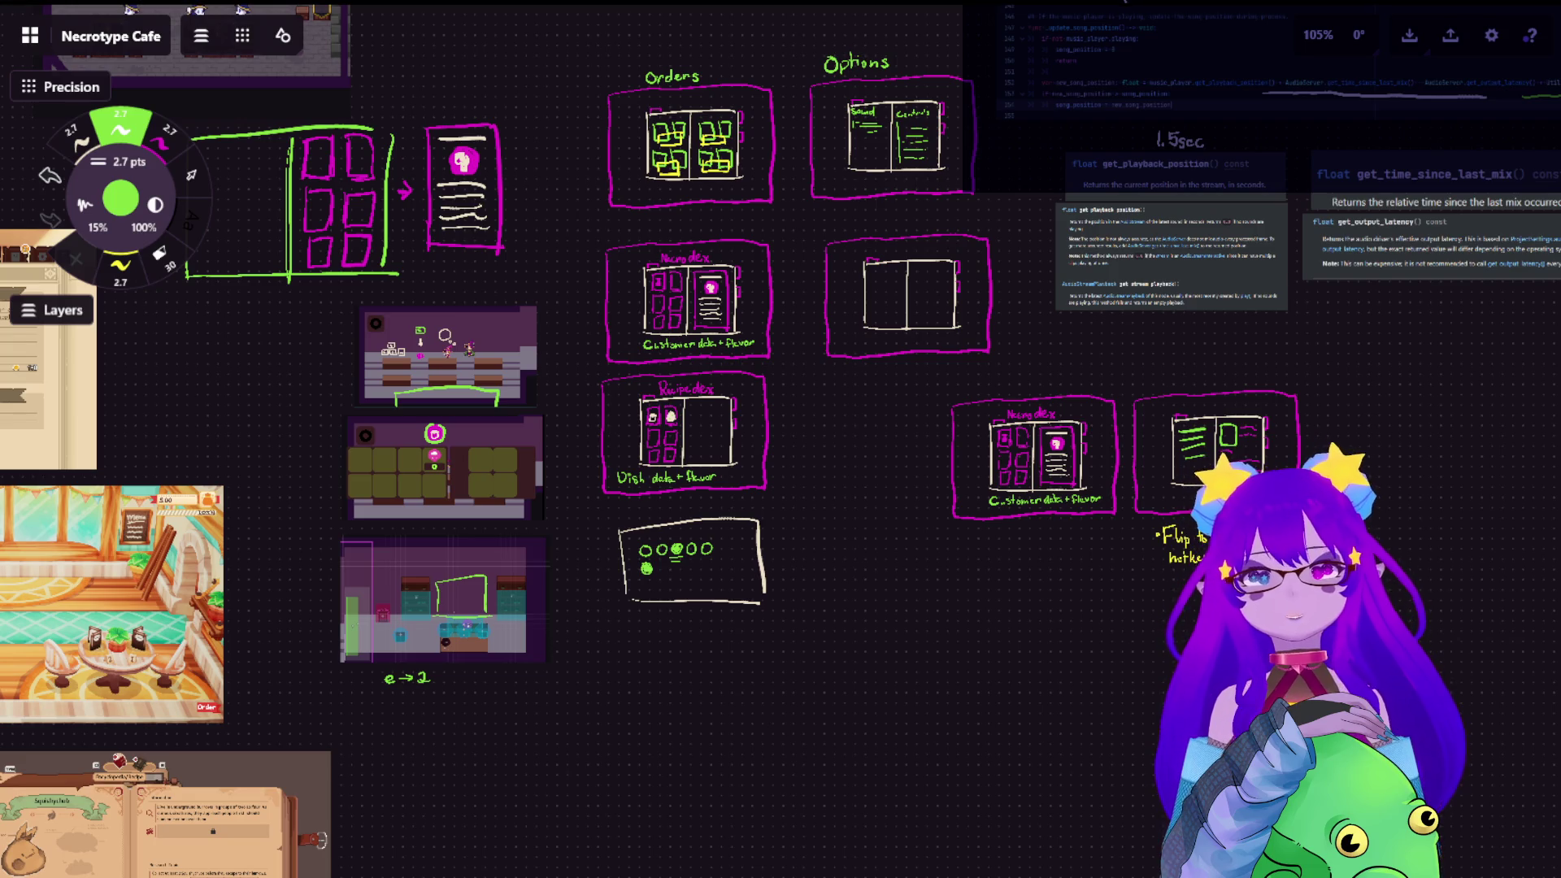
{"action": "scroll", "coordinate": [1061, 482], "scroll_direction": "up", "scroll_amount": 3}
{"action": "scroll", "coordinate": [1062, 482], "scroll_direction": "up", "scroll_amount": 3}
{"action": "scroll", "coordinate": [1062, 482], "scroll_direction": "up", "scroll_amount": 3}
{"action": "scroll", "coordinate": [1094, 429], "scroll_direction": "down", "scroll_amount": 5}
{"action": "scroll", "coordinate": [958, 540], "scroll_direction": "down", "scroll_amount": 2}
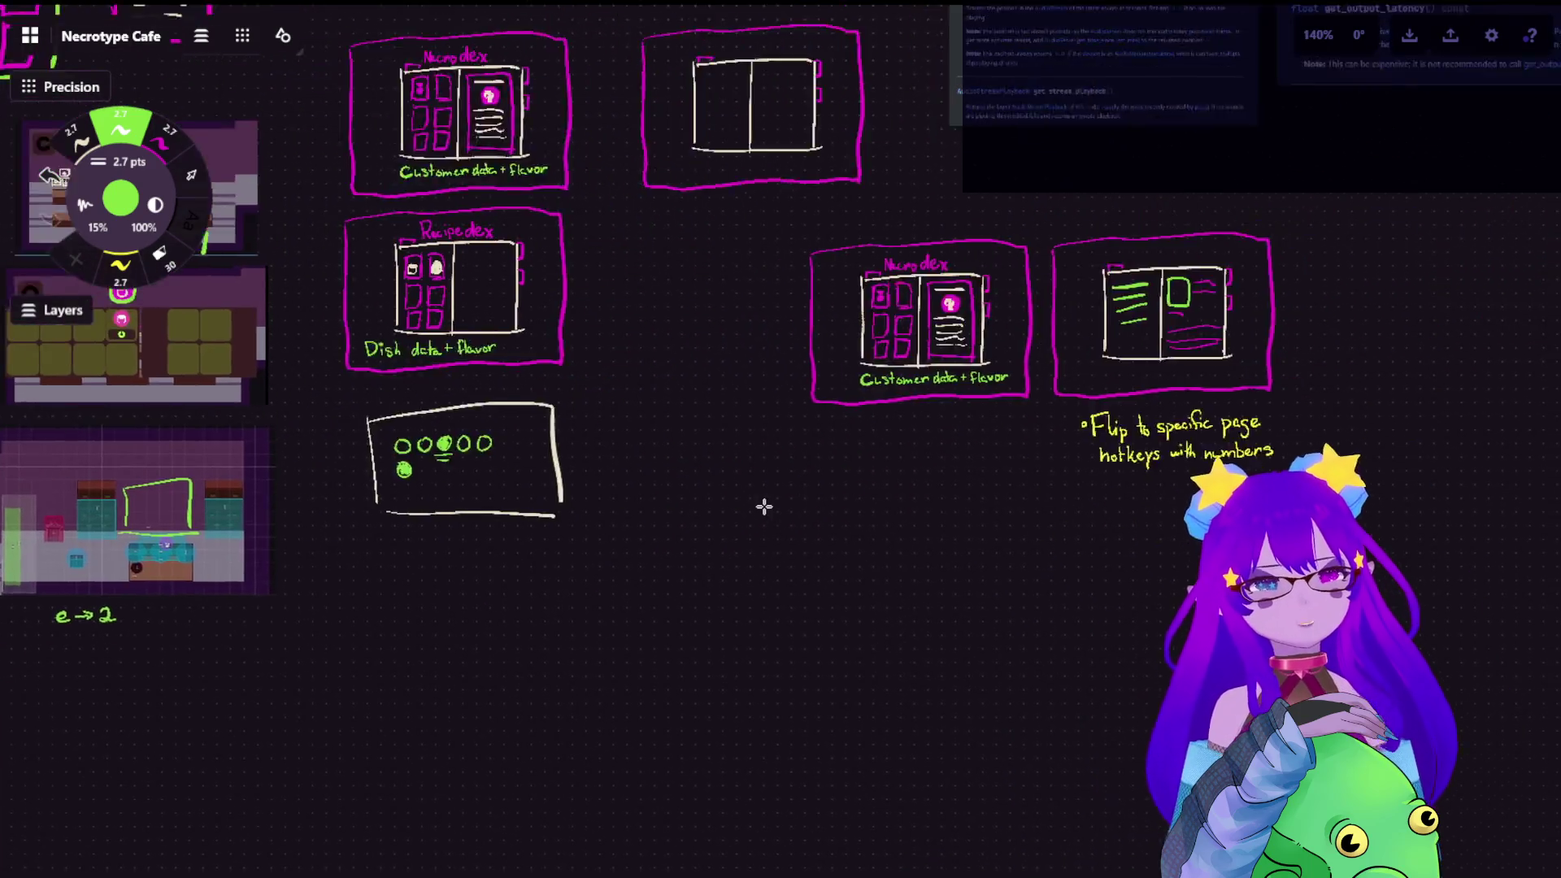
{"action": "scroll", "coordinate": [958, 541], "scroll_direction": "up", "scroll_amount": 3}
{"action": "scroll", "coordinate": [939, 332], "scroll_direction": "up", "scroll_amount": 3}
{"action": "scroll", "coordinate": [711, 624], "scroll_direction": "up", "scroll_amount": 3}
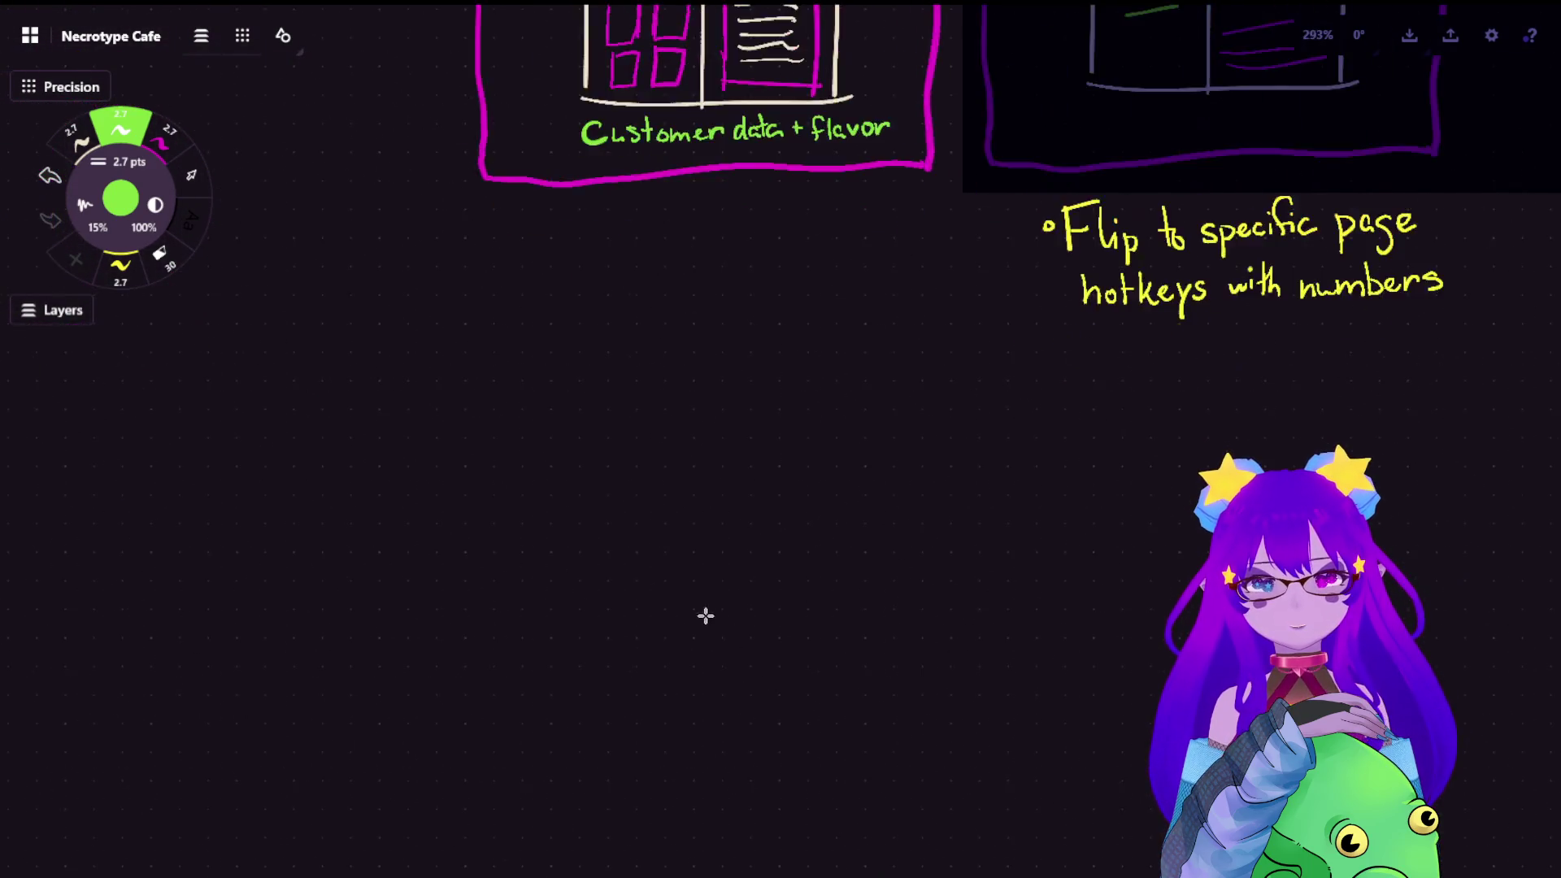
{"action": "scroll", "coordinate": [764, 491], "scroll_direction": "up", "scroll_amount": 2}
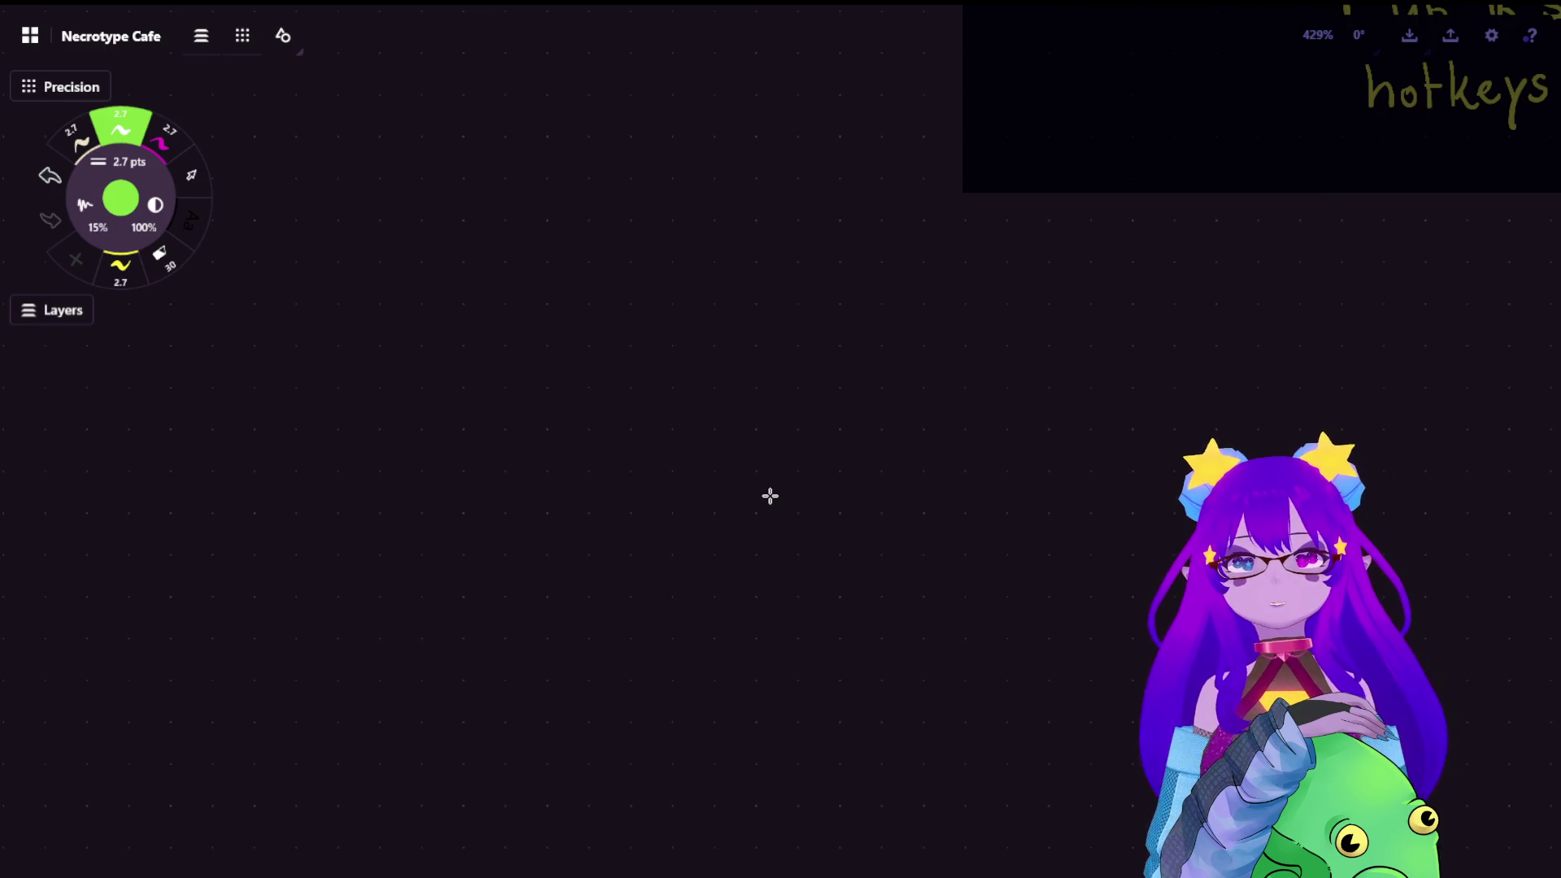
Handwrite the first magenta bullet 'Overhaul Spellbook', correcting the misspelt ending
{"action": "left_click", "coordinate": [169, 134]}
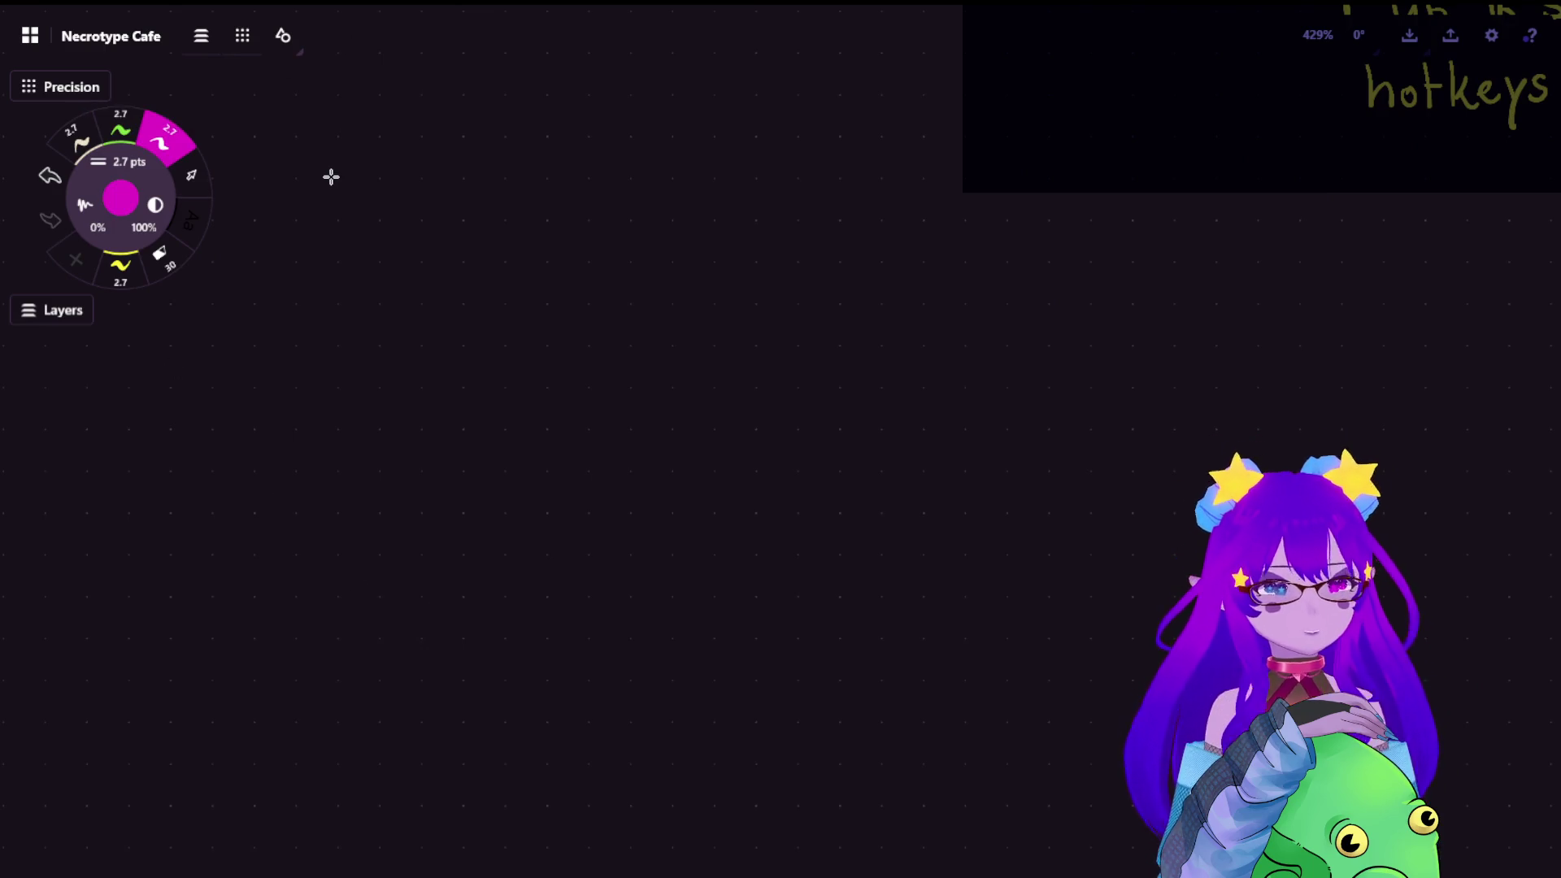
{"action": "mouse_move", "coordinate": [344, 381]}
{"action": "left_mouse_down"}
{"action": "mouse_move", "coordinate": [393, 365]}
{"action": "mouse_move", "coordinate": [479, 388]}
{"action": "mouse_move", "coordinate": [495, 420]}
{"action": "mouse_move", "coordinate": [541, 388]}
{"action": "mouse_move", "coordinate": [586, 421]}
{"action": "mouse_move", "coordinate": [693, 421]}
{"action": "left_mouse_up"}
{"action": "left_click_drag", "start_coordinate": [707, 341], "coordinate": [712, 421]}
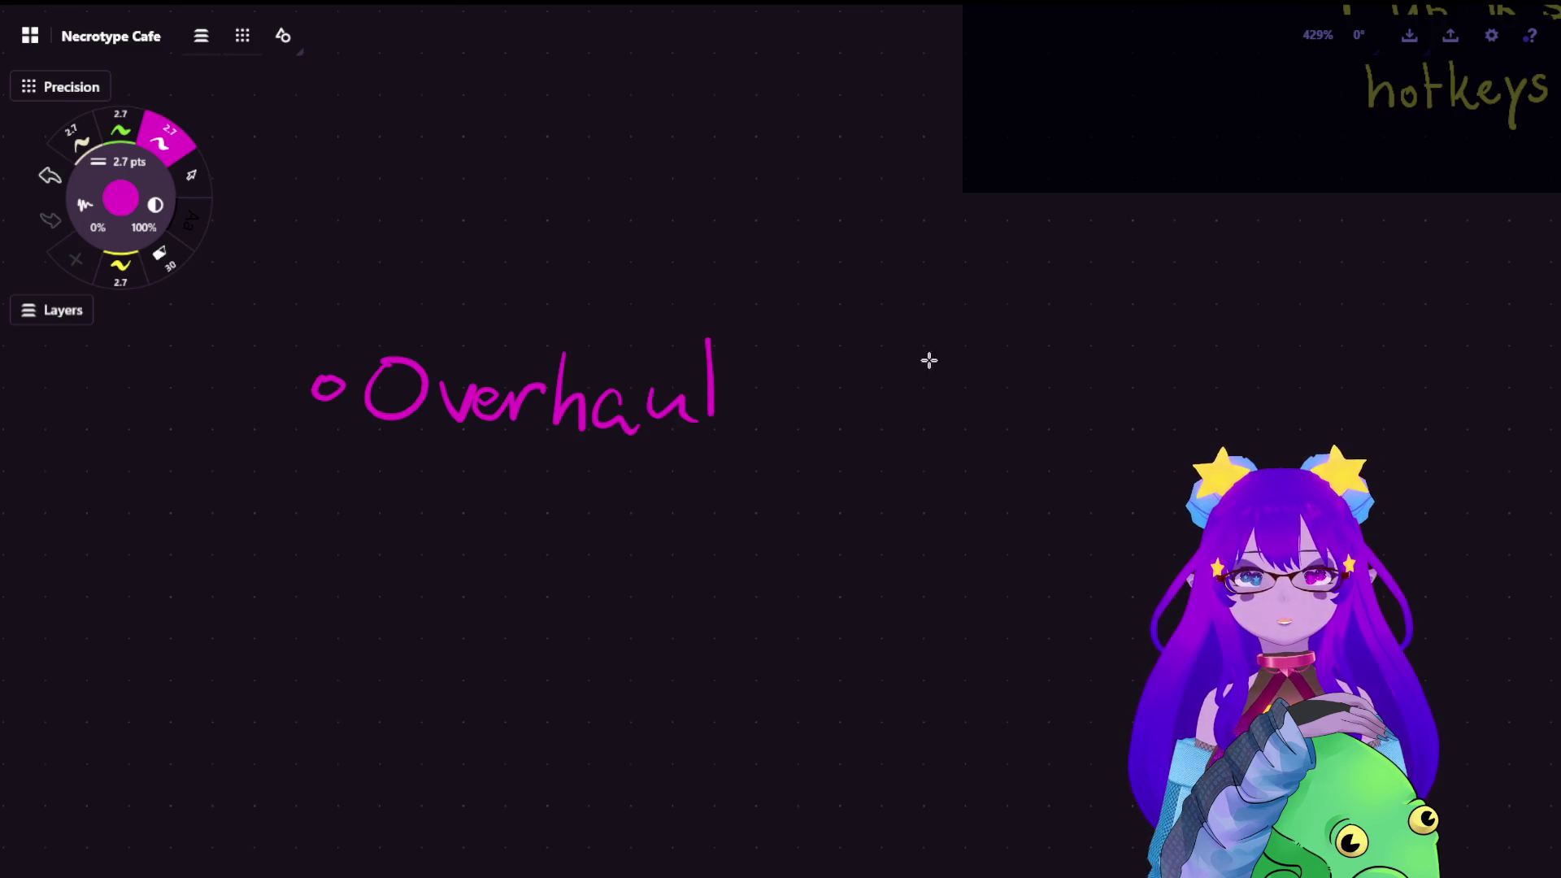
{"action": "mouse_move", "coordinate": [836, 335]}
{"action": "left_mouse_down"}
{"action": "mouse_move", "coordinate": [799, 399]}
{"action": "mouse_move", "coordinate": [878, 421]}
{"action": "mouse_move", "coordinate": [857, 405]}
{"action": "mouse_move", "coordinate": [908, 396]}
{"action": "left_mouse_up"}
{"action": "key", "text": "ctrl+z"}
{"action": "mouse_move", "coordinate": [921, 342]}
{"action": "left_mouse_down"}
{"action": "mouse_move", "coordinate": [924, 410]}
{"action": "mouse_move", "coordinate": [942, 410]}
{"action": "left_mouse_up"}
{"action": "mouse_move", "coordinate": [956, 335]}
{"action": "left_mouse_down"}
{"action": "mouse_move", "coordinate": [969, 408]}
{"action": "mouse_move", "coordinate": [1003, 404]}
{"action": "left_mouse_up"}
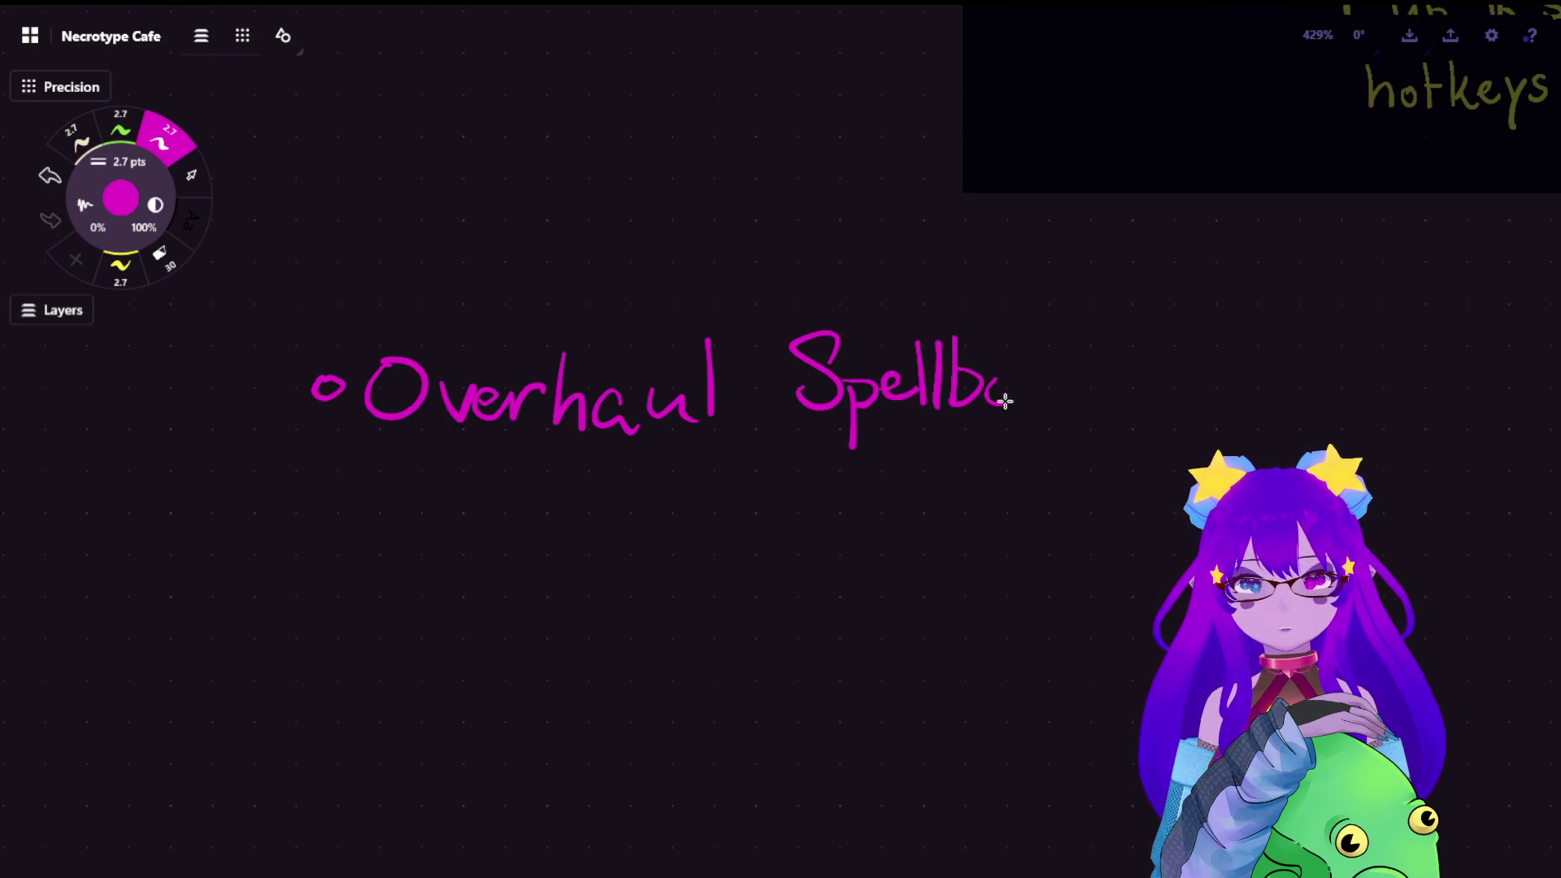
{"action": "left_click_drag", "start_coordinate": [1020, 341], "coordinate": [1022, 409]}
{"action": "left_click_drag", "start_coordinate": [1049, 367], "coordinate": [1049, 408]}
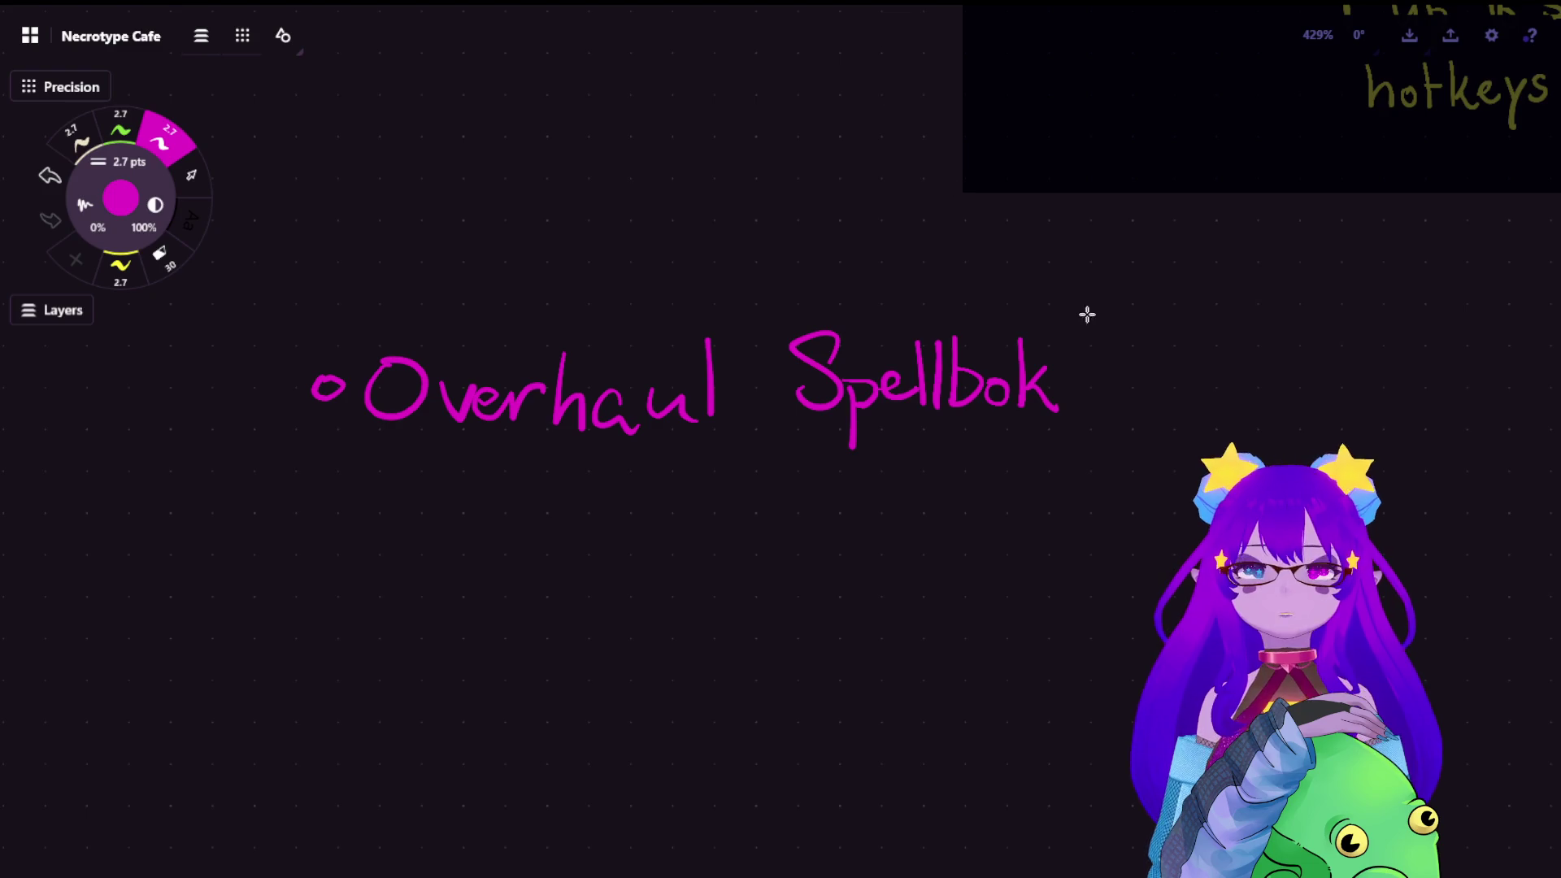
{"action": "key", "text": "ctrl+z"}
{"action": "key", "text": "ctrl+z"}
{"action": "left_click_drag", "start_coordinate": [1022, 381], "coordinate": [1024, 401]}
{"action": "left_click_drag", "start_coordinate": [1057, 342], "coordinate": [1058, 405]}
{"action": "mouse_move", "coordinate": [1080, 368]}
{"action": "left_mouse_down"}
{"action": "mouse_move", "coordinate": [1082, 403]}
{"action": "mouse_move", "coordinate": [1103, 412]}
{"action": "left_mouse_up"}
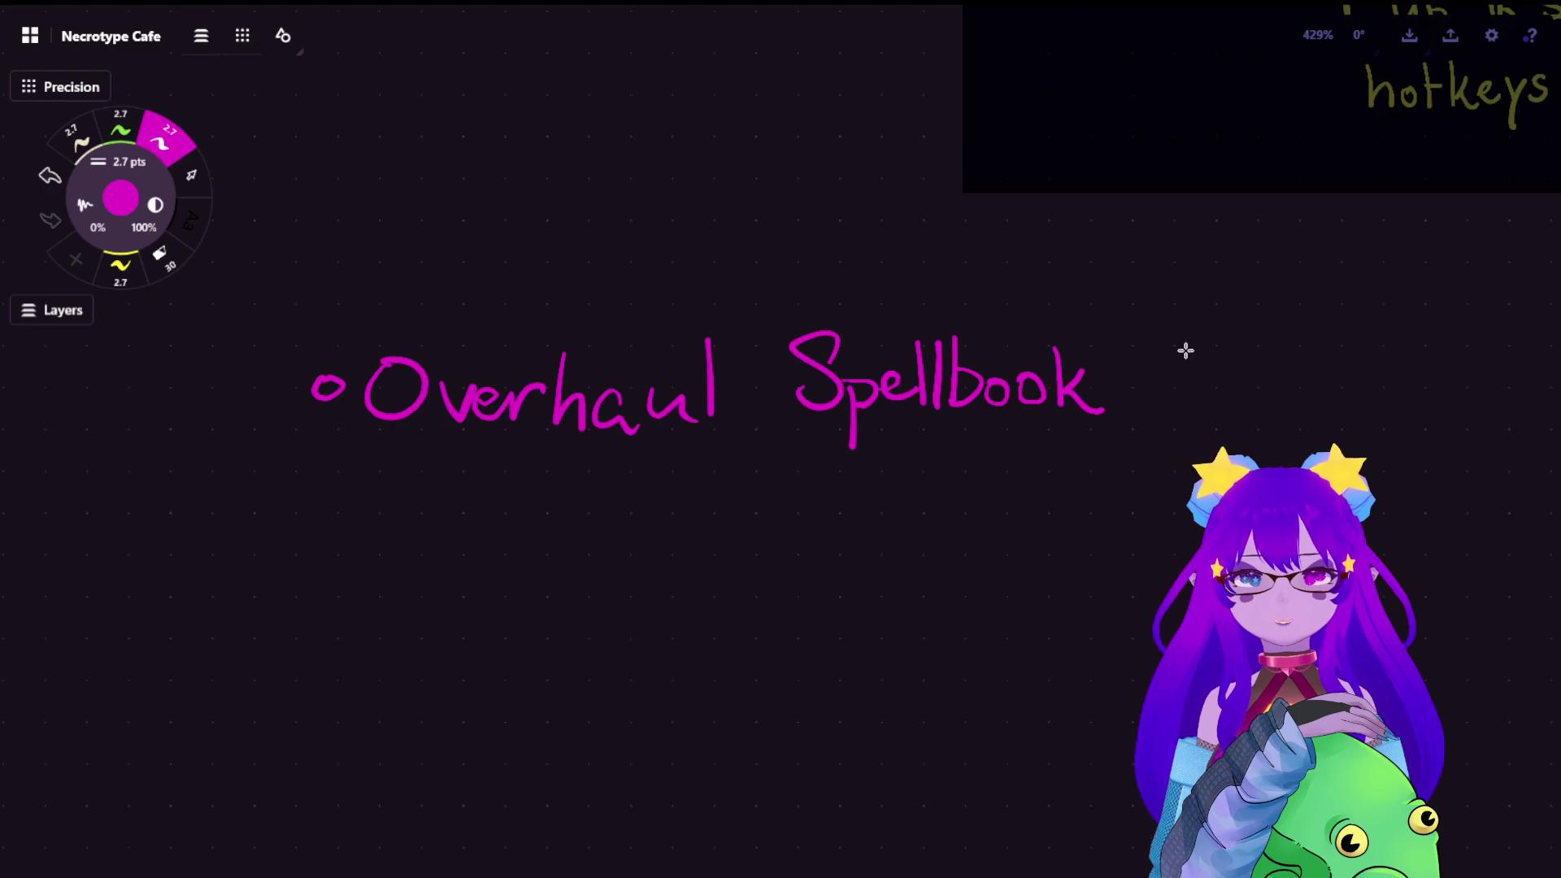
Handwrite a second bullet 'Redo tutorial' below it
{"action": "left_click_drag", "start_coordinate": [320, 496], "coordinate": [378, 539]}
{"action": "left_click_drag", "start_coordinate": [373, 481], "coordinate": [419, 534]}
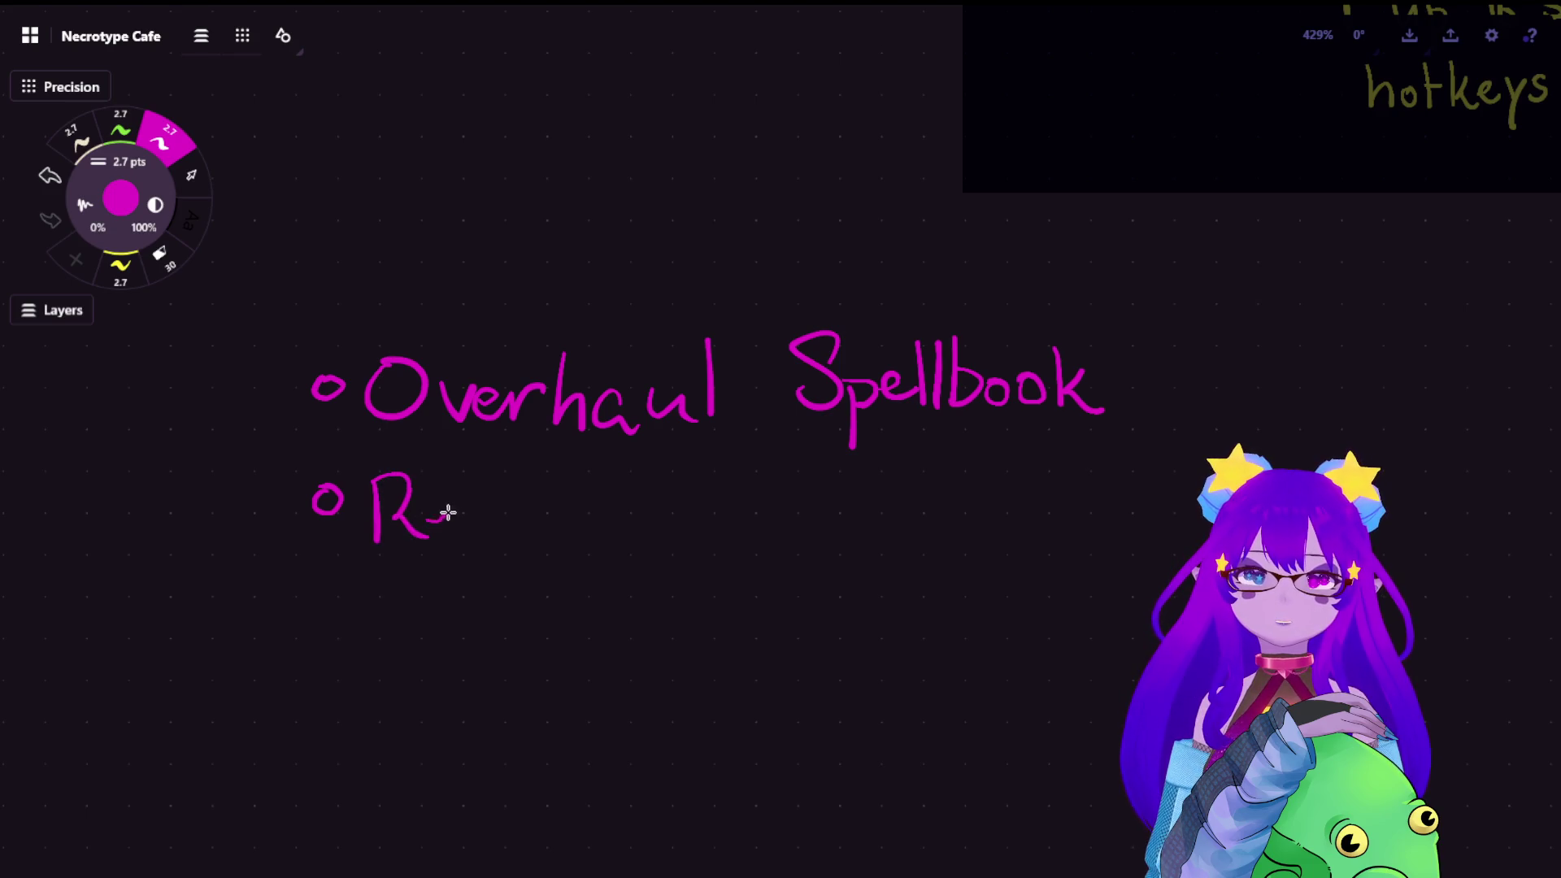
{"action": "left_click_drag", "start_coordinate": [492, 477], "coordinate": [491, 537]}
{"action": "mouse_move", "coordinate": [488, 518]}
{"action": "left_mouse_down"}
{"action": "mouse_move", "coordinate": [469, 531]}
{"action": "mouse_move", "coordinate": [536, 530]}
{"action": "left_mouse_up"}
{"action": "mouse_move", "coordinate": [595, 464]}
{"action": "left_mouse_down"}
{"action": "mouse_move", "coordinate": [597, 535]}
{"action": "mouse_move", "coordinate": [638, 500]}
{"action": "mouse_move", "coordinate": [677, 537]}
{"action": "left_mouse_up"}
{"action": "mouse_move", "coordinate": [669, 471]}
{"action": "left_mouse_down"}
{"action": "mouse_move", "coordinate": [671, 537]}
{"action": "mouse_move", "coordinate": [769, 510]}
{"action": "mouse_move", "coordinate": [847, 530]}
{"action": "left_mouse_up"}
{"action": "left_click_drag", "start_coordinate": [868, 465], "coordinate": [870, 537]}
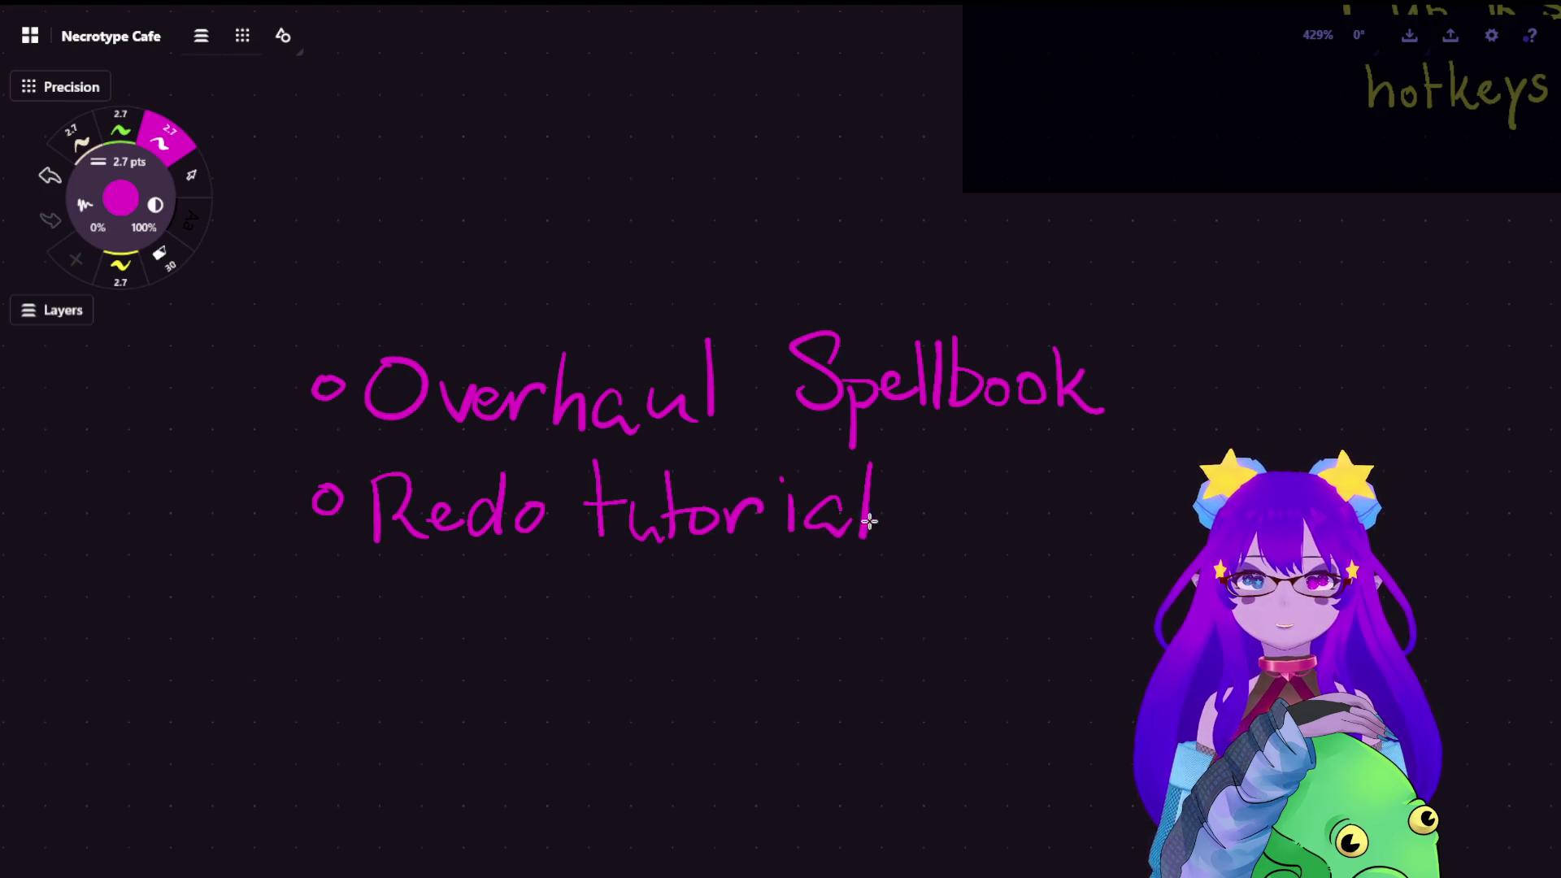
Lasso the 'Redo tutorial' line and move it down to make room for a middle item
{"action": "key", "text": "l"}
{"action": "left_click_drag", "start_coordinate": [994, 482], "coordinate": [996, 632]}
{"action": "left_click_drag", "start_coordinate": [853, 513], "coordinate": [854, 670]}
{"action": "left_click", "coordinate": [761, 228]}
{"action": "key", "text": "b"}
Handwrite the middle bullet 'Overhaul Cafe + Customer orders' in the gap
{"action": "mouse_move", "coordinate": [314, 501]}
{"action": "left_mouse_down"}
{"action": "mouse_move", "coordinate": [421, 513]}
{"action": "mouse_move", "coordinate": [453, 536]}
{"action": "mouse_move", "coordinate": [549, 506]}
{"action": "mouse_move", "coordinate": [595, 543]}
{"action": "mouse_move", "coordinate": [653, 534]}
{"action": "left_mouse_up"}
{"action": "left_click_drag", "start_coordinate": [701, 477], "coordinate": [705, 543]}
{"action": "left_click_drag", "start_coordinate": [799, 483], "coordinate": [799, 534]}
{"action": "mouse_move", "coordinate": [875, 487]}
{"action": "left_mouse_down"}
{"action": "mouse_move", "coordinate": [860, 537]}
{"action": "mouse_move", "coordinate": [888, 506]}
{"action": "mouse_move", "coordinate": [933, 527]}
{"action": "left_mouse_up"}
{"action": "mouse_move", "coordinate": [1074, 452]}
{"action": "left_mouse_down"}
{"action": "mouse_move", "coordinate": [1086, 498]}
{"action": "mouse_move", "coordinate": [1143, 516]}
{"action": "mouse_move", "coordinate": [841, 482]}
{"action": "mouse_move", "coordinate": [861, 506]}
{"action": "left_mouse_up"}
{"action": "key", "text": "space"}
{"action": "mouse_move", "coordinate": [846, 491]}
{"action": "left_mouse_down"}
{"action": "mouse_move", "coordinate": [889, 487]}
{"action": "mouse_move", "coordinate": [902, 513]}
{"action": "mouse_move", "coordinate": [979, 511]}
{"action": "left_mouse_up"}
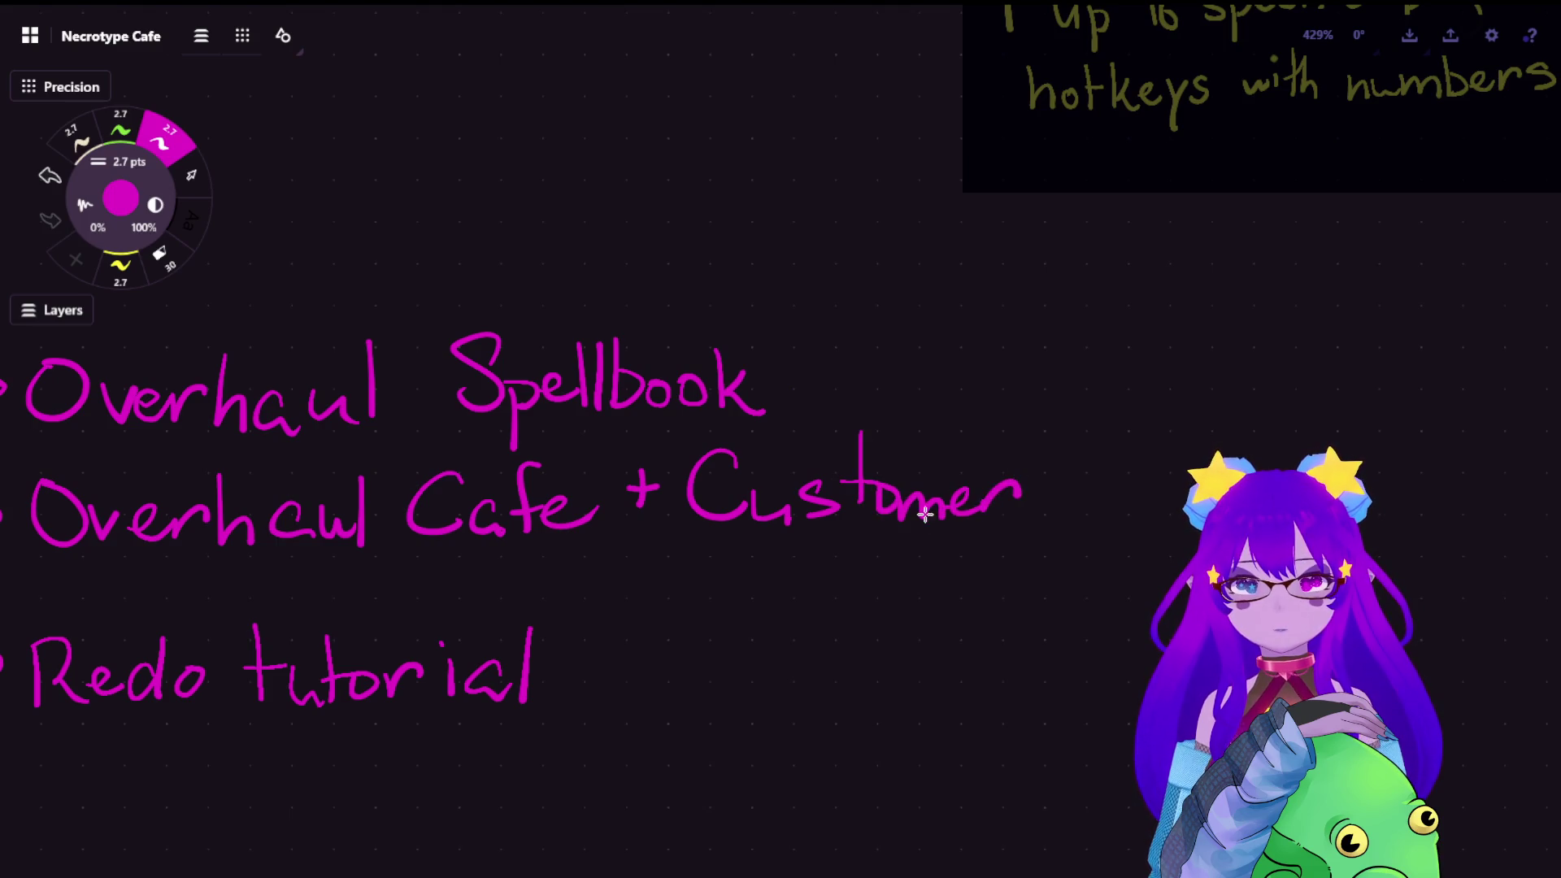
{"action": "mouse_move", "coordinate": [769, 561]}
{"action": "left_mouse_down"}
{"action": "mouse_move", "coordinate": [746, 585]}
{"action": "mouse_move", "coordinate": [808, 584]}
{"action": "left_mouse_up"}
{"action": "mouse_move", "coordinate": [859, 530]}
{"action": "left_mouse_down"}
{"action": "mouse_move", "coordinate": [842, 583]}
{"action": "mouse_move", "coordinate": [902, 580]}
{"action": "left_mouse_up"}
{"action": "mouse_move", "coordinate": [905, 563]}
{"action": "left_mouse_down"}
{"action": "mouse_move", "coordinate": [937, 564]}
{"action": "mouse_move", "coordinate": [853, 595]}
{"action": "mouse_move", "coordinate": [902, 584]}
{"action": "left_mouse_up"}
{"action": "key", "text": "ctrl+z"}
{"action": "key", "text": "ctrl+z"}
{"action": "mouse_move", "coordinate": [913, 567]}
{"action": "left_mouse_down"}
{"action": "mouse_move", "coordinate": [942, 564]}
{"action": "mouse_move", "coordinate": [964, 596]}
{"action": "left_mouse_up"}
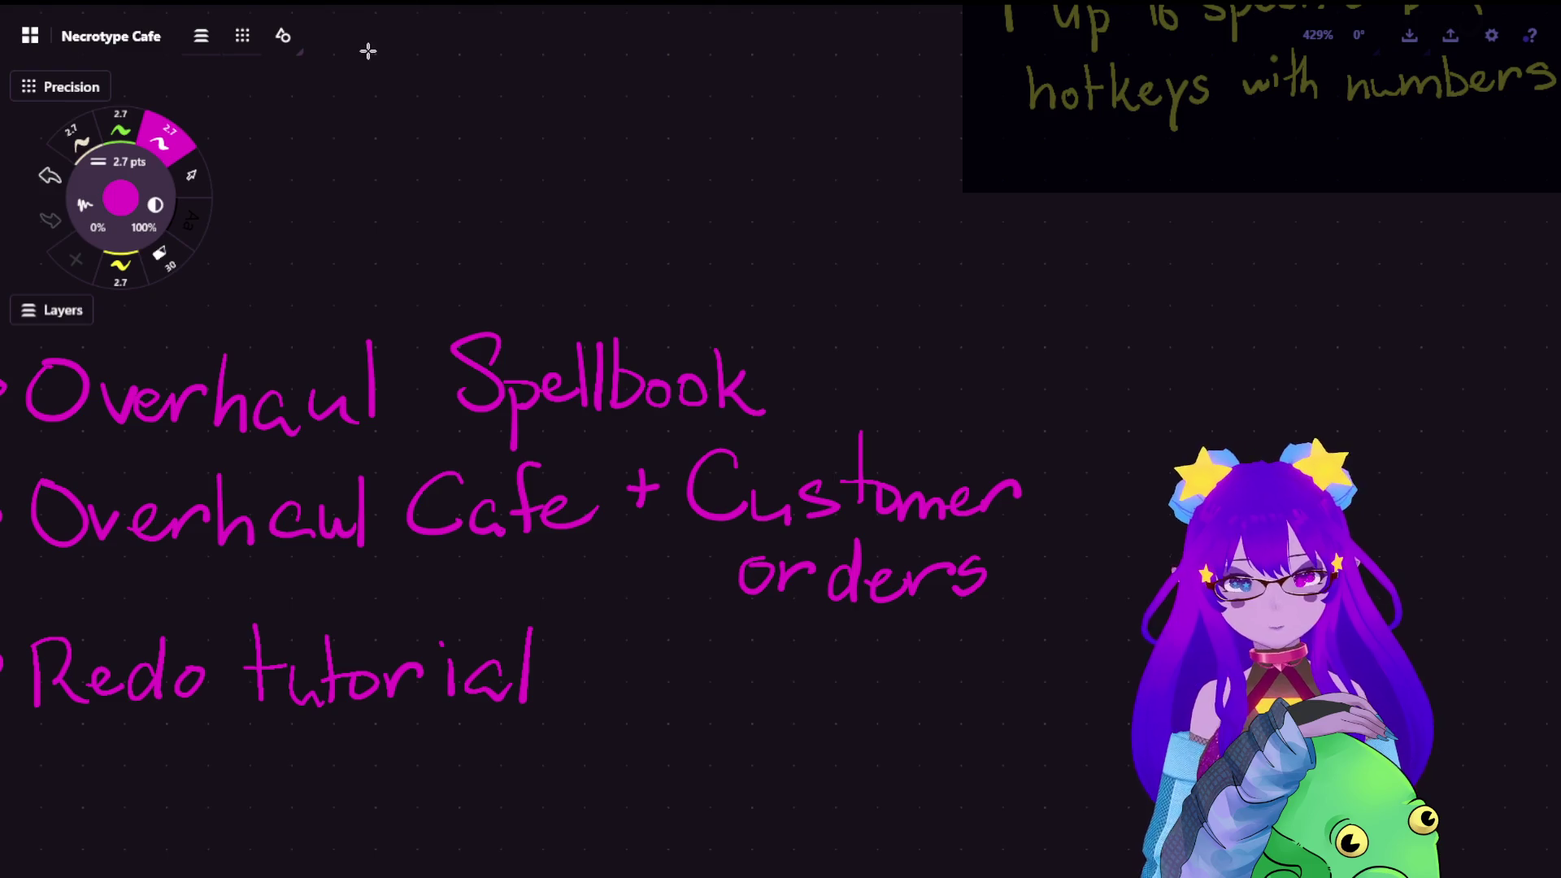
{"action": "scroll", "coordinate": [570, 329], "scroll_direction": "down", "scroll_amount": 3}
{"action": "scroll", "coordinate": [570, 354], "scroll_direction": "down", "scroll_amount": 3}
{"action": "scroll", "coordinate": [569, 391], "scroll_direction": "down", "scroll_amount": 2}
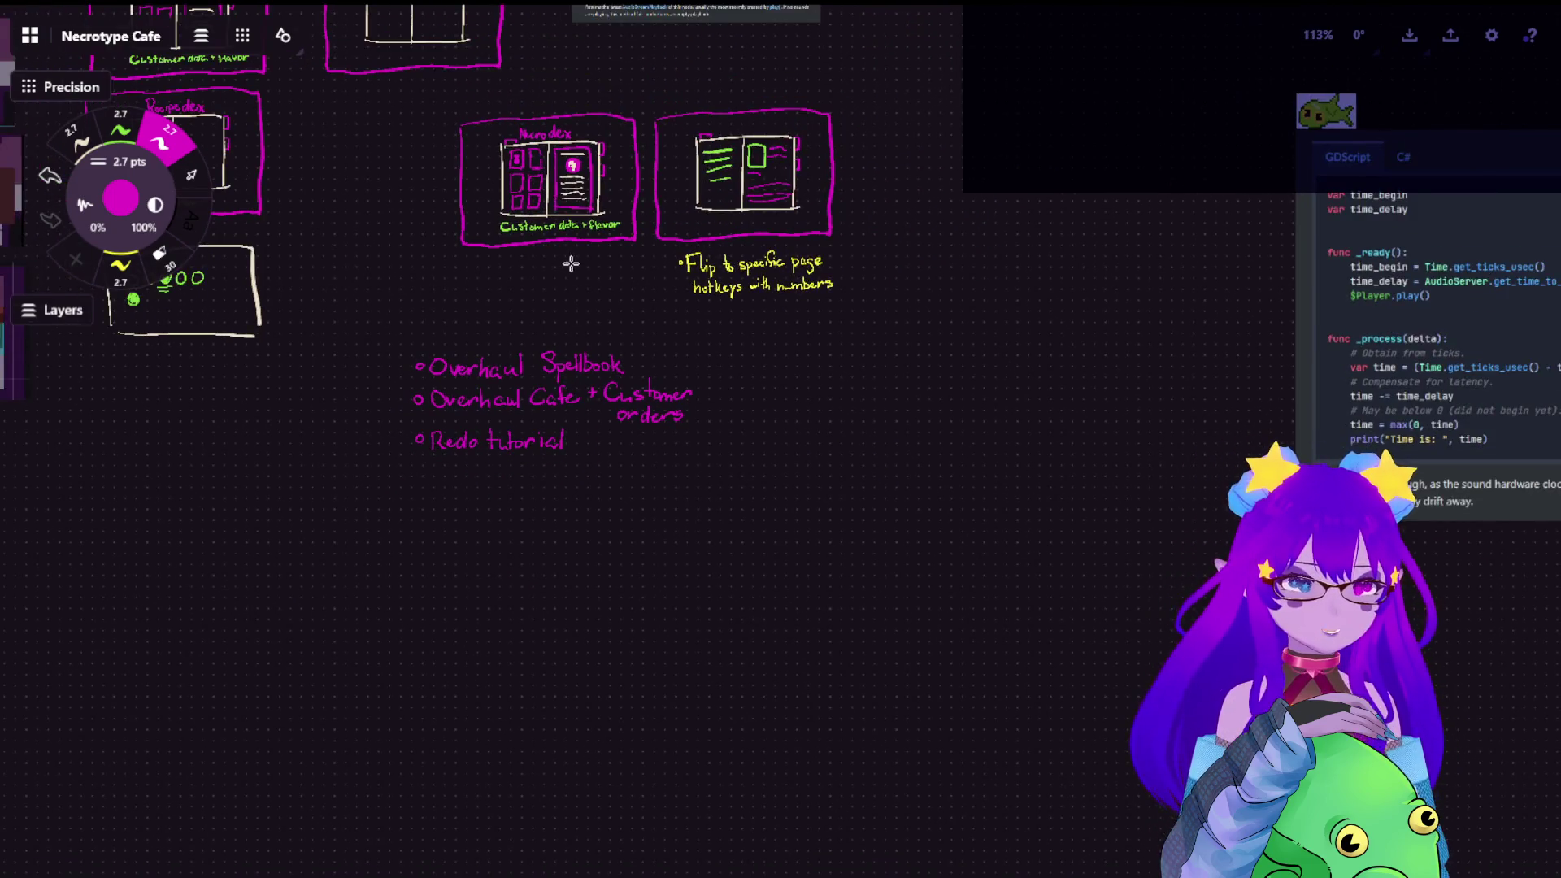
{"action": "scroll", "coordinate": [570, 391], "scroll_direction": "up", "scroll_amount": 5}
{"action": "scroll", "coordinate": [362, 369], "scroll_direction": "down", "scroll_amount": 2}
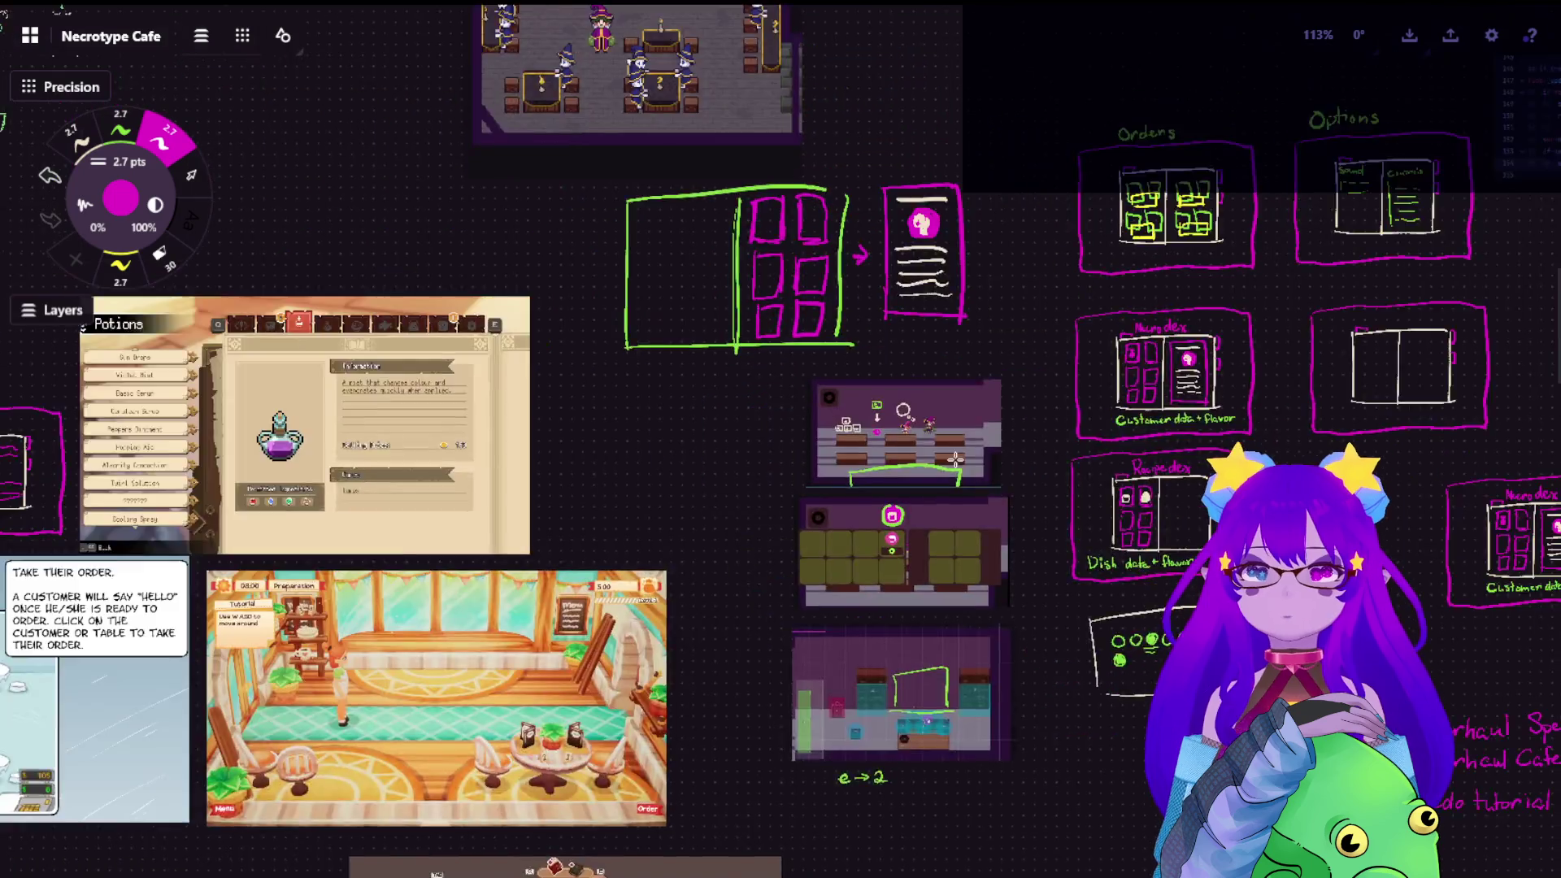
{"action": "scroll", "coordinate": [305, 184], "scroll_direction": "up", "scroll_amount": 4}
{"action": "scroll", "coordinate": [306, 183], "scroll_direction": "up", "scroll_amount": 3}
{"action": "scroll", "coordinate": [731, 403], "scroll_direction": "up", "scroll_amount": 5}
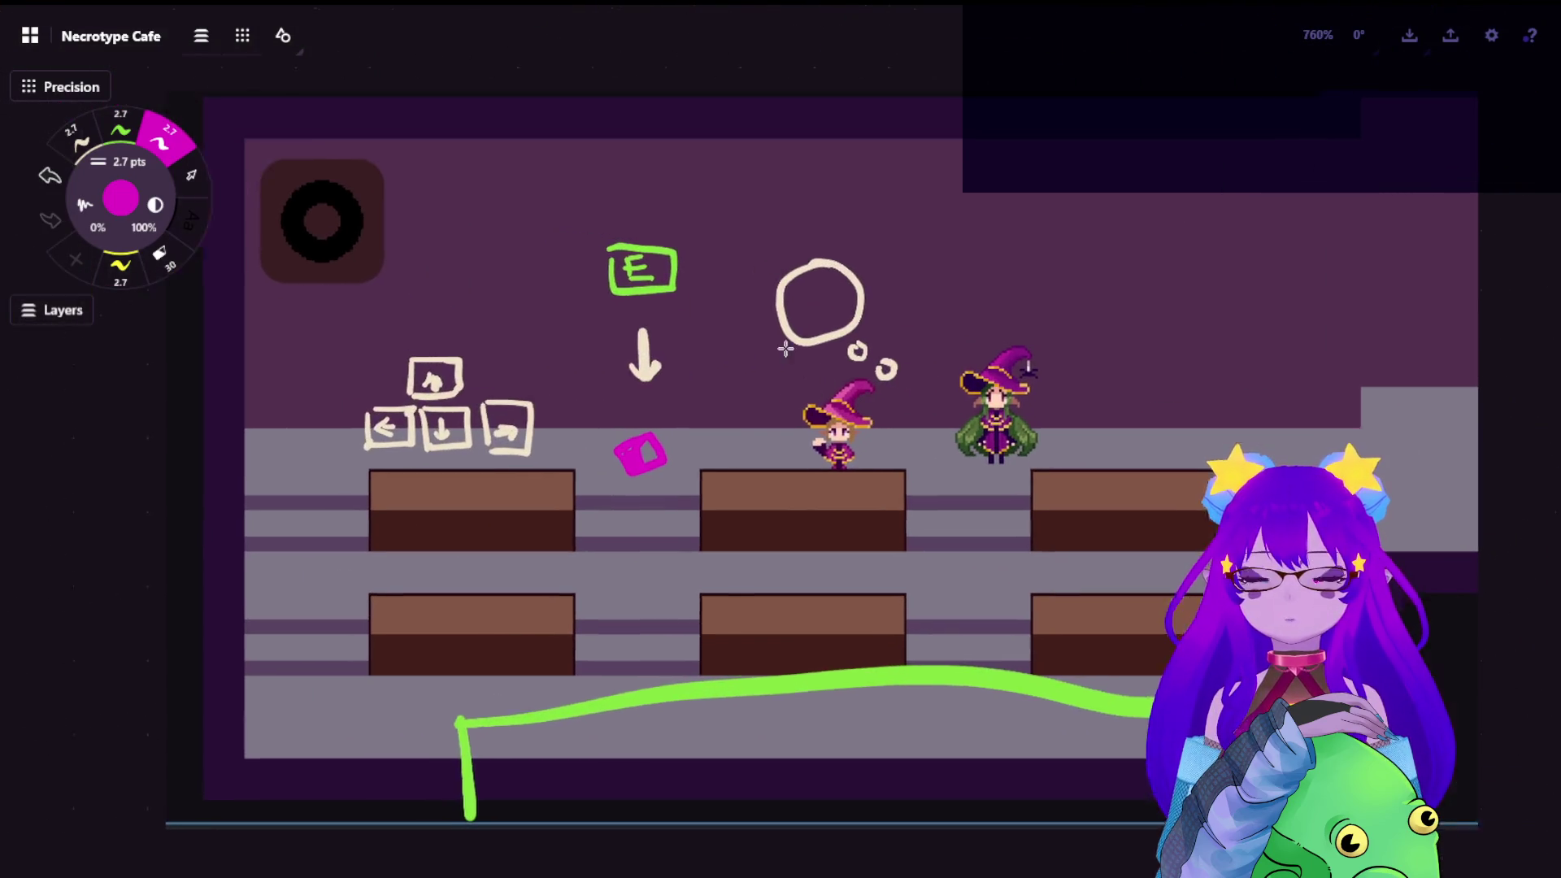
{"action": "scroll", "coordinate": [793, 402], "scroll_direction": "down", "scroll_amount": 1}
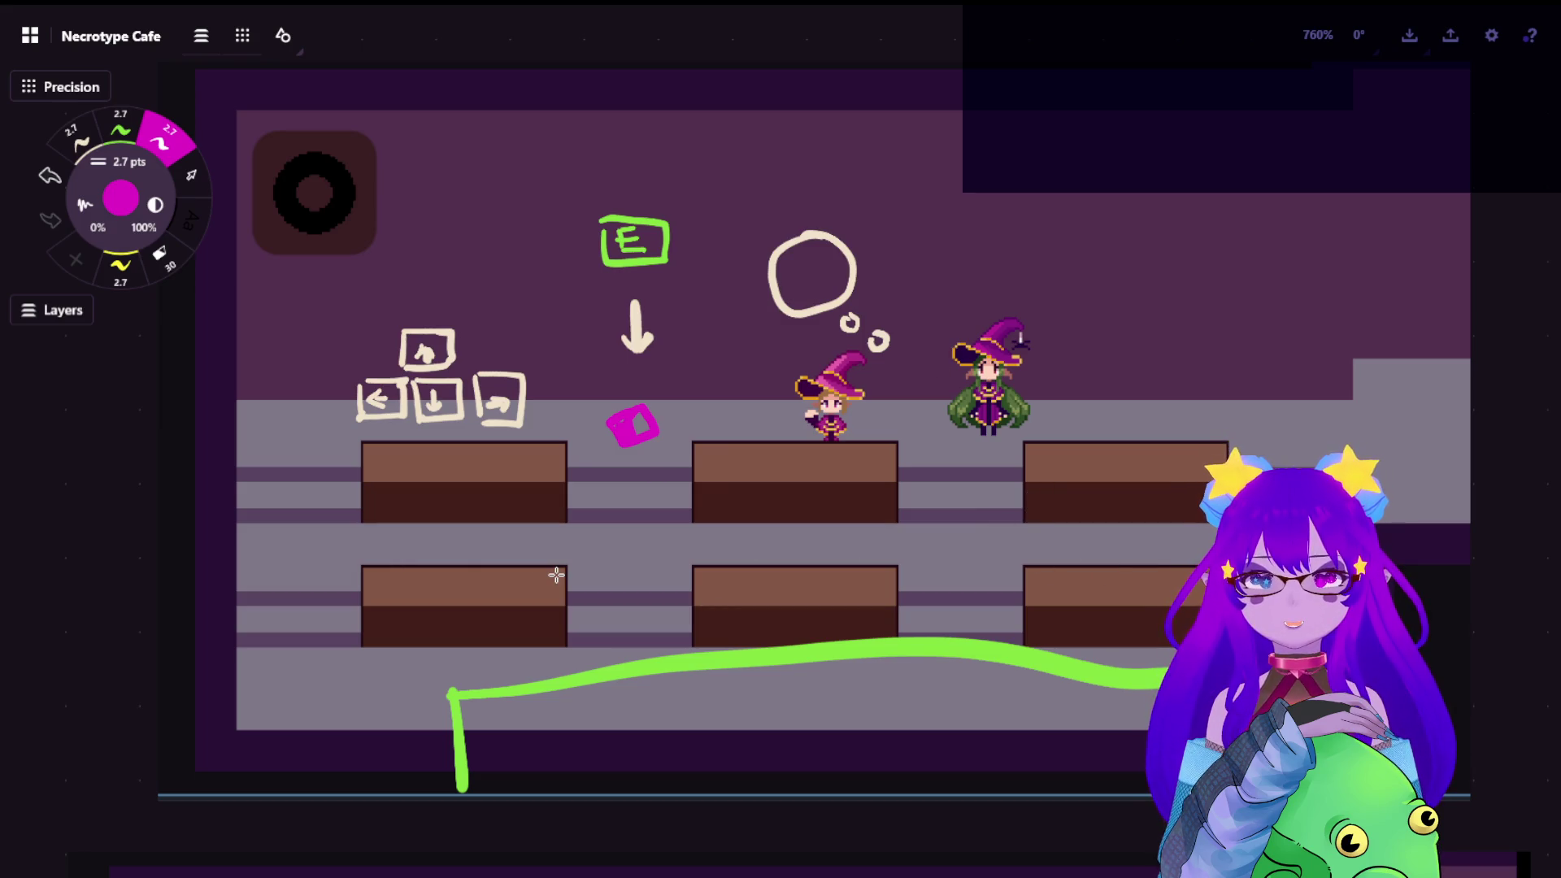
{"action": "scroll", "coordinate": [627, 522], "scroll_direction": "down", "scroll_amount": 4}
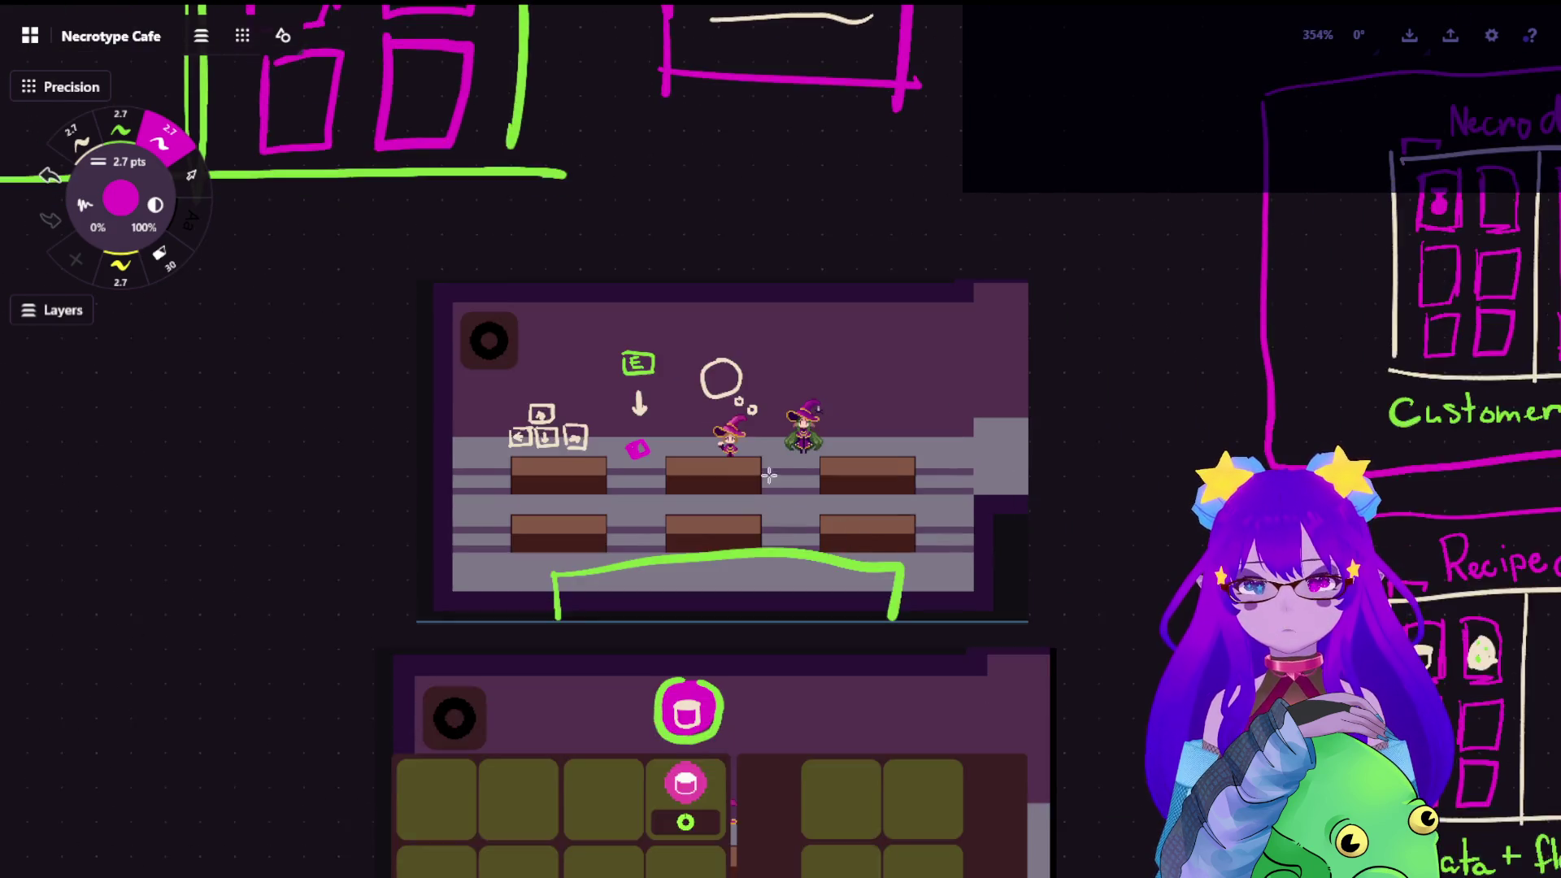
{"action": "scroll", "coordinate": [854, 567], "scroll_direction": "up", "scroll_amount": 2}
{"action": "scroll", "coordinate": [793, 488], "scroll_direction": "up", "scroll_amount": 2}
{"action": "scroll", "coordinate": [749, 433], "scroll_direction": "up", "scroll_amount": 3}
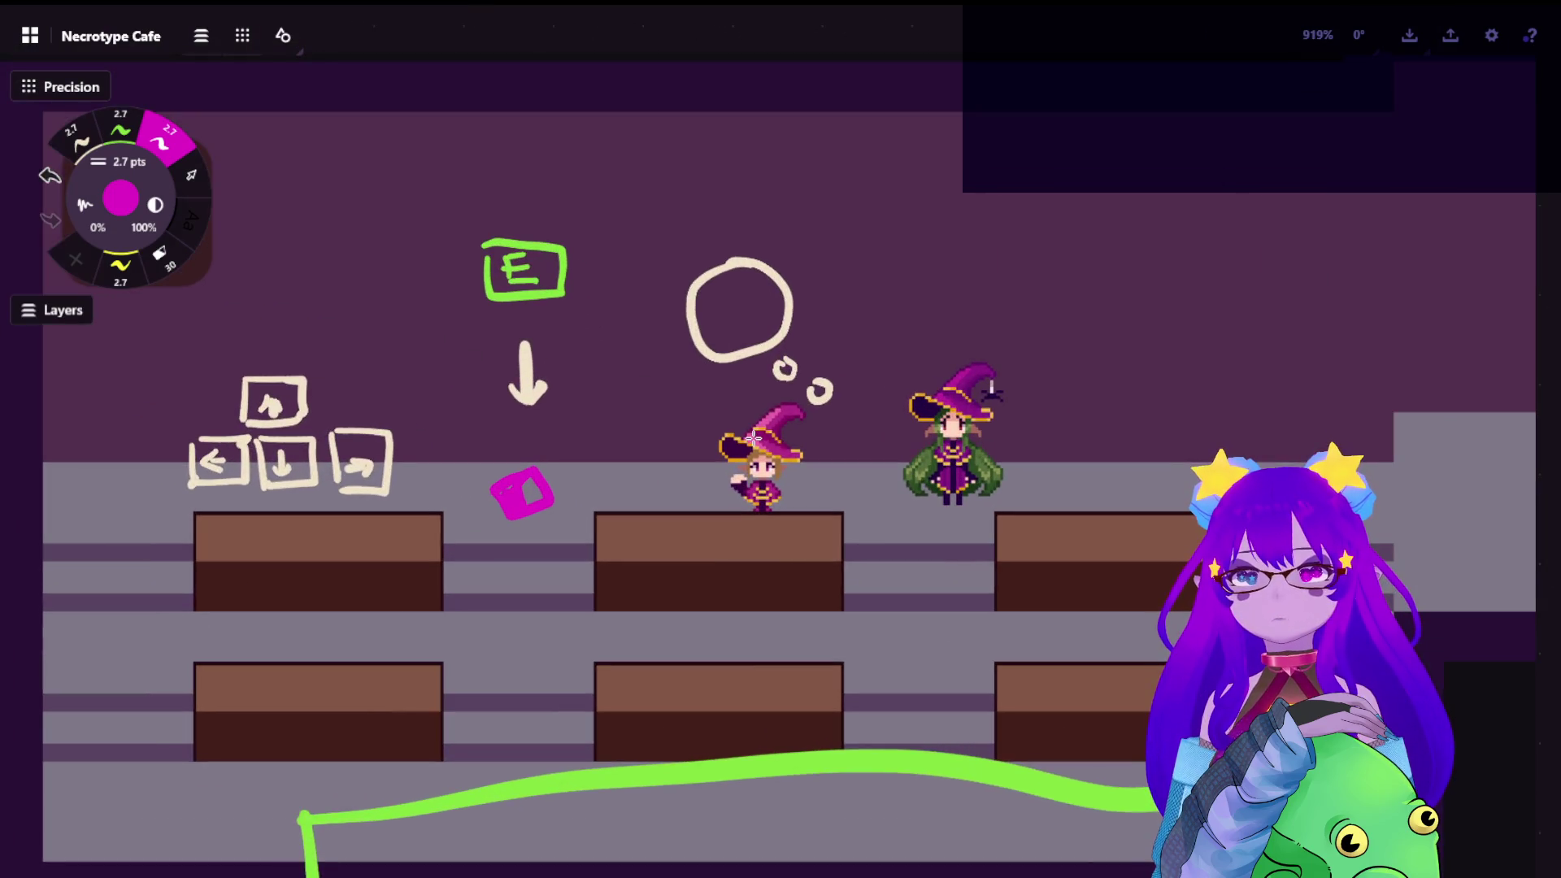
{"action": "scroll", "coordinate": [785, 396], "scroll_direction": "down", "scroll_amount": 3}
{"action": "scroll", "coordinate": [794, 384], "scroll_direction": "down", "scroll_amount": 3}
{"action": "scroll", "coordinate": [804, 371], "scroll_direction": "down", "scroll_amount": 3}
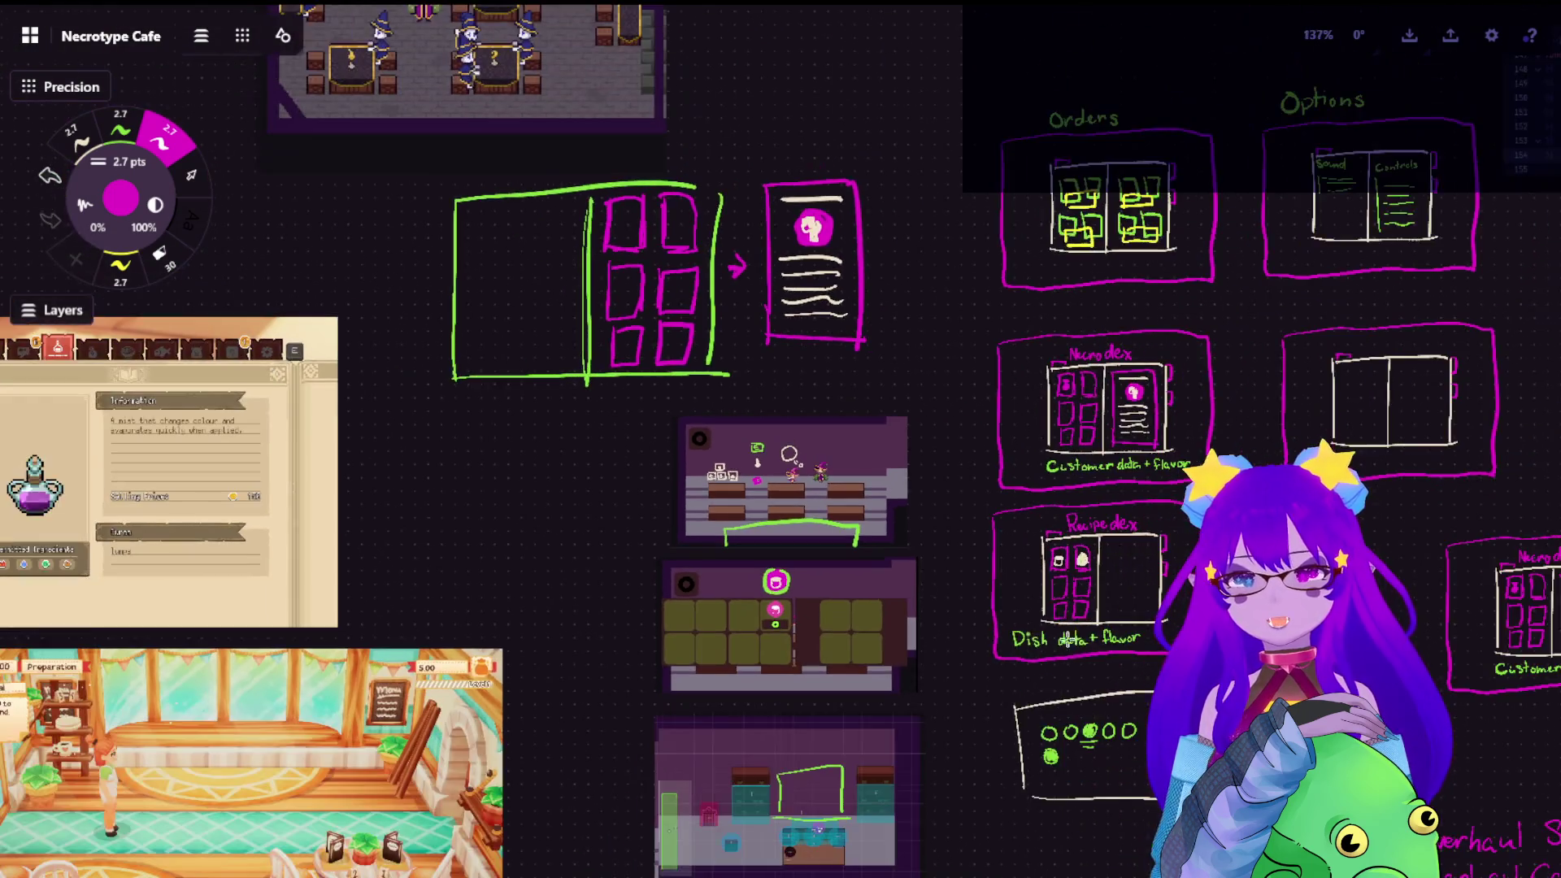
{"action": "scroll", "coordinate": [817, 366], "scroll_direction": "down", "scroll_amount": 2}
{"action": "left_click_drag", "start_coordinate": [817, 366], "coordinate": [366, 244]}
{"action": "left_click_drag", "start_coordinate": [731, 366], "coordinate": [489, 183]}
{"action": "scroll", "coordinate": [683, 391], "scroll_direction": "up", "scroll_amount": 2}
{"action": "scroll", "coordinate": [732, 397], "scroll_direction": "up", "scroll_amount": 2}
{"action": "scroll", "coordinate": [735, 399], "scroll_direction": "up", "scroll_amount": 1}
{"action": "scroll", "coordinate": [756, 427], "scroll_direction": "up", "scroll_amount": 1}
{"action": "scroll", "coordinate": [548, 610], "scroll_direction": "up", "scroll_amount": 1}
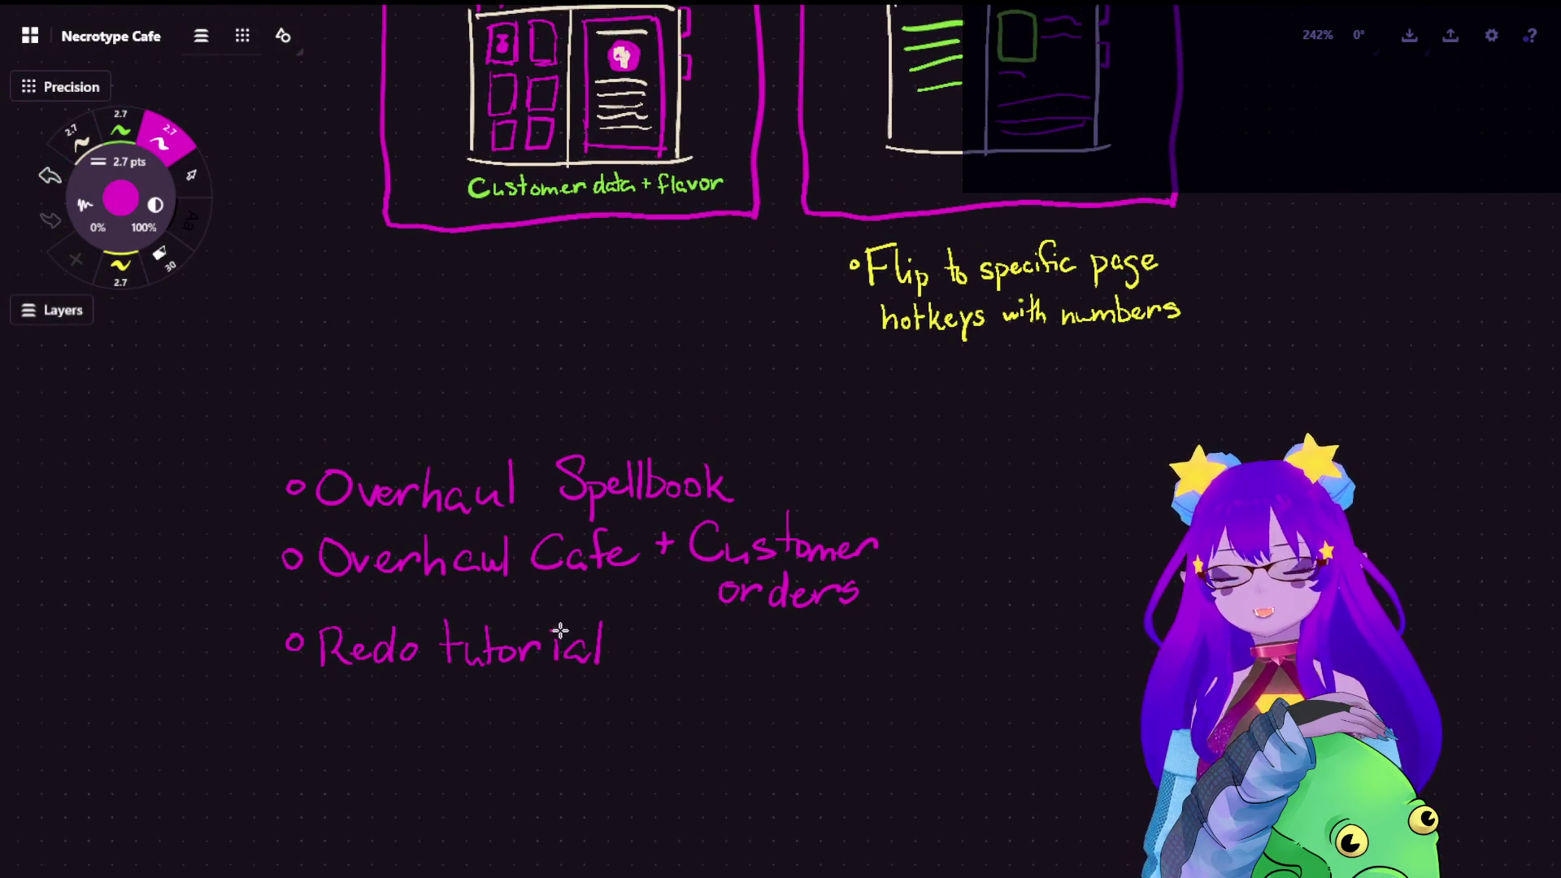
{"action": "scroll", "coordinate": [474, 654], "scroll_direction": "up", "scroll_amount": 2}
{"action": "scroll", "coordinate": [473, 655], "scroll_direction": "up", "scroll_amount": 1}
{"action": "scroll", "coordinate": [549, 573], "scroll_direction": "up", "scroll_amount": 1}
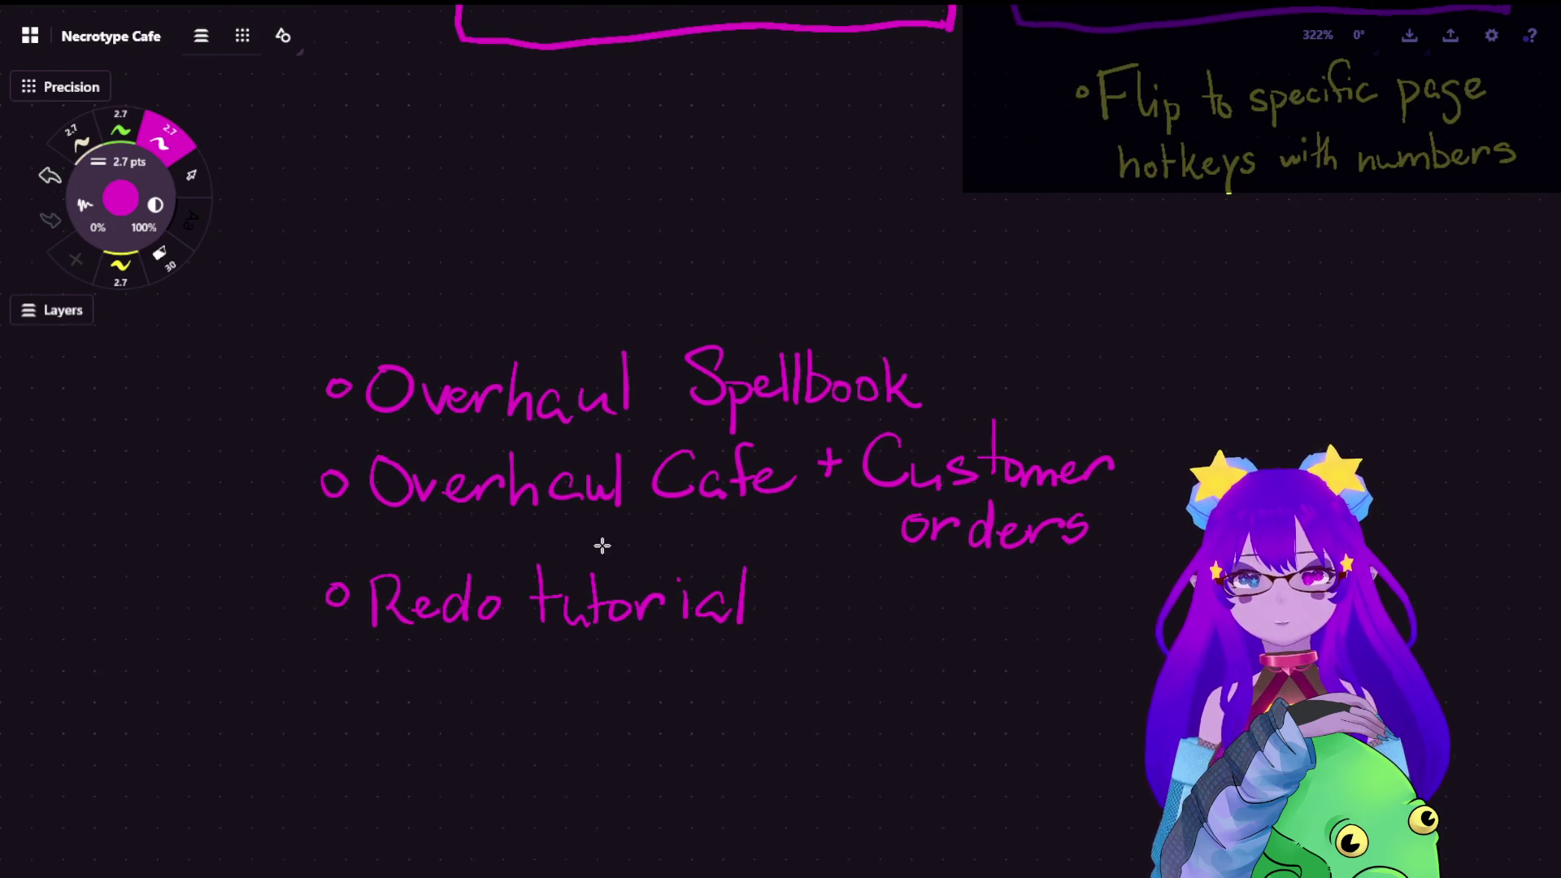
{"action": "scroll", "coordinate": [601, 546], "scroll_direction": "up", "scroll_amount": 1}
{"action": "scroll", "coordinate": [622, 512], "scroll_direction": "up", "scroll_amount": 1}
{"action": "scroll", "coordinate": [646, 480], "scroll_direction": "up", "scroll_amount": 1}
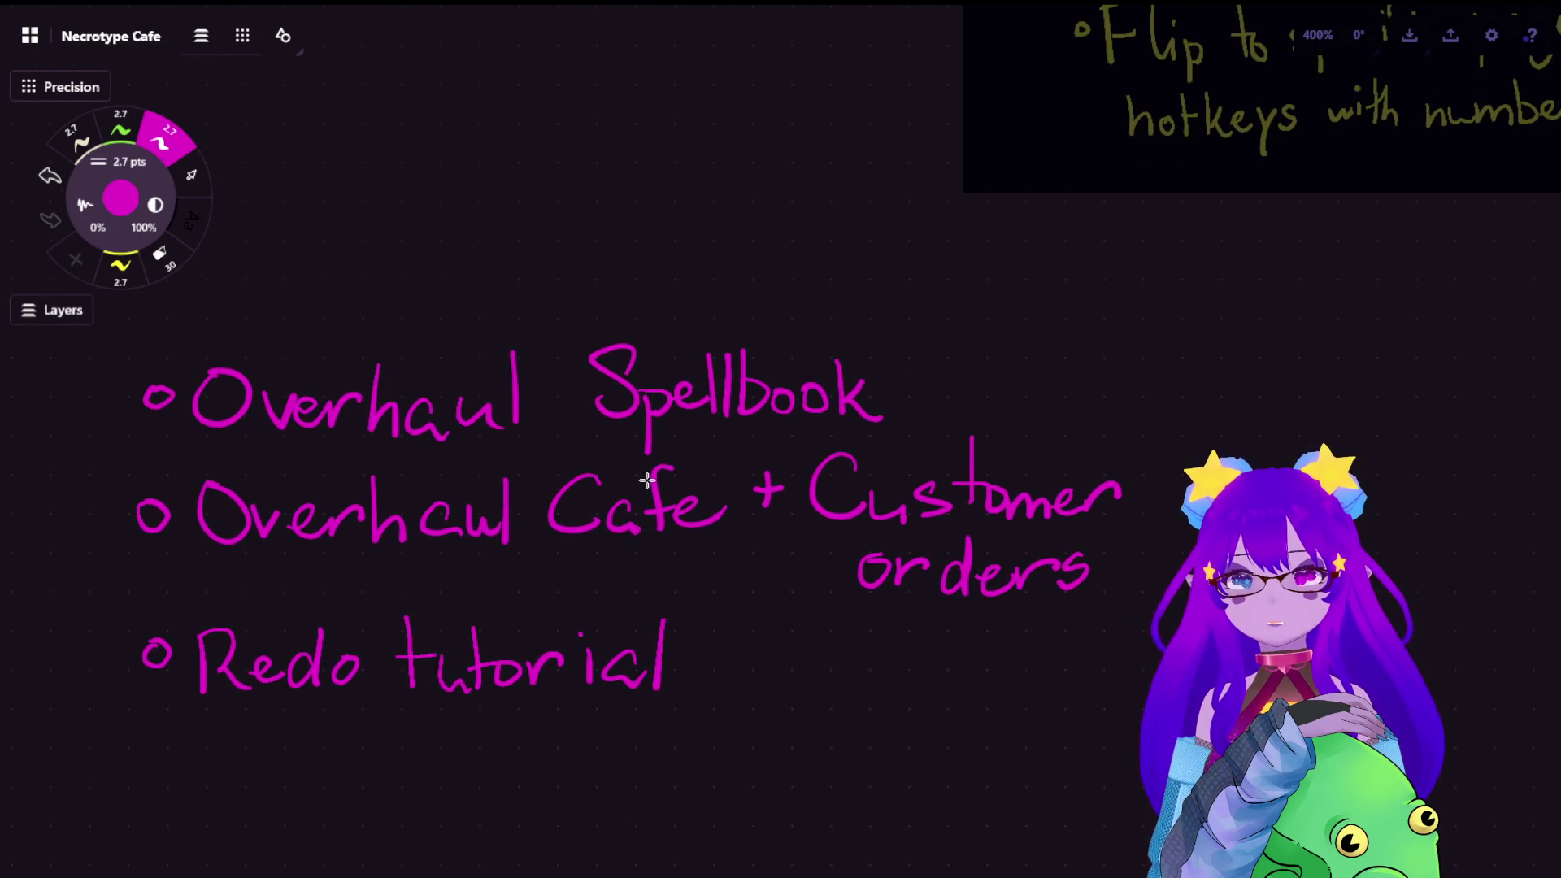
{"action": "scroll", "coordinate": [656, 493], "scroll_direction": "down", "scroll_amount": 1}
{"action": "scroll", "coordinate": [657, 492], "scroll_direction": "down", "scroll_amount": 1}
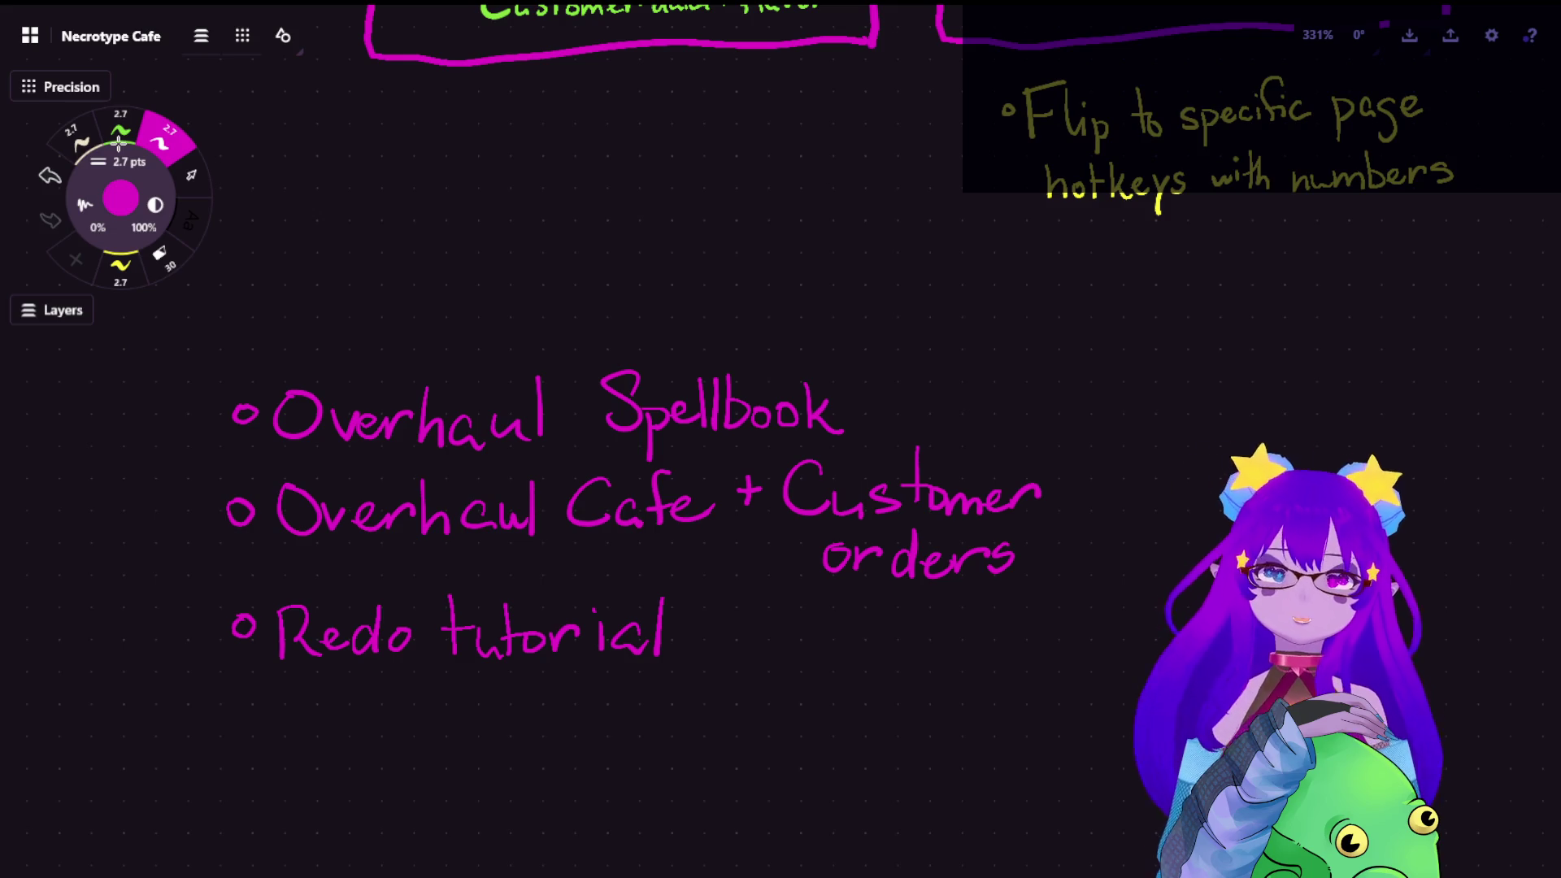
{"action": "left_click", "coordinate": [190, 175]}
Move the 'Overhaul Spellbook' to-do line higher up the board
{"action": "mouse_move", "coordinate": [853, 352]}
{"action": "left_mouse_down"}
{"action": "mouse_move", "coordinate": [311, 465]}
{"action": "mouse_move", "coordinate": [909, 396]}
{"action": "left_mouse_up"}
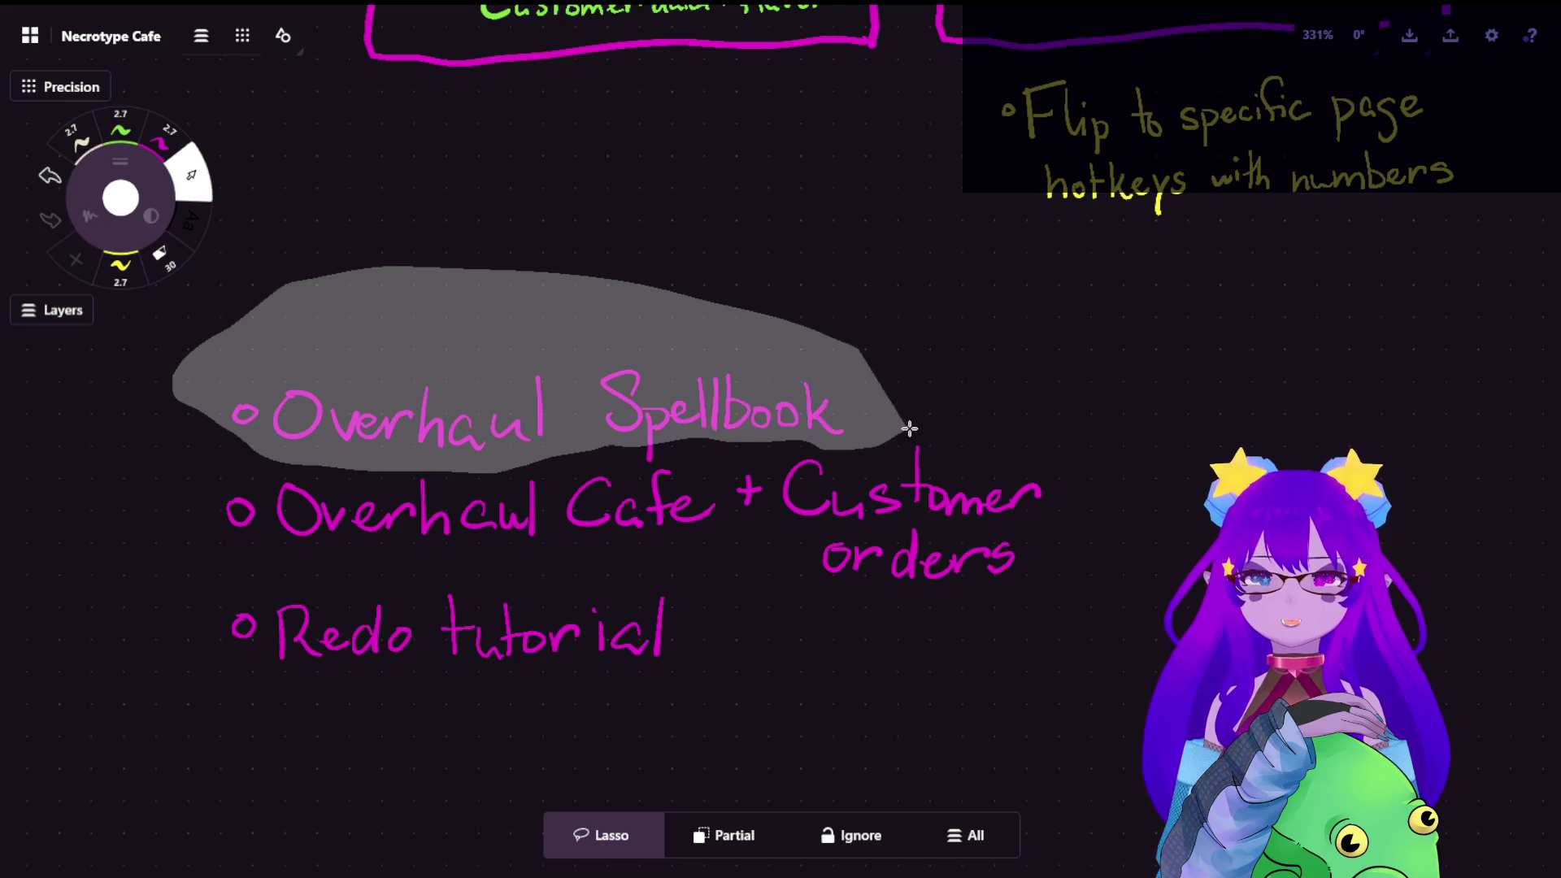
{"action": "left_click_drag", "start_coordinate": [549, 415], "coordinate": [549, 243]}
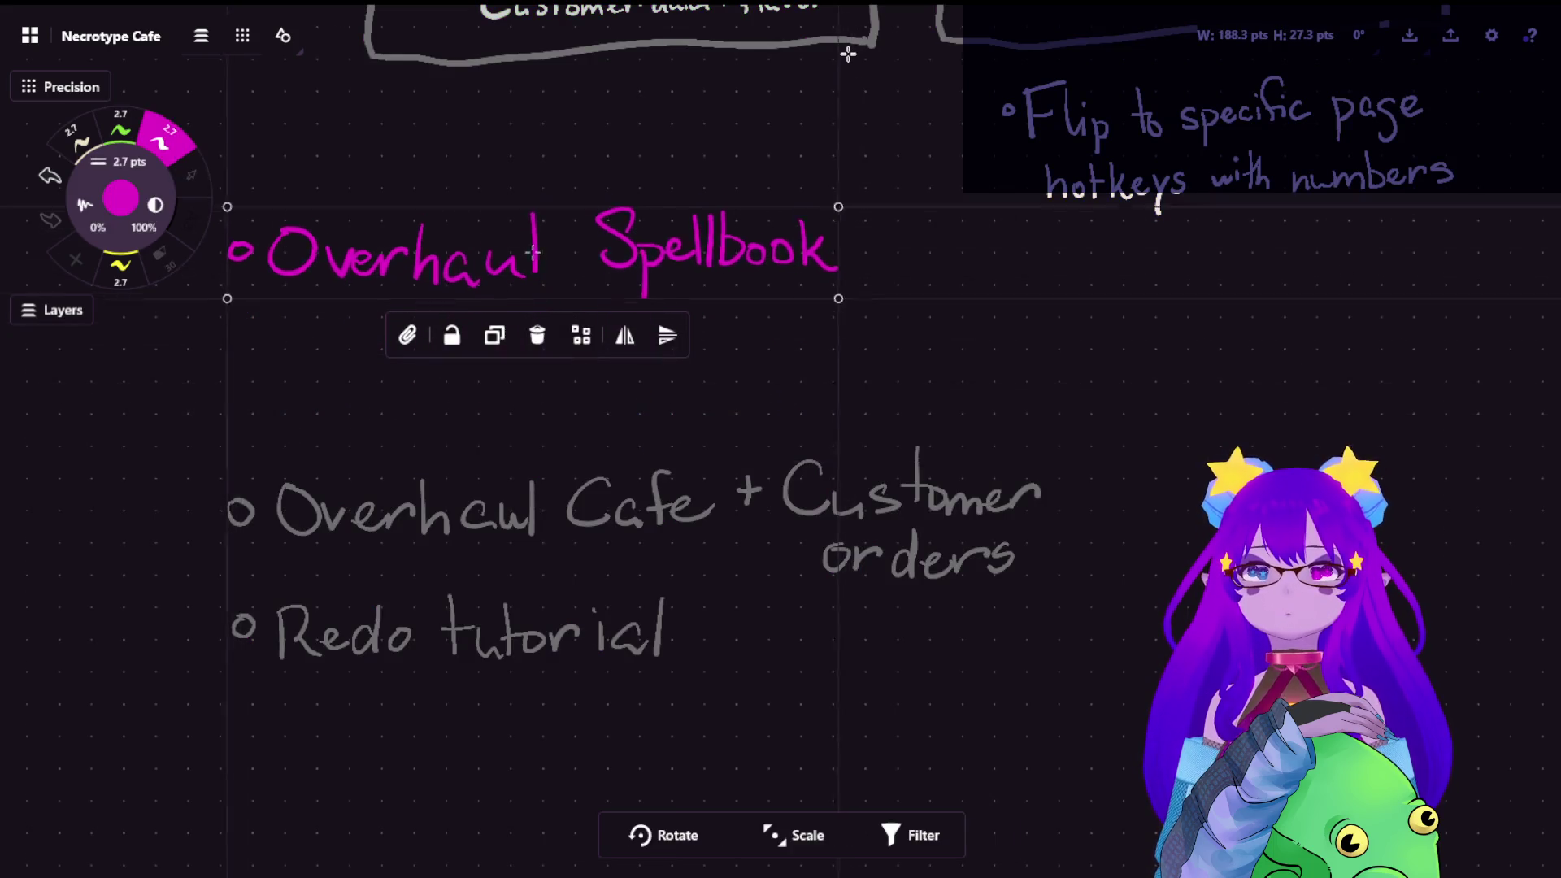
{"action": "left_click", "coordinate": [1006, 389]}
Nudge the 'Overhaul Cafe + Customer orders' item up slightly
{"action": "left_click_drag", "start_coordinate": [171, 512], "coordinate": [1096, 556]}
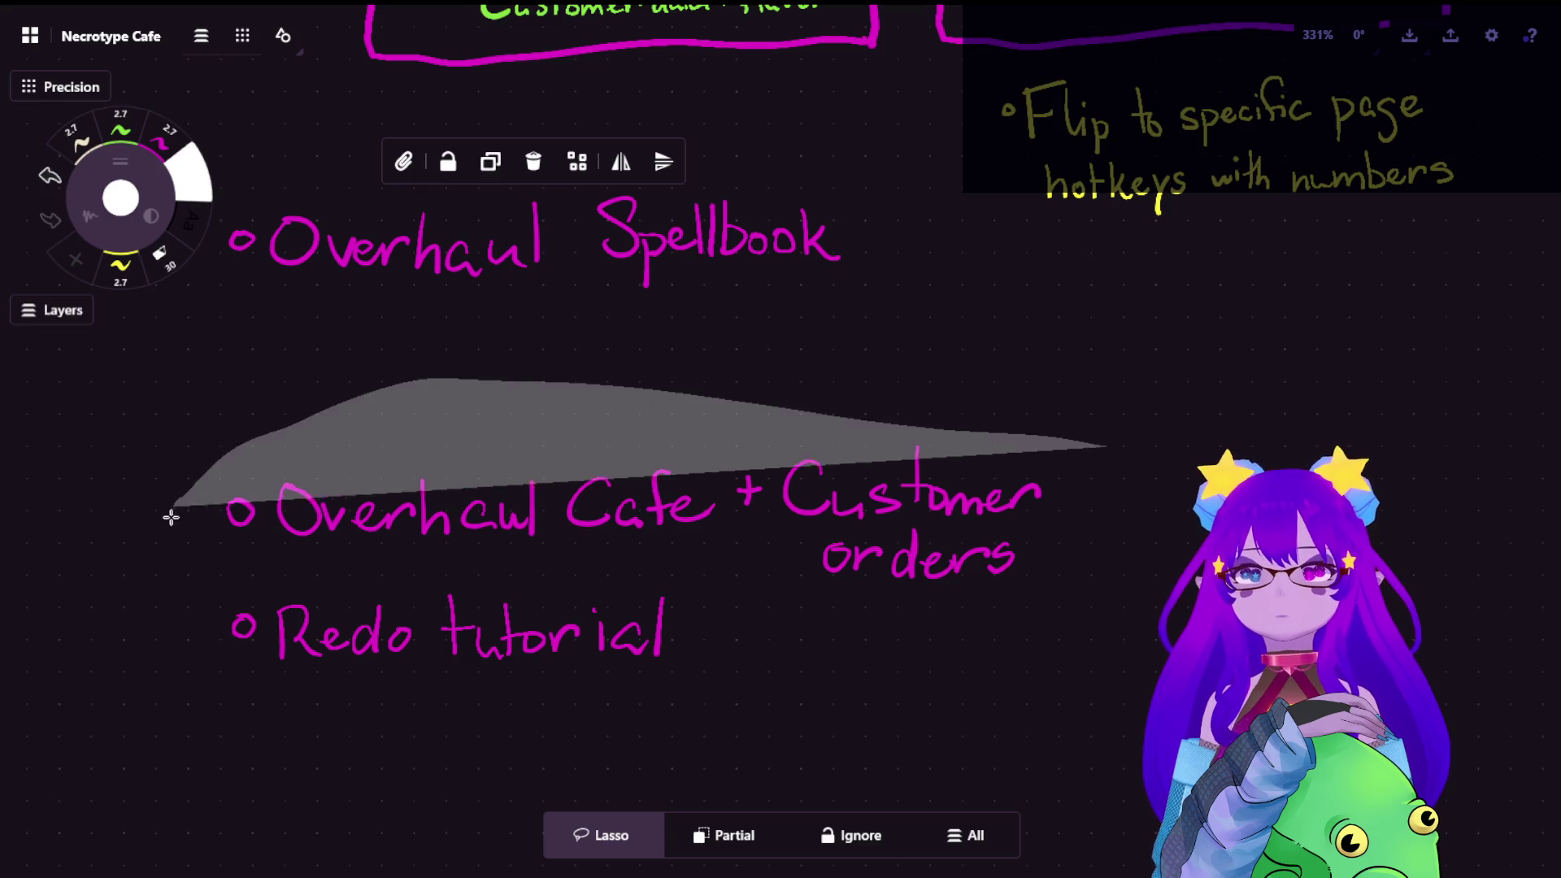
{"action": "left_click_drag", "start_coordinate": [635, 512], "coordinate": [634, 456]}
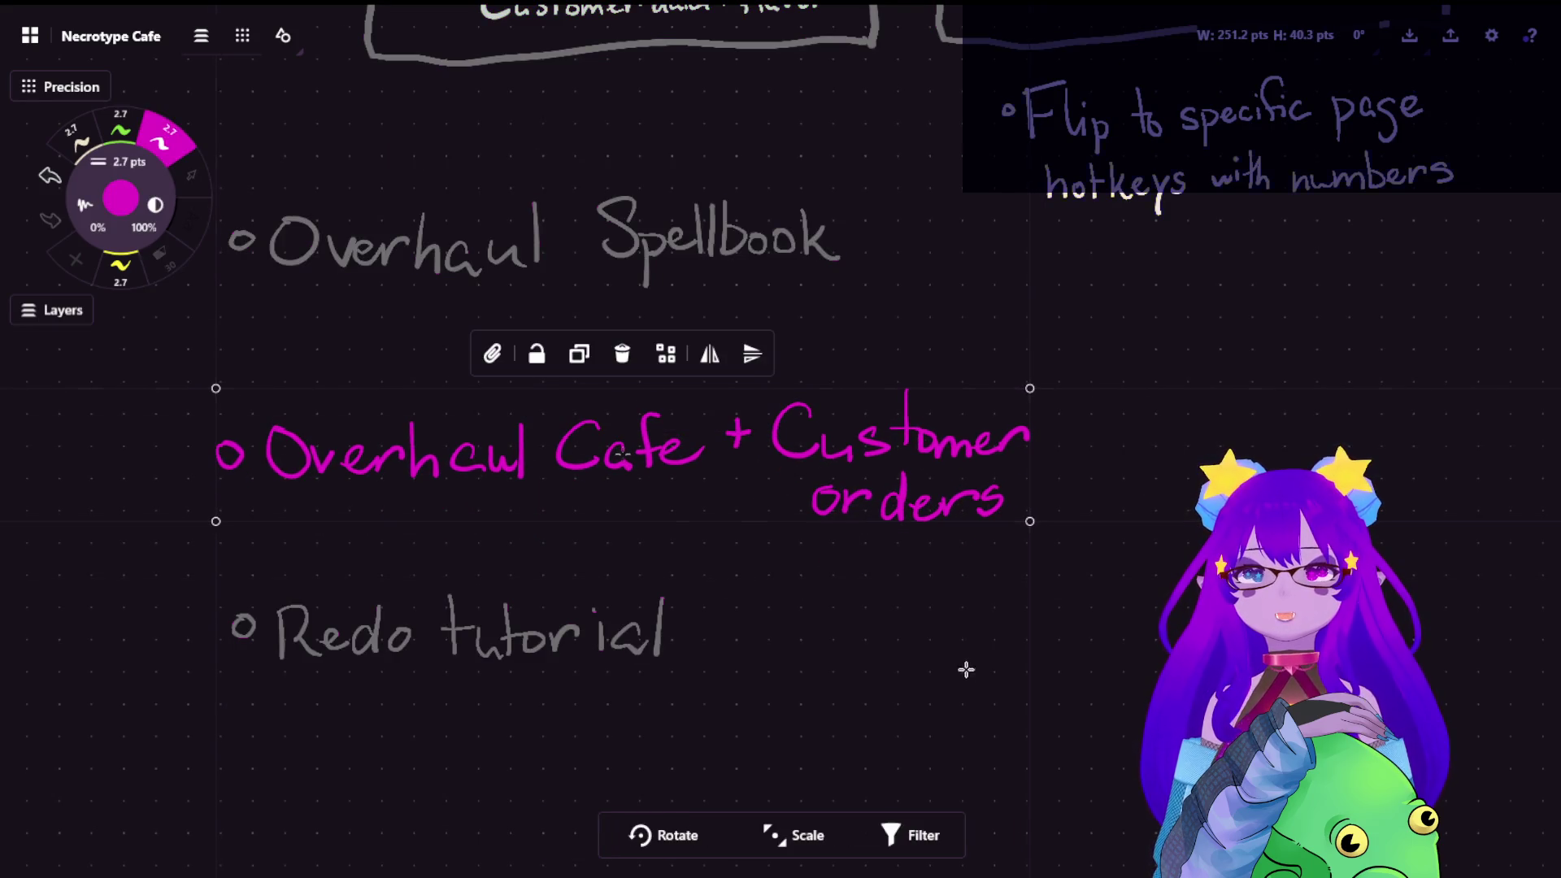
{"action": "left_click", "coordinate": [707, 610]}
Move the 'Redo tutorial' line further down, well below the other two items
{"action": "mouse_move", "coordinate": [719, 610]}
{"action": "left_mouse_down"}
{"action": "mouse_move", "coordinate": [371, 773]}
{"action": "mouse_move", "coordinate": [244, 682]}
{"action": "left_mouse_up"}
{"action": "left_click_drag", "start_coordinate": [463, 634], "coordinate": [463, 768]}
{"action": "left_click", "coordinate": [1045, 646]}
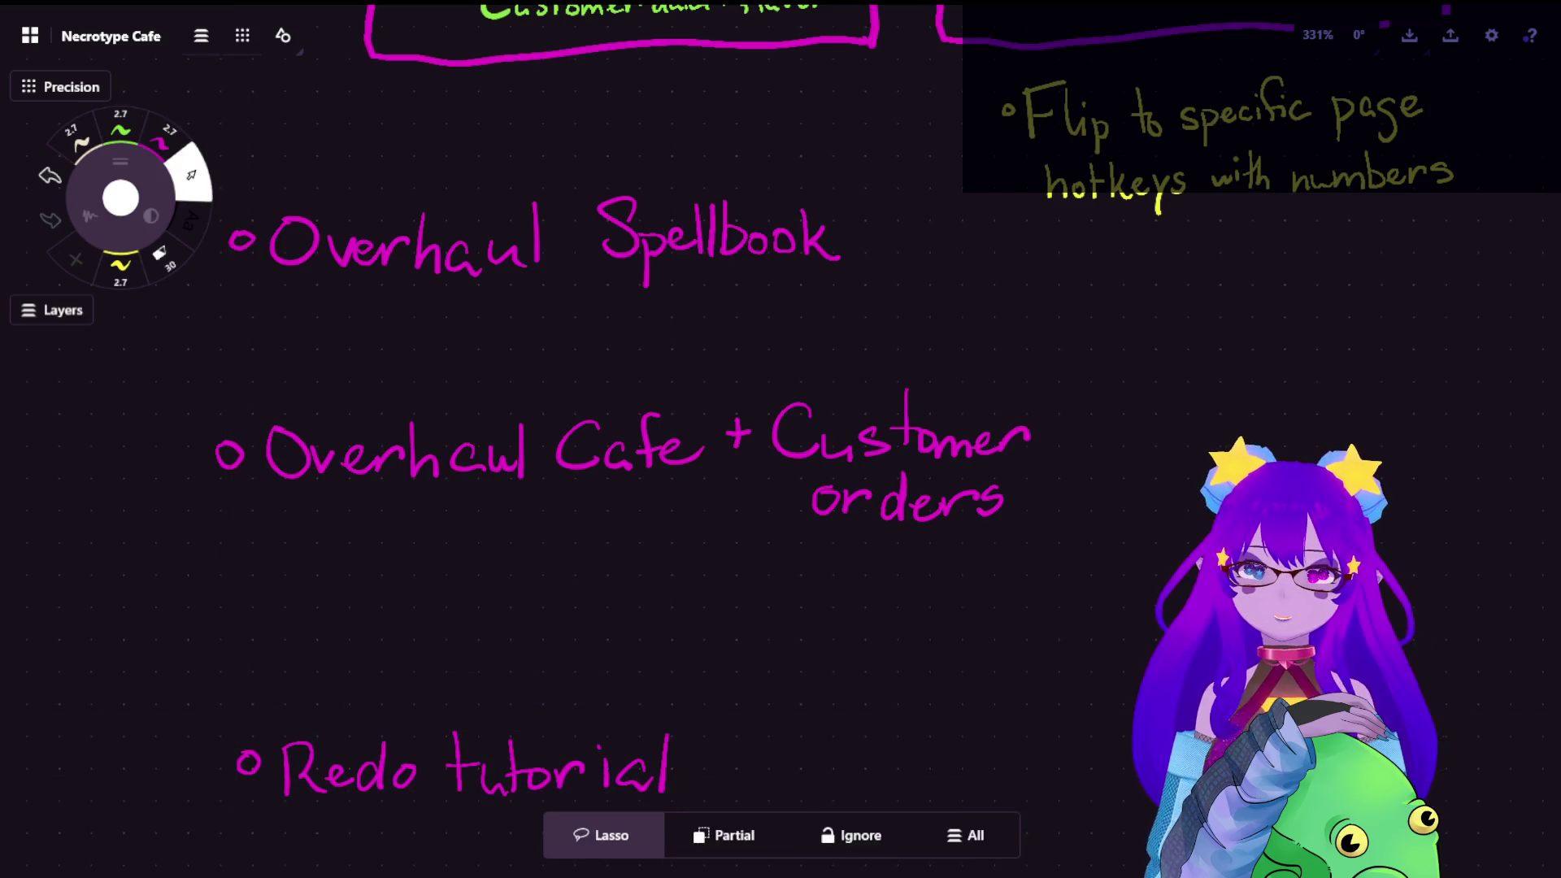